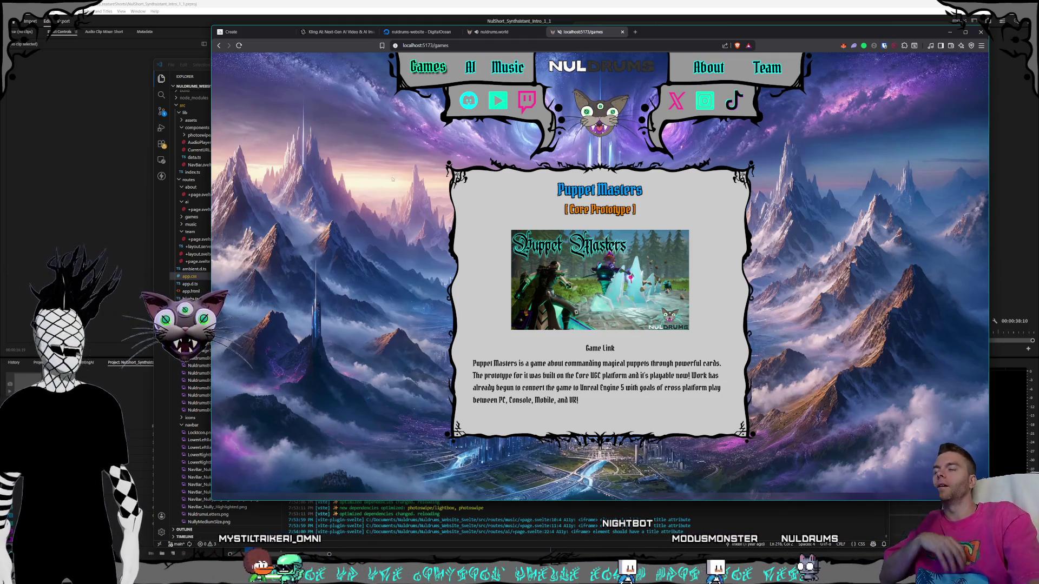
# Compare the live nuldrums.world site, then go from the local Games page to the home page.
pyautogui.click(503, 35)
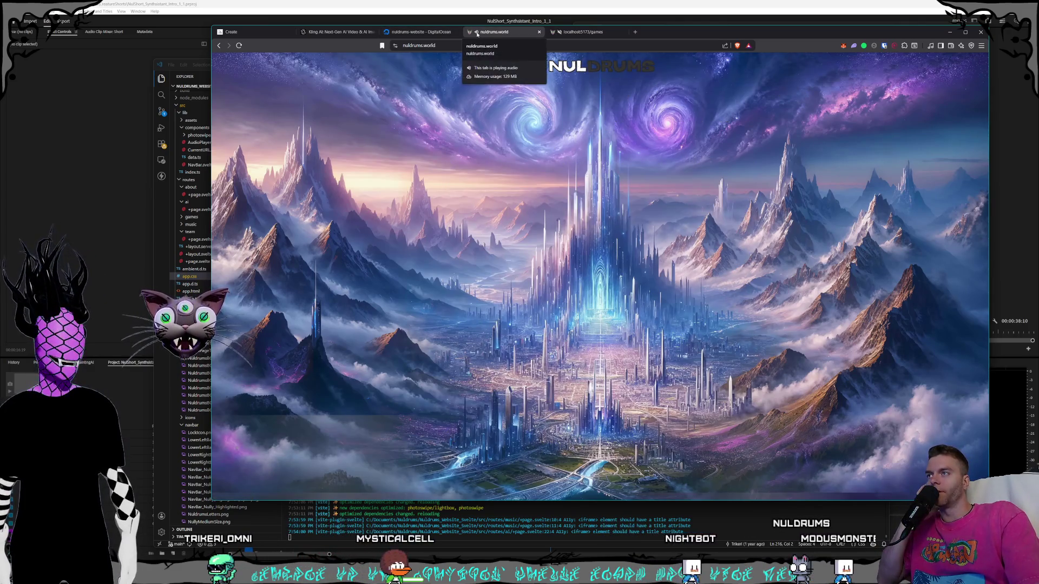
pyautogui.click(581, 32)
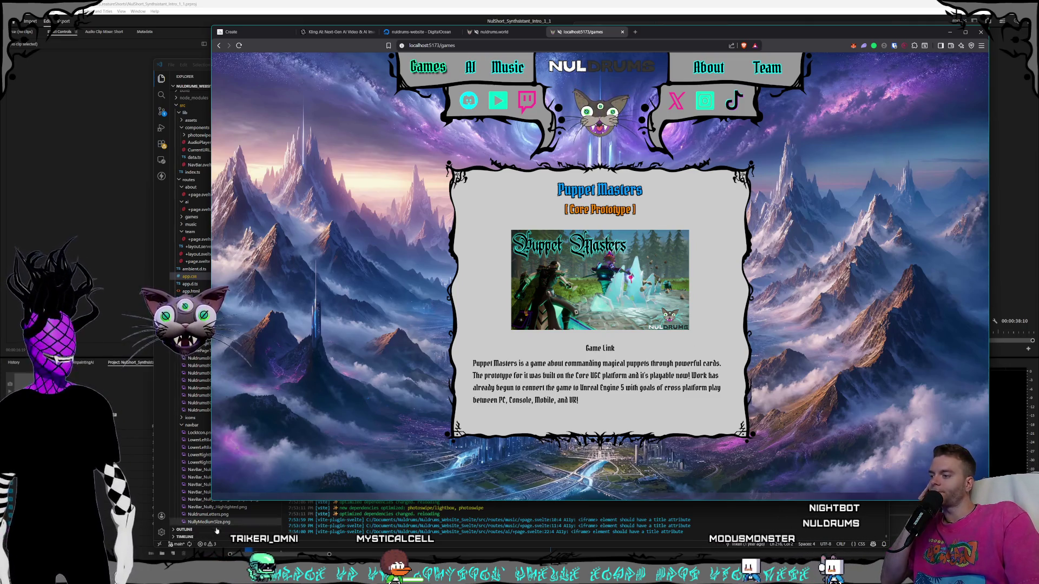
pyautogui.moveTo(247, 553)
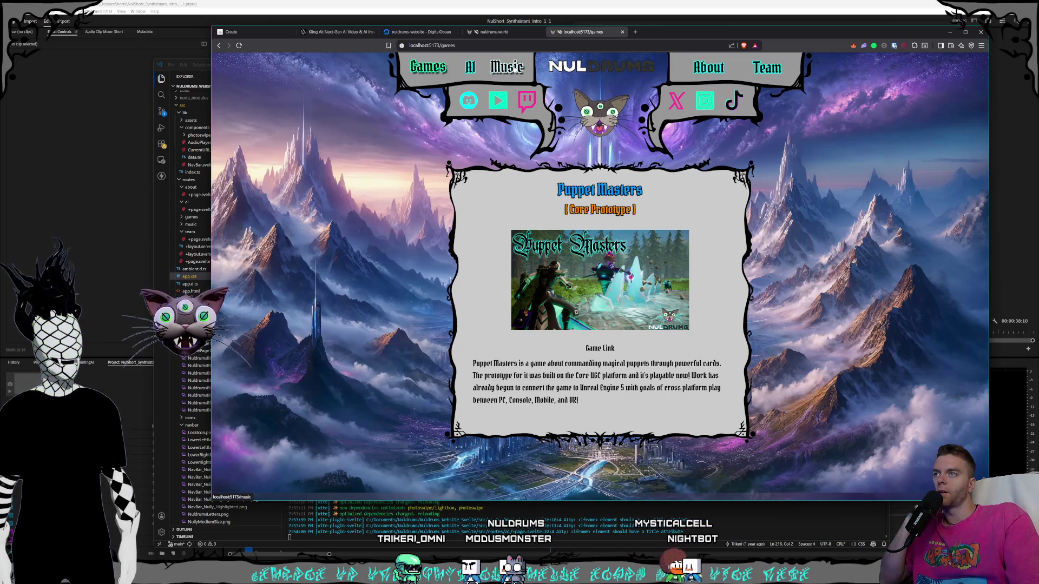
pyautogui.click(601, 66)
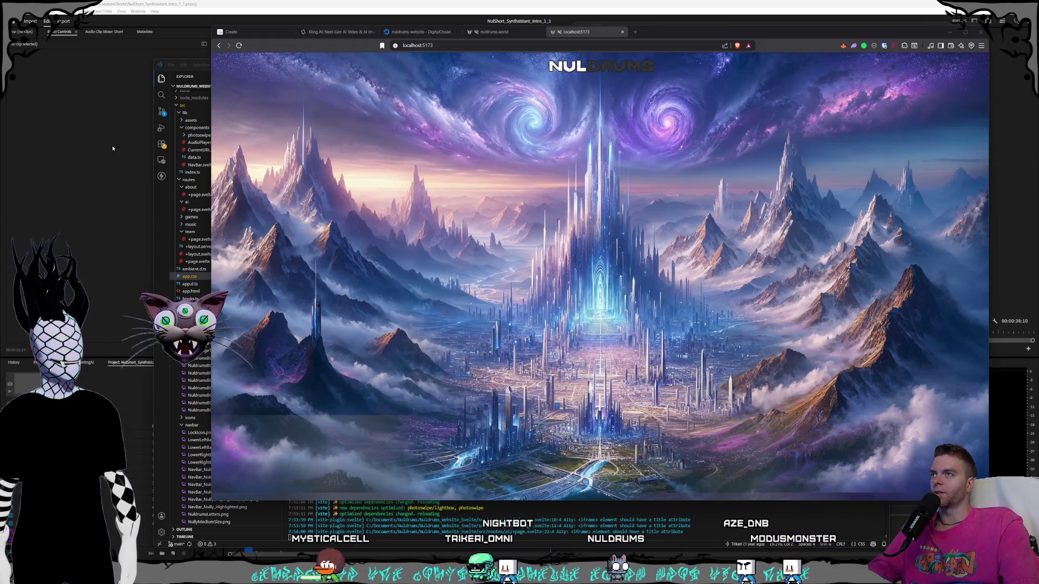
pyautogui.click(589, 104)
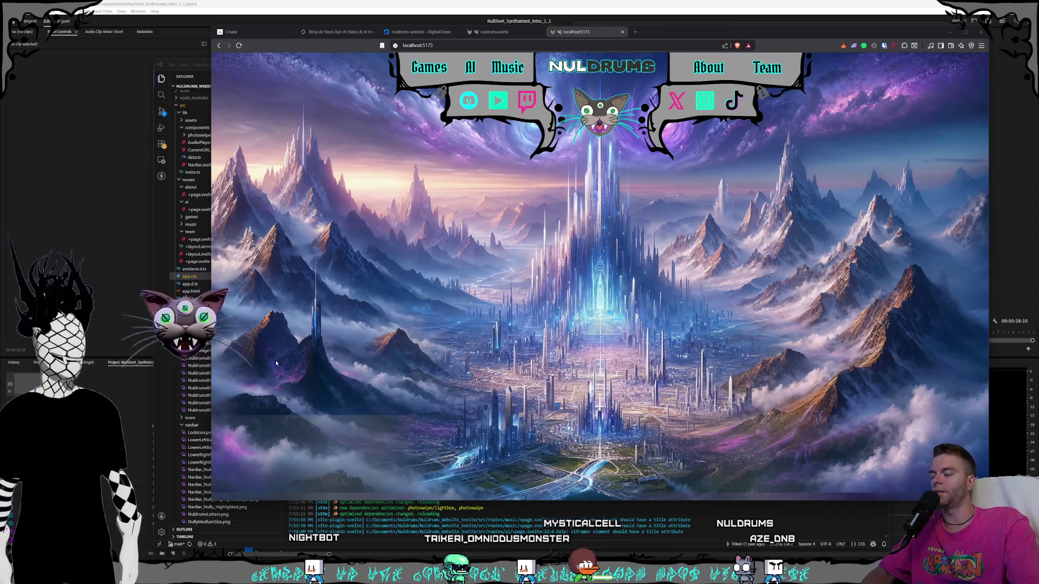
# Focus the browser so the home page shows its Games, AI, Music, About and Team navbar.
pyautogui.click(441, 318)
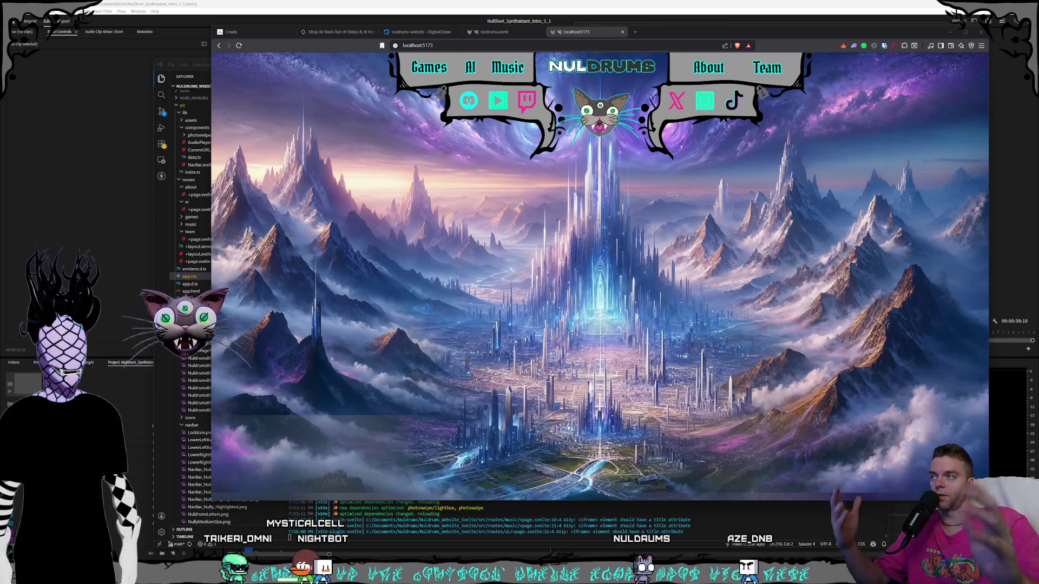
# Make the VS Code terminal panel under app.css taller, then bring the browser back in front.
pyautogui.click(167, 413)
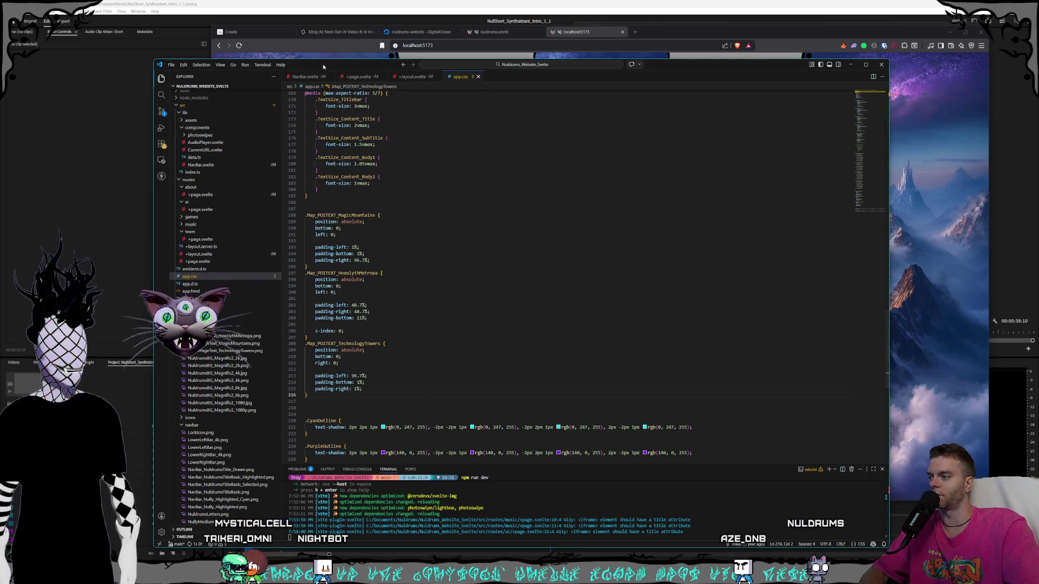
pyautogui.moveTo(323, 67); pyautogui.dragTo(320, 66)
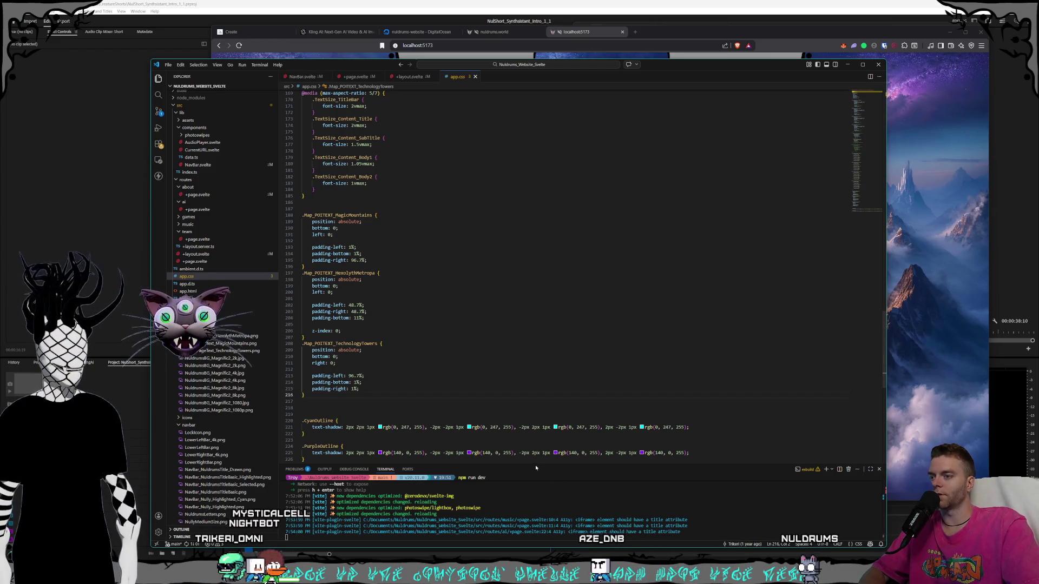
pyautogui.moveTo(535, 467); pyautogui.dragTo(539, 438)
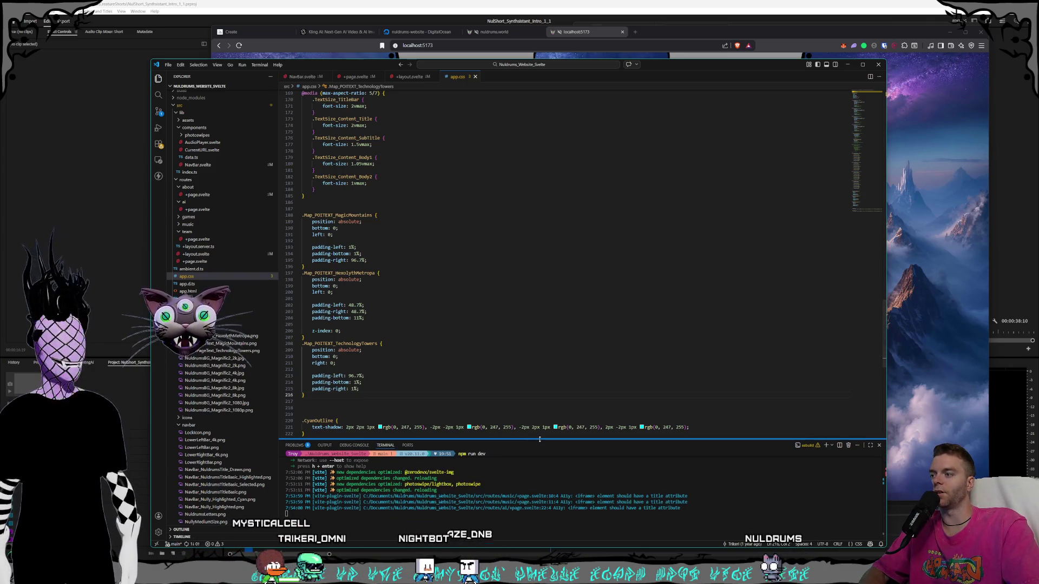
pyautogui.click(651, 37)
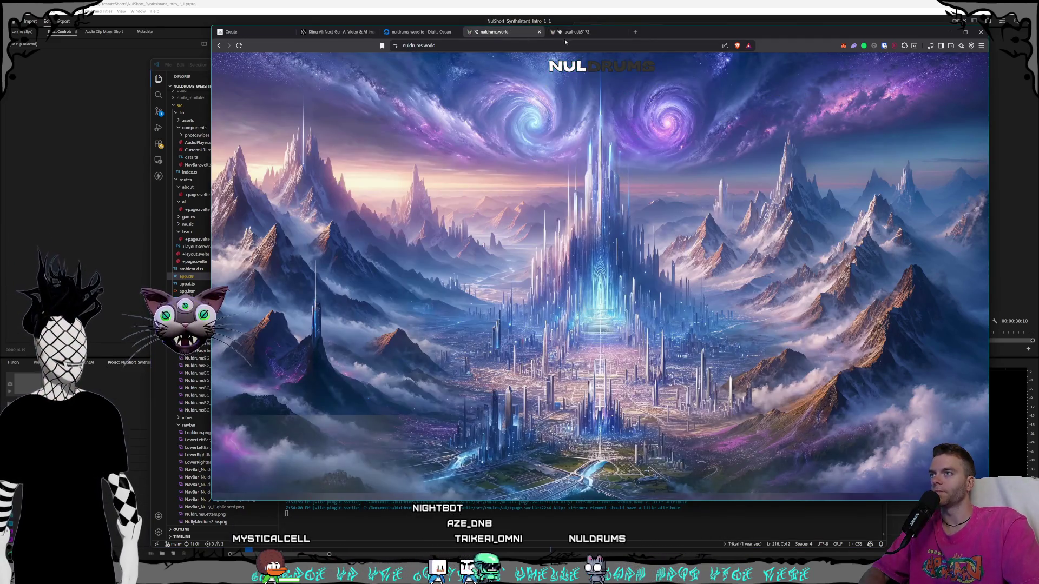
# Close the DigitalOcean droplet tab, move to Midjourney, and view the third mountain image full size.
pyautogui.click(422, 33)
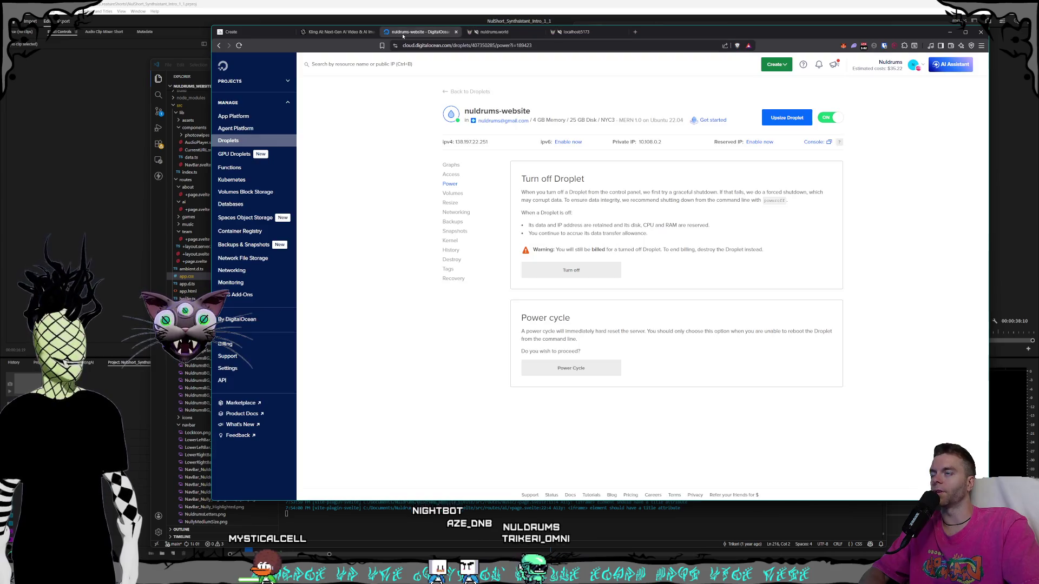
pyautogui.click(456, 32)
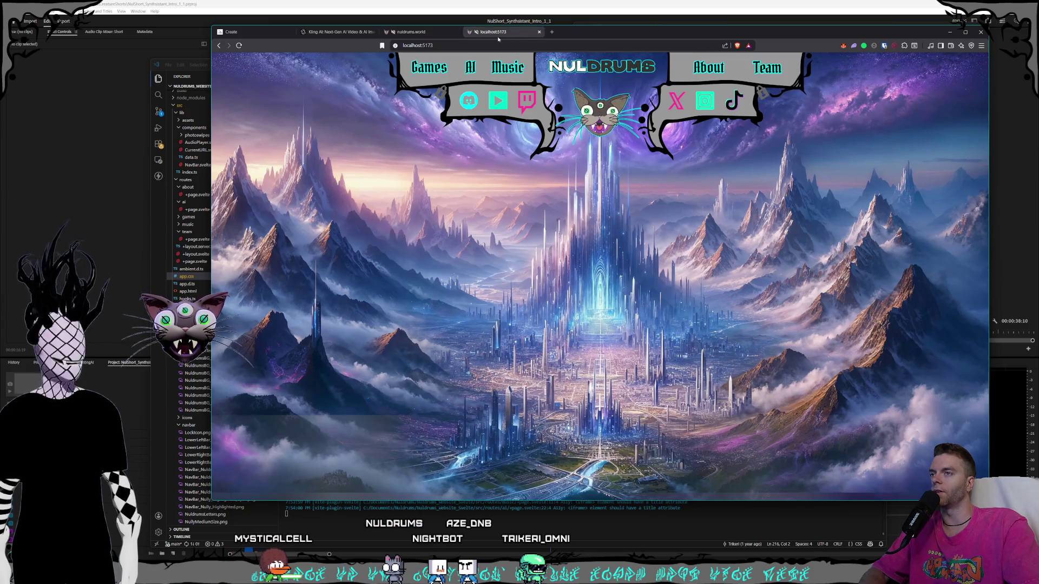
pyautogui.click(336, 32)
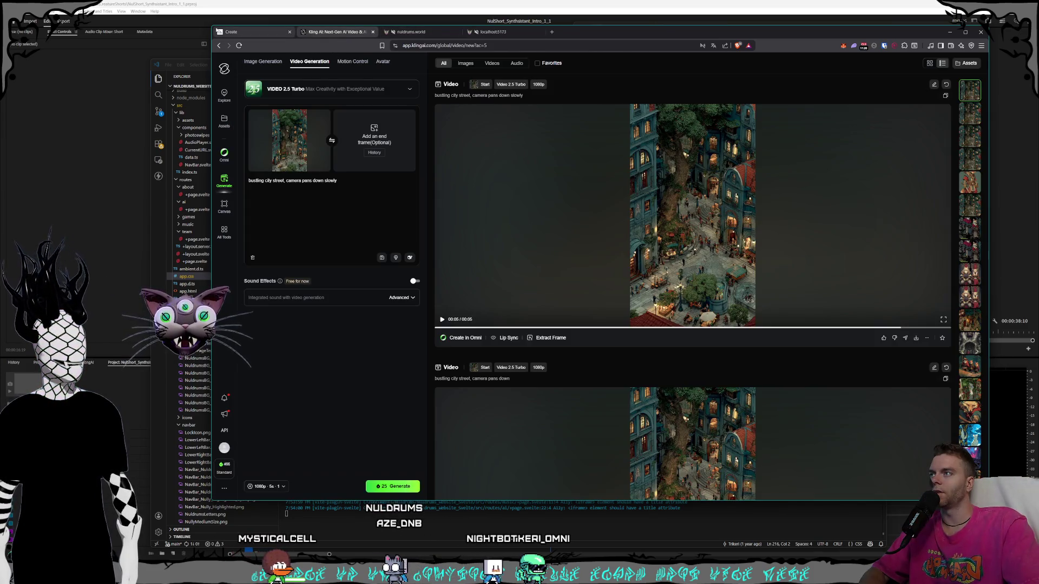
pyautogui.hotkey('ctrl', 'shift', 'Tab')
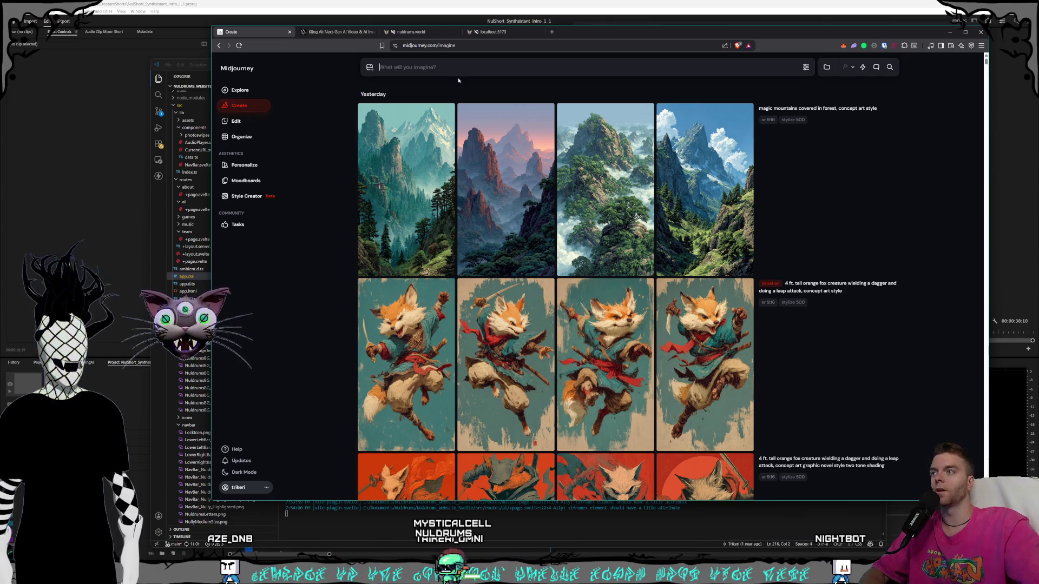
pyautogui.click(606, 203)
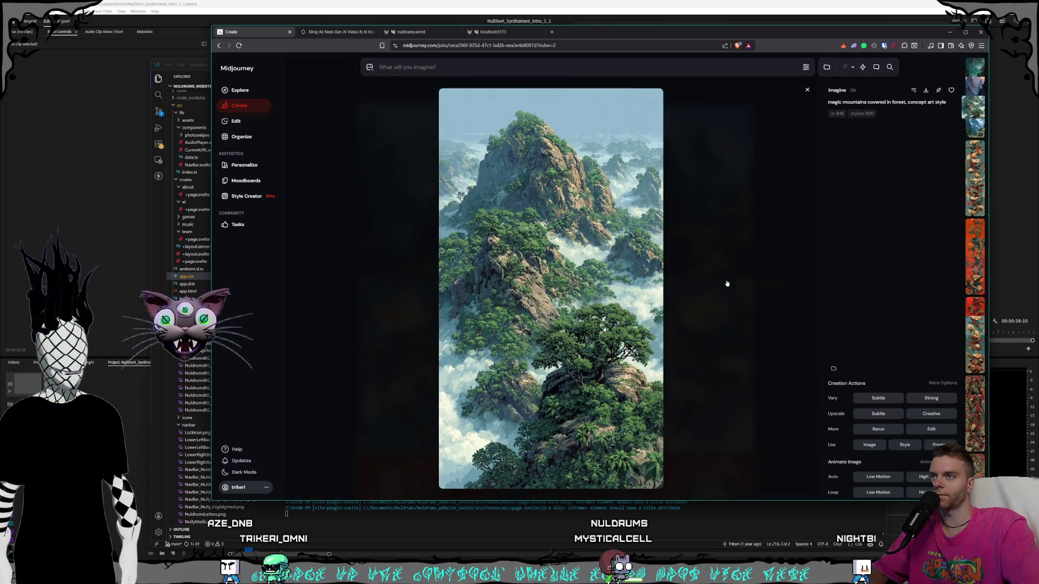
# Review the magic mountain images full size, then carry their prompt into Style Creator.
pyautogui.press('Right')
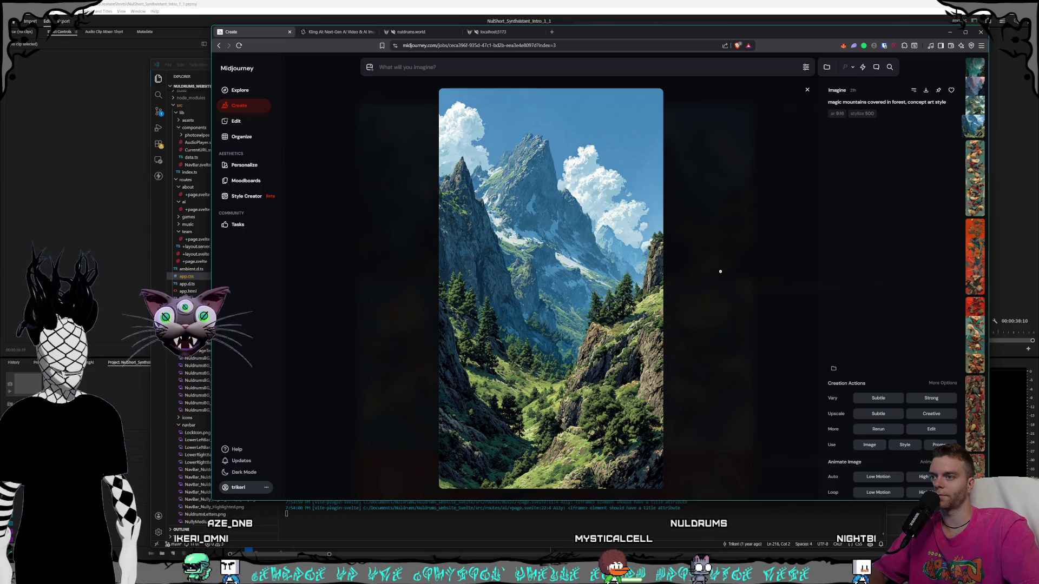
pyautogui.click(721, 268)
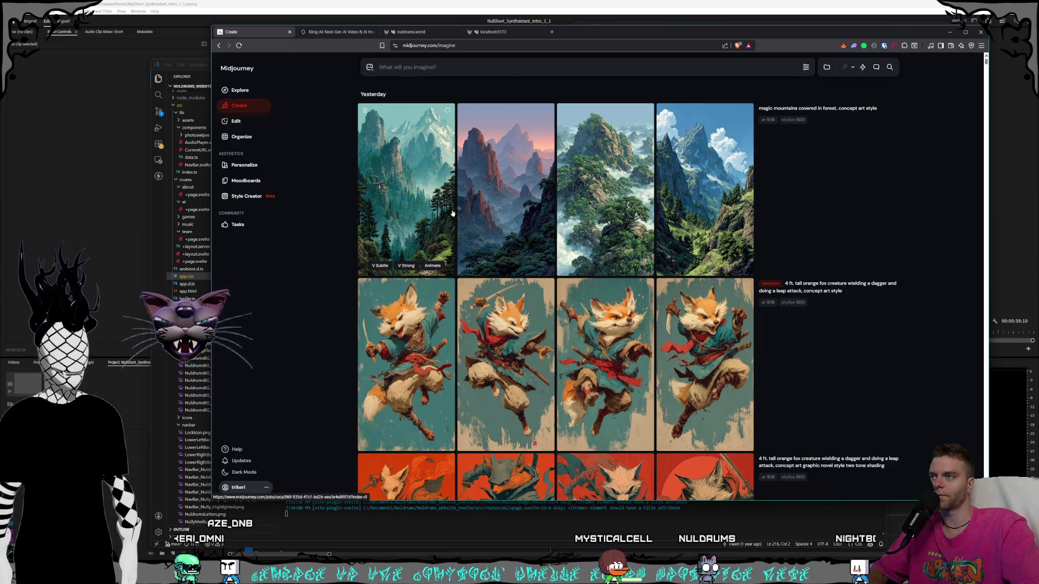
pyautogui.click(373, 194)
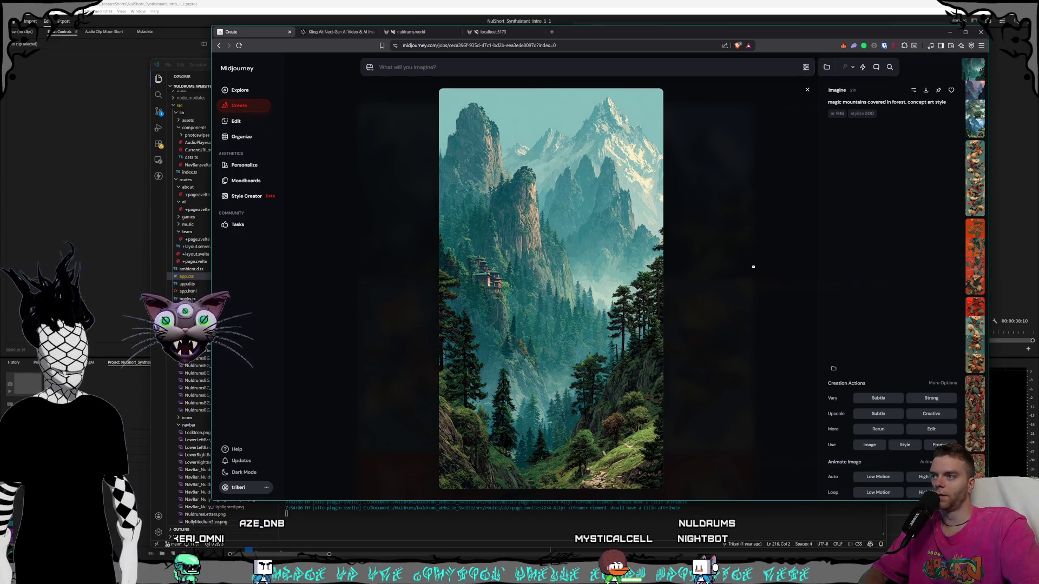
pyautogui.click(753, 267)
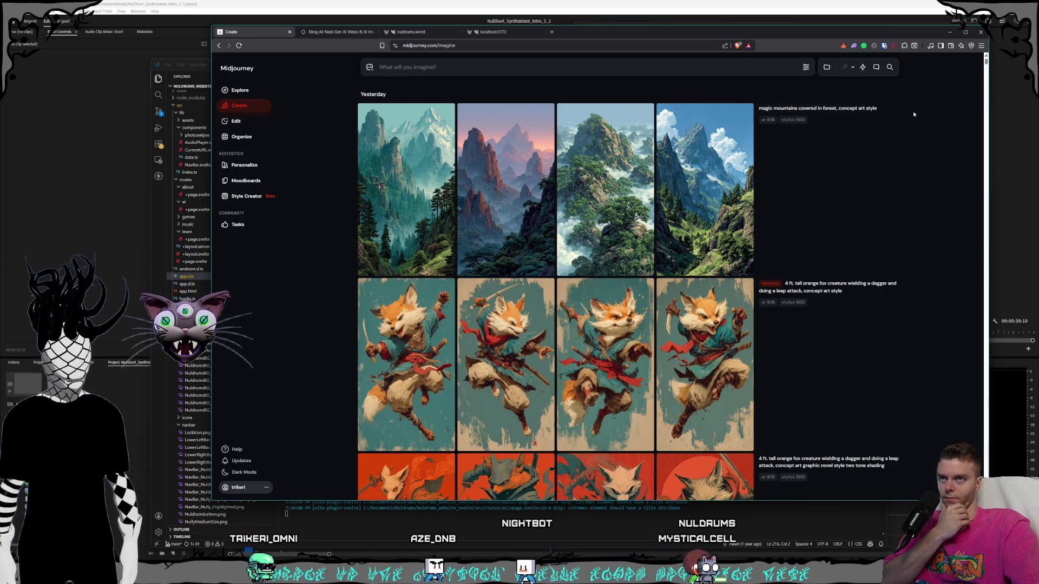
pyautogui.click(877, 109)
pyautogui.click(228, 196)
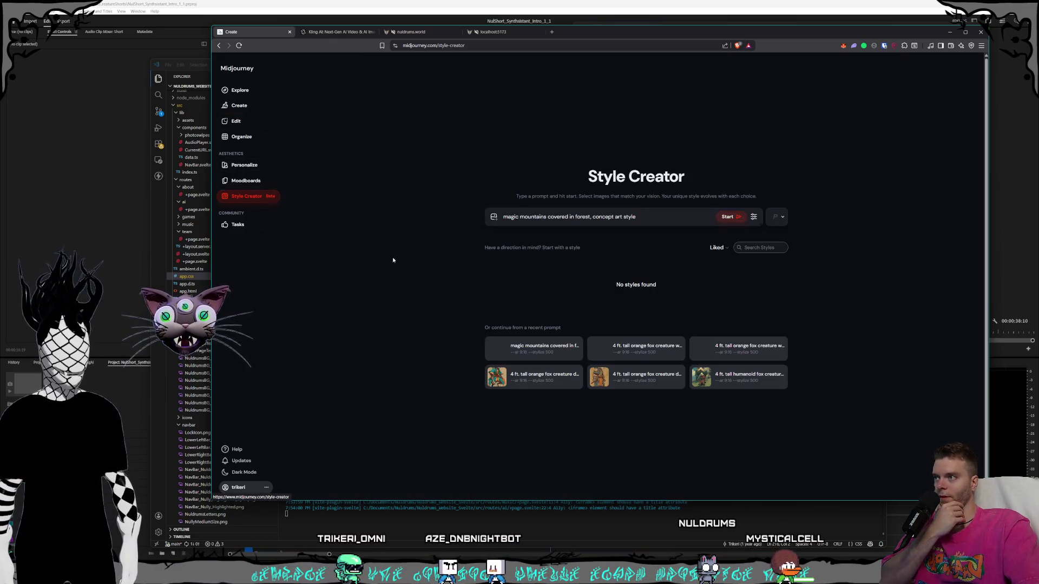
# Start a Style Creator session for 'magic mountains covered in forest, concept art style', then switch to Kling AI.
pyautogui.click(729, 217)
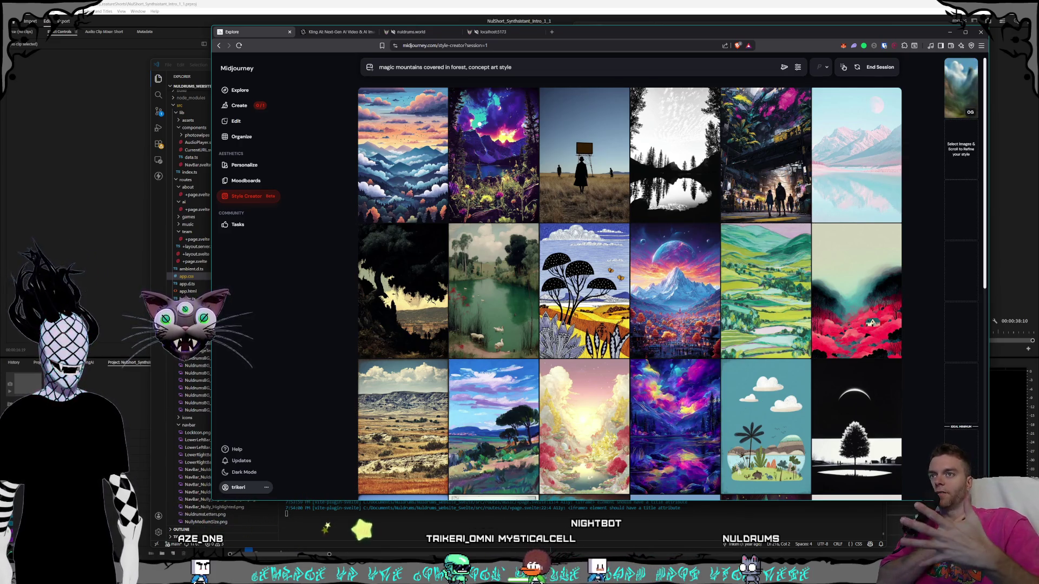
pyautogui.click(317, 32)
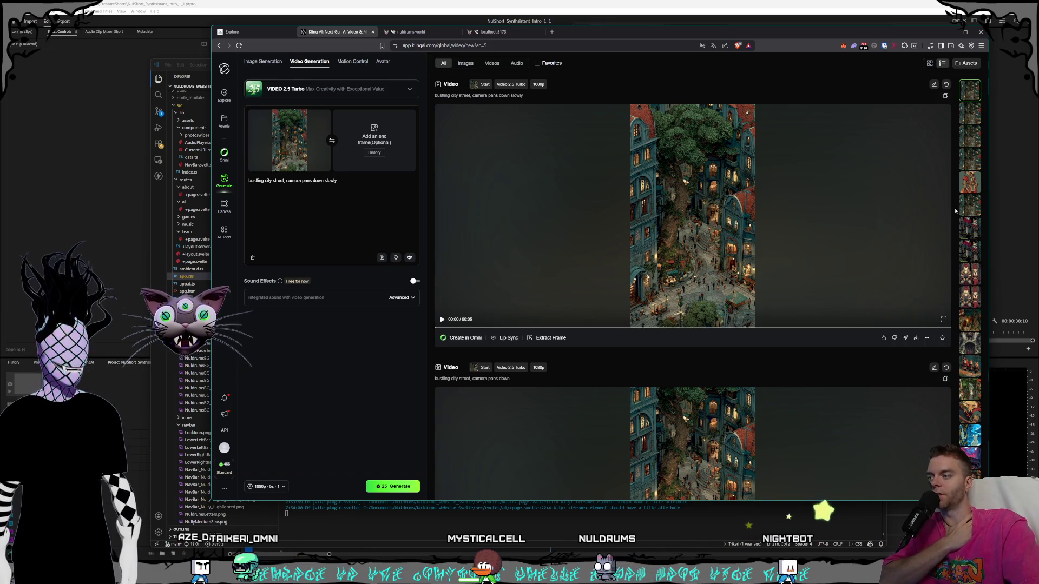
# Bring up the fox archer video from the history and play the 5-second clip.
pyautogui.click(970, 412)
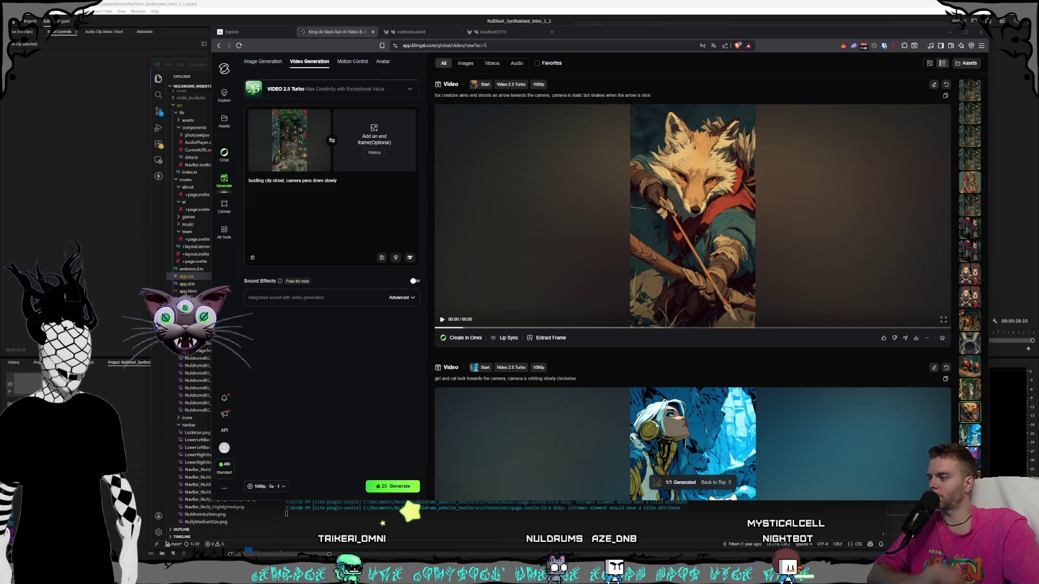
pyautogui.press('super')
pyautogui.write('voicemeet')
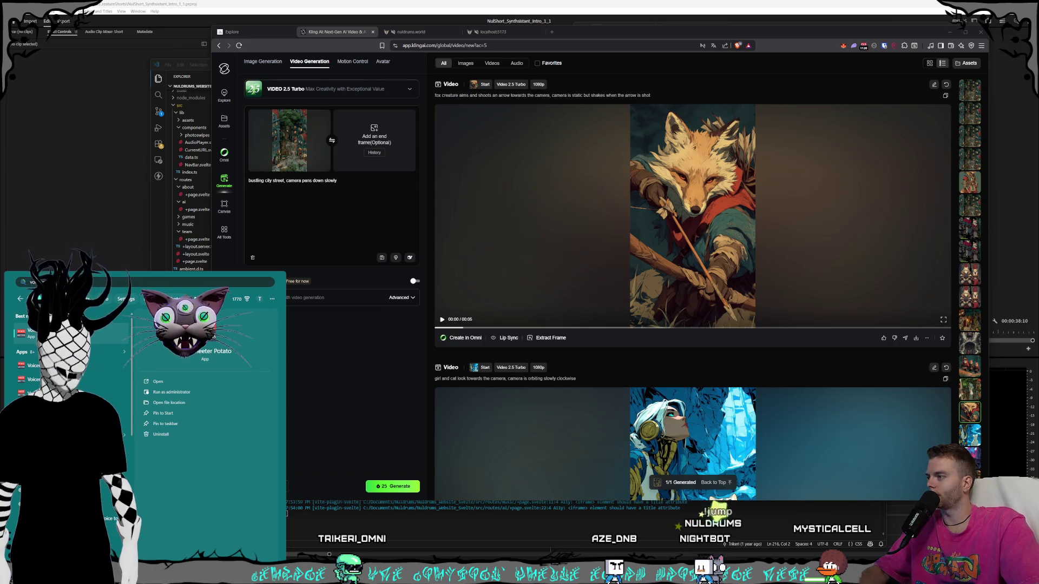
pyautogui.press('Return')
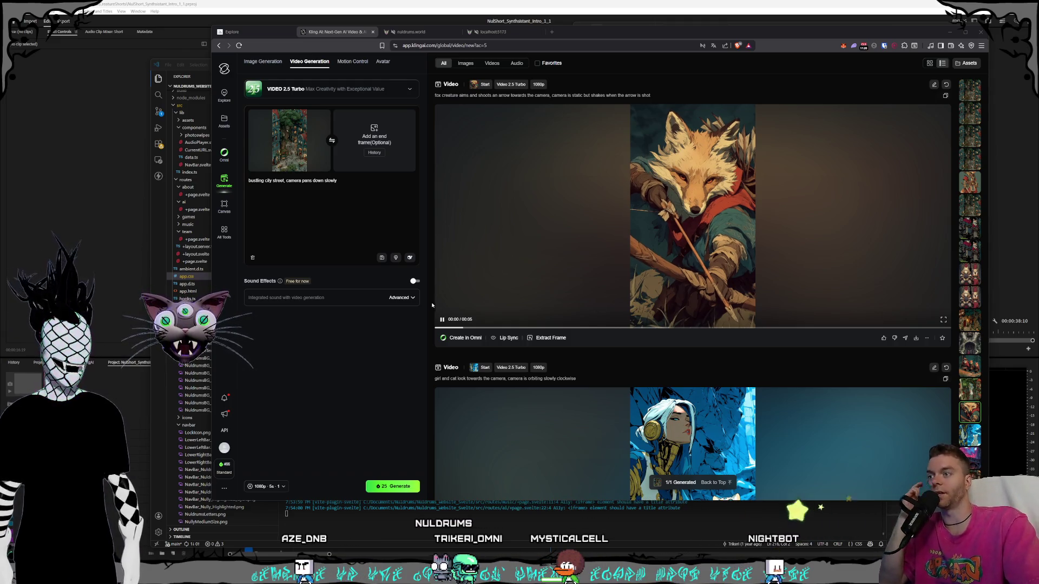
pyautogui.click(536, 272)
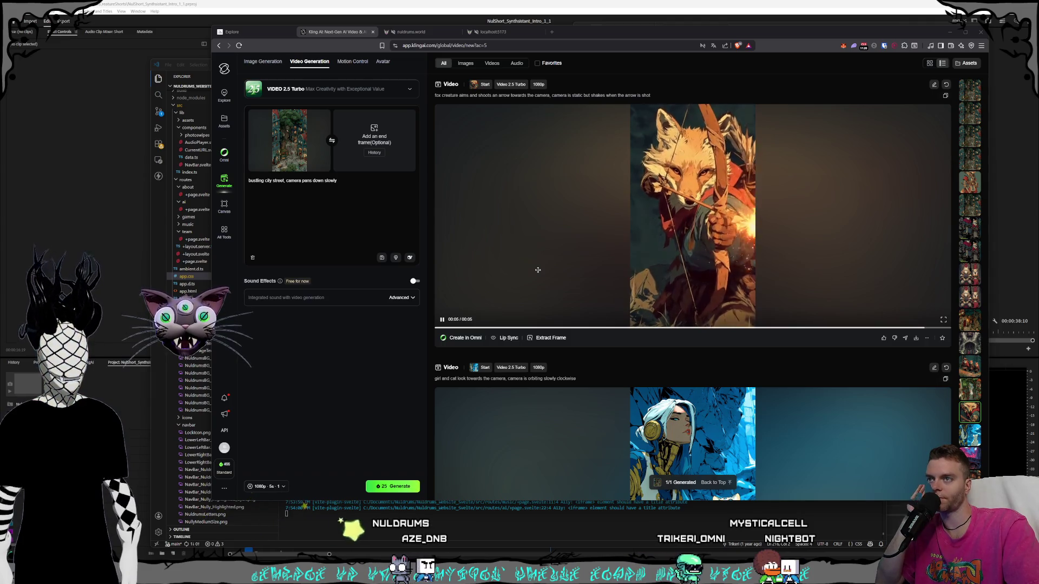
pyautogui.scroll(2, 580, 326)
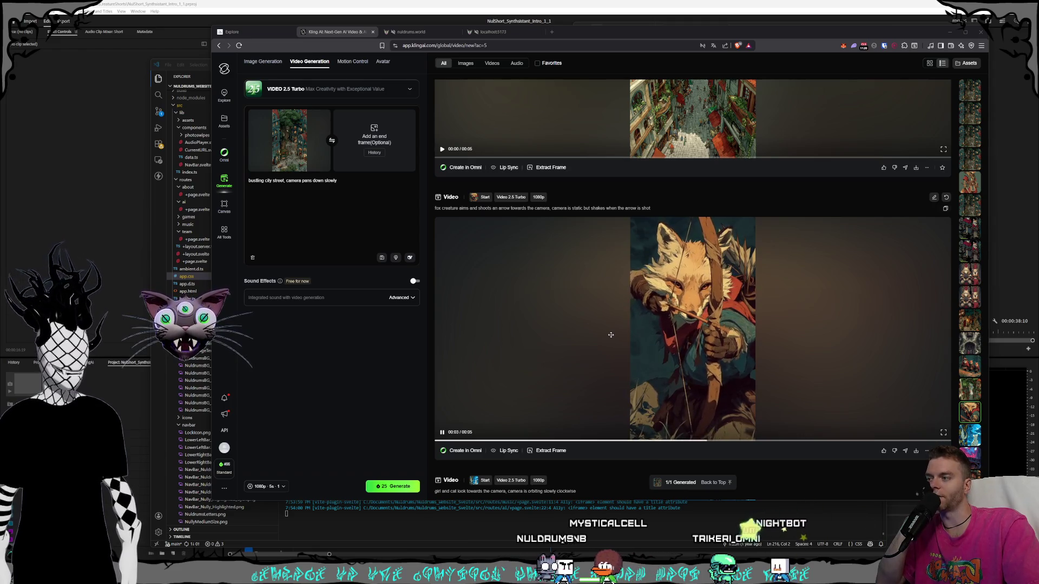
# Scroll back up the Kling AI generation feed, then return to app.css in VS Code.
pyautogui.scroll(10, 825, 292)
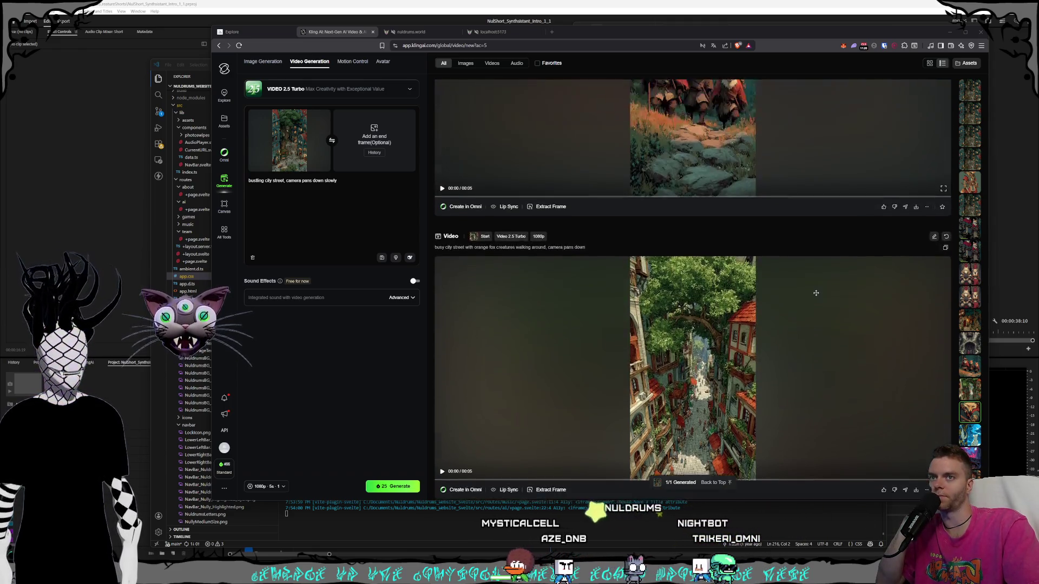
pyautogui.scroll(10, 855, 188)
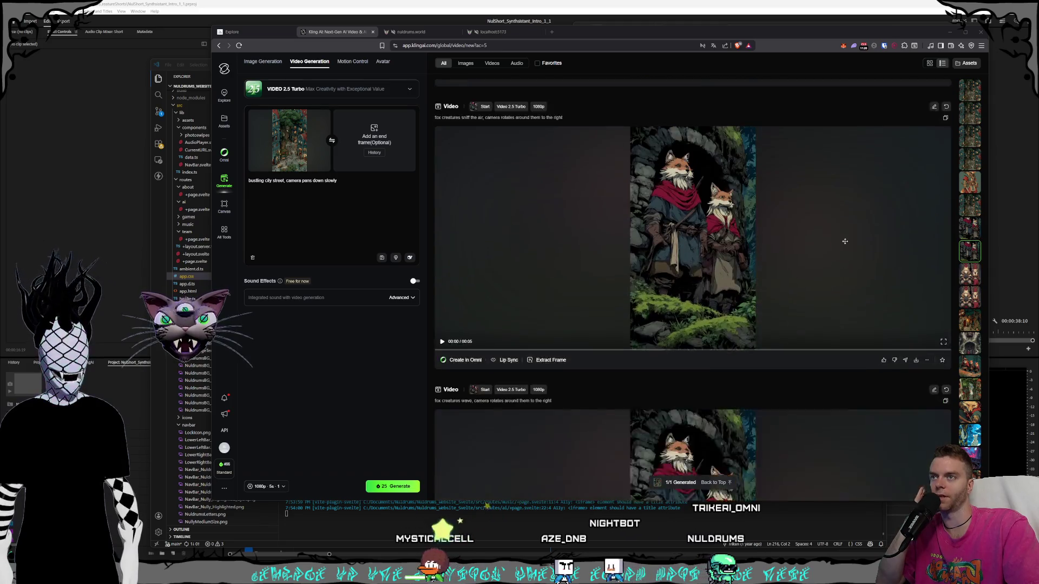
pyautogui.scroll(5, 968, 106)
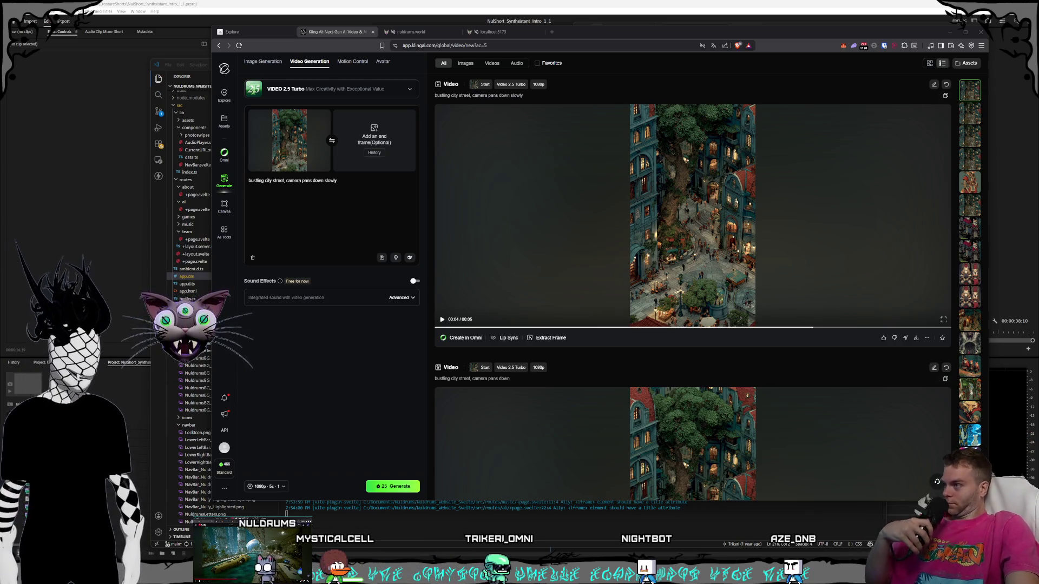
pyautogui.click(155, 237)
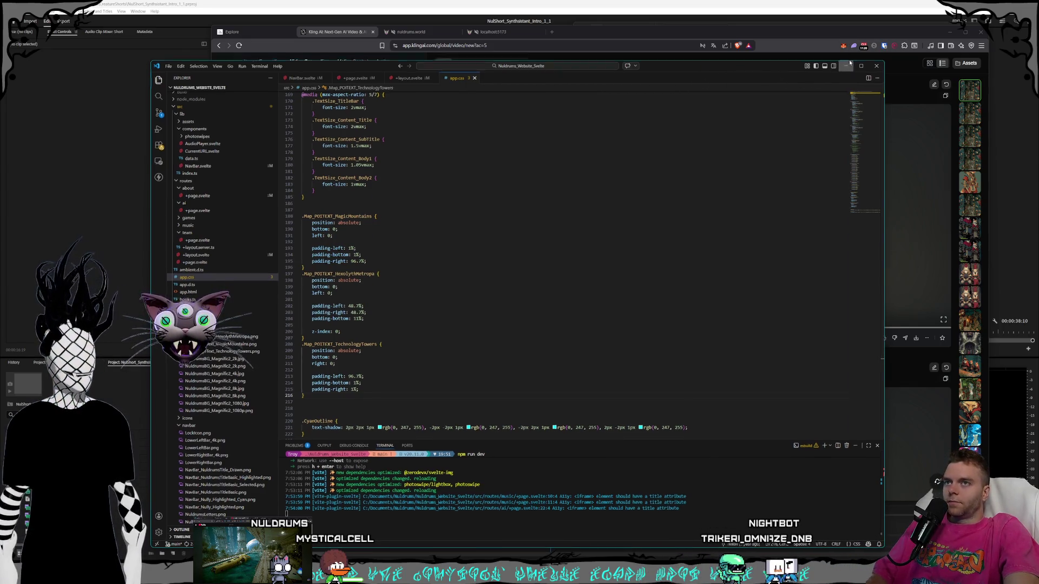
# Switch back to Kling AI to view the generated 'bustling city street, camera pans down slowly' video.
pyautogui.click(591, 31)
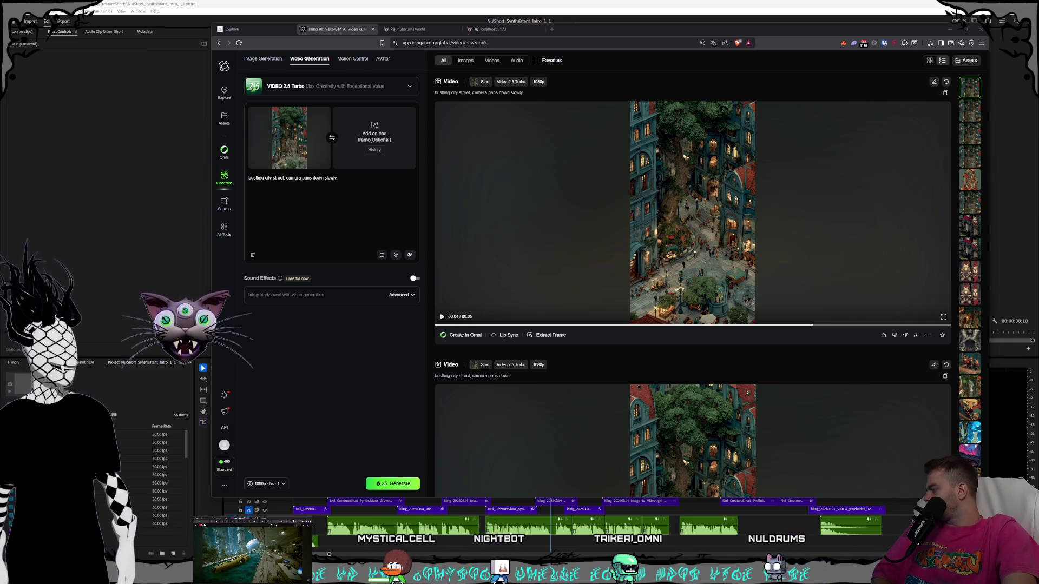
pyautogui.click(556, 253)
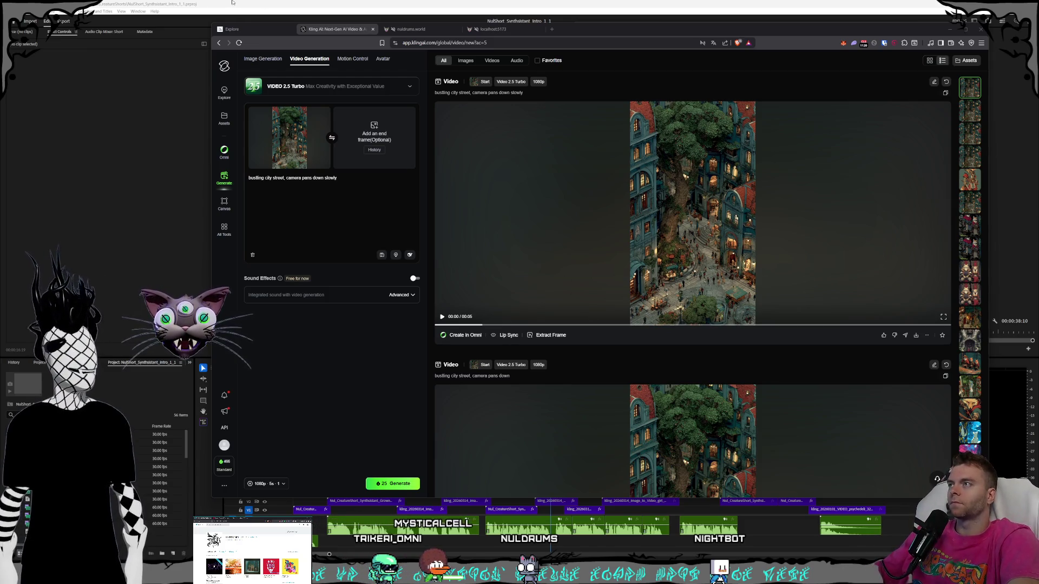
pyautogui.click(232, 28)
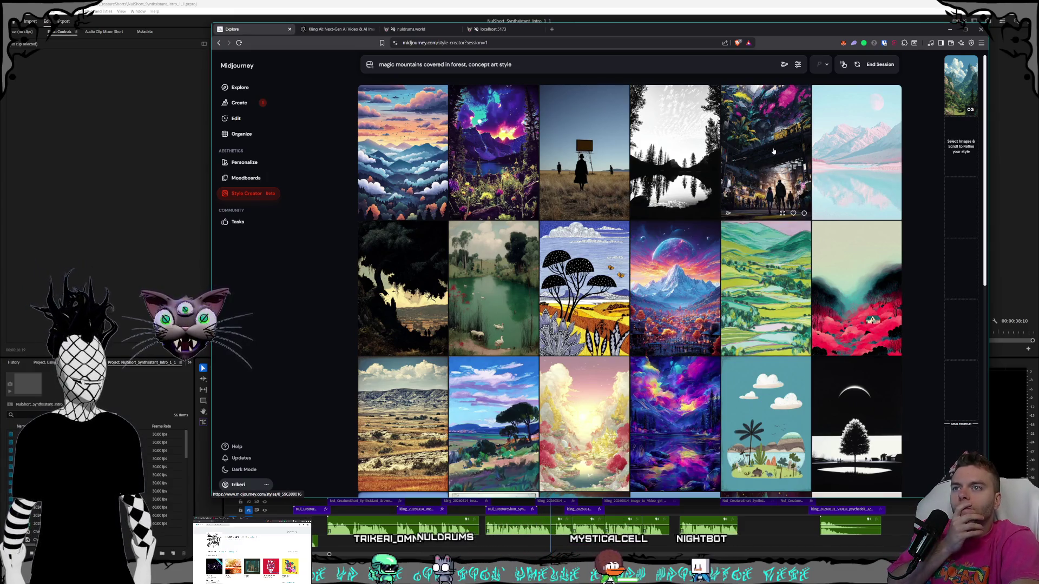
# Scroll the Style Creator grid and pick the blue-sky cliff landscape as a preferred style.
pyautogui.scroll(-3, 714, 166)
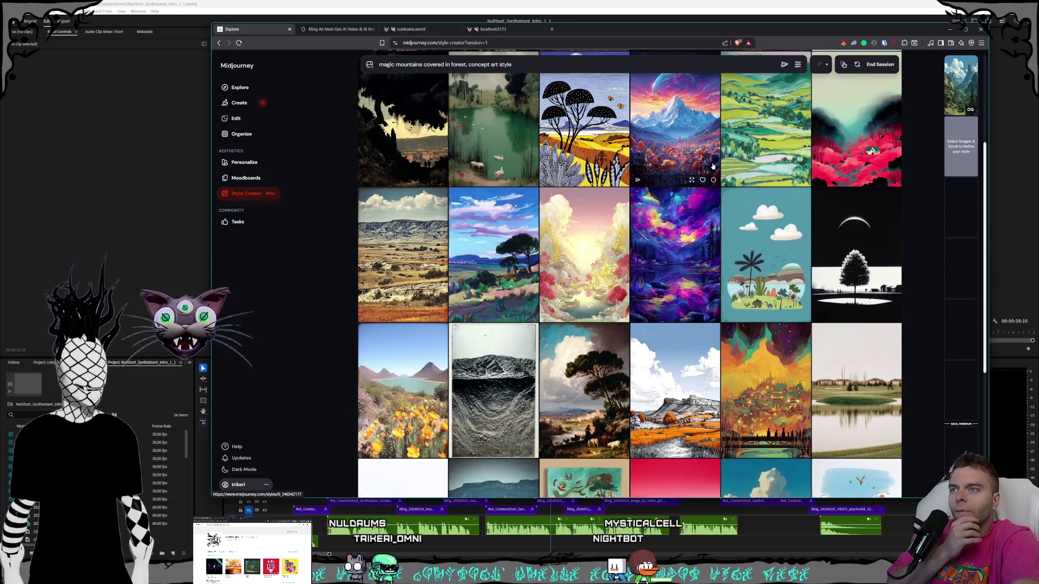
pyautogui.scroll(-5, 713, 166)
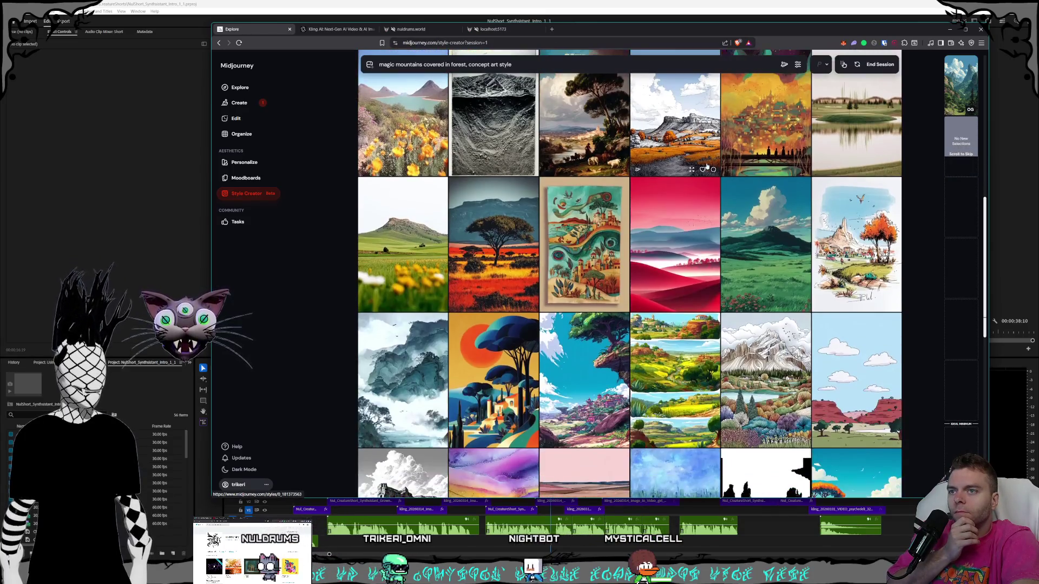
pyautogui.scroll(-1, 757, 171)
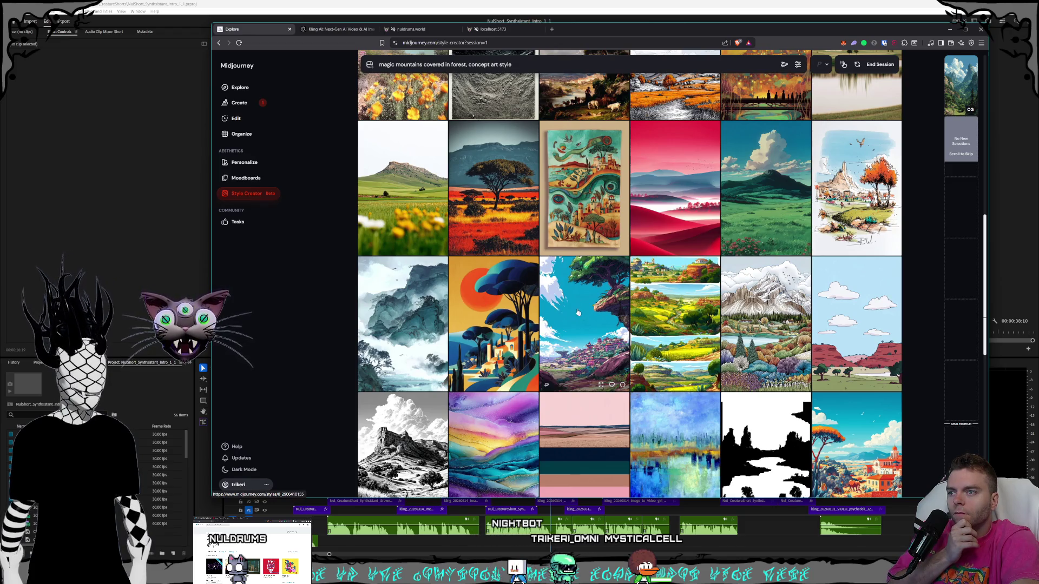
pyautogui.scroll(-8, 621, 297)
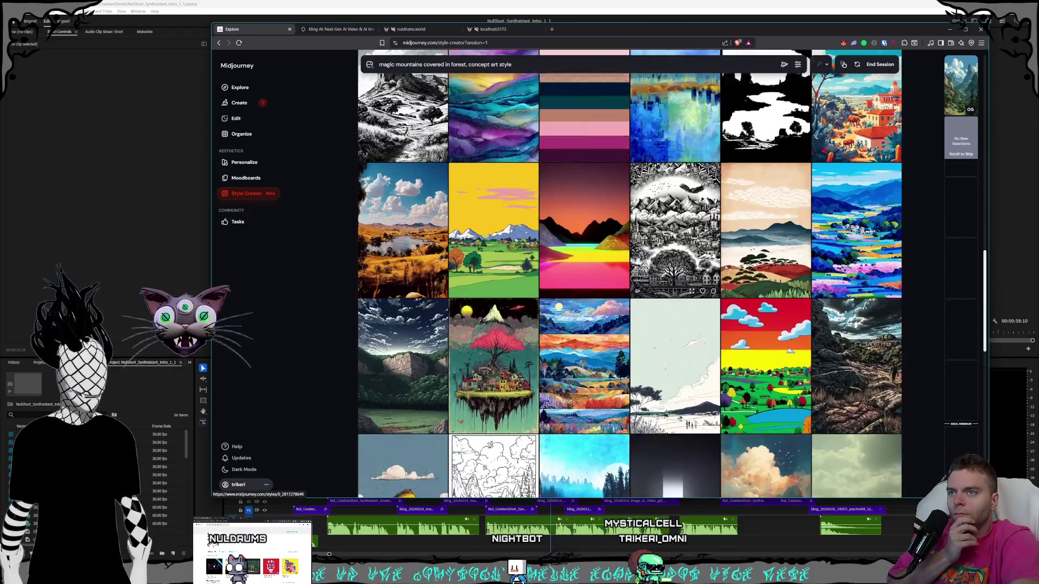
pyautogui.scroll(-2, 713, 255)
pyautogui.scroll(-4, 713, 256)
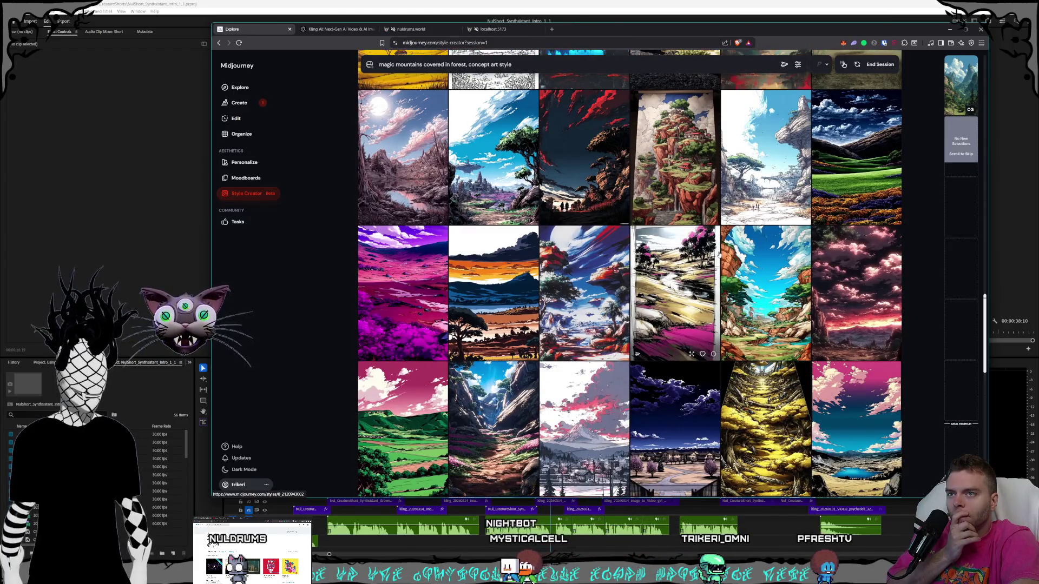
pyautogui.click(686, 255)
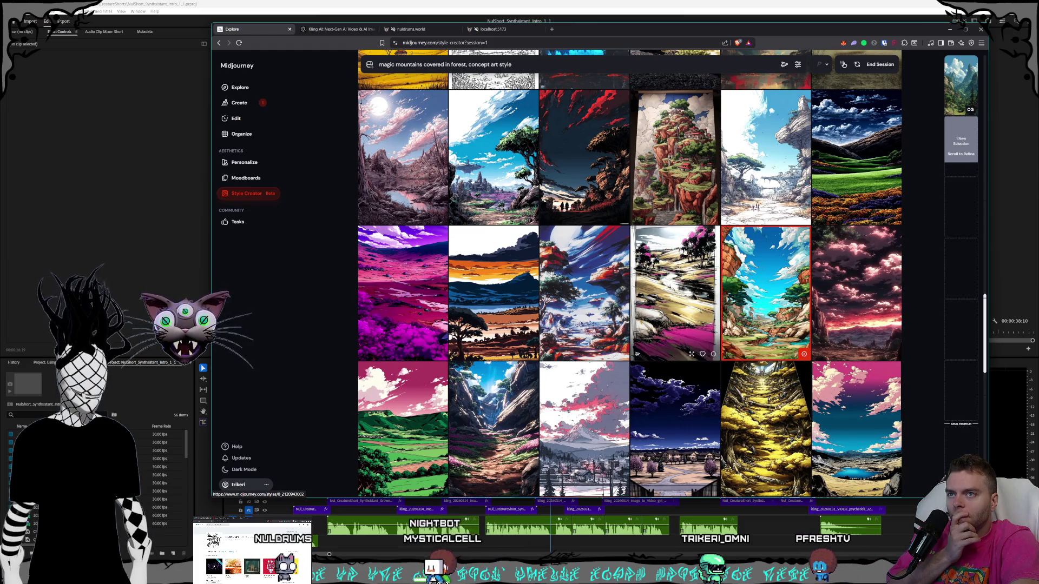
# Scroll further down the grid to review more magic-mountain style images.
pyautogui.scroll(-6, 686, 250)
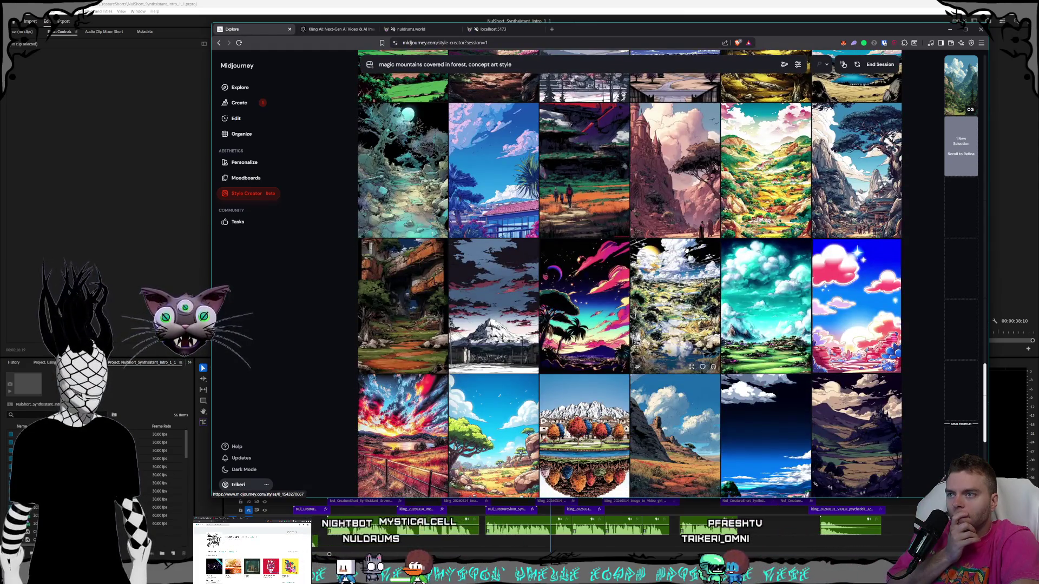
pyautogui.scroll(-3, 687, 250)
pyautogui.scroll(-2, 686, 250)
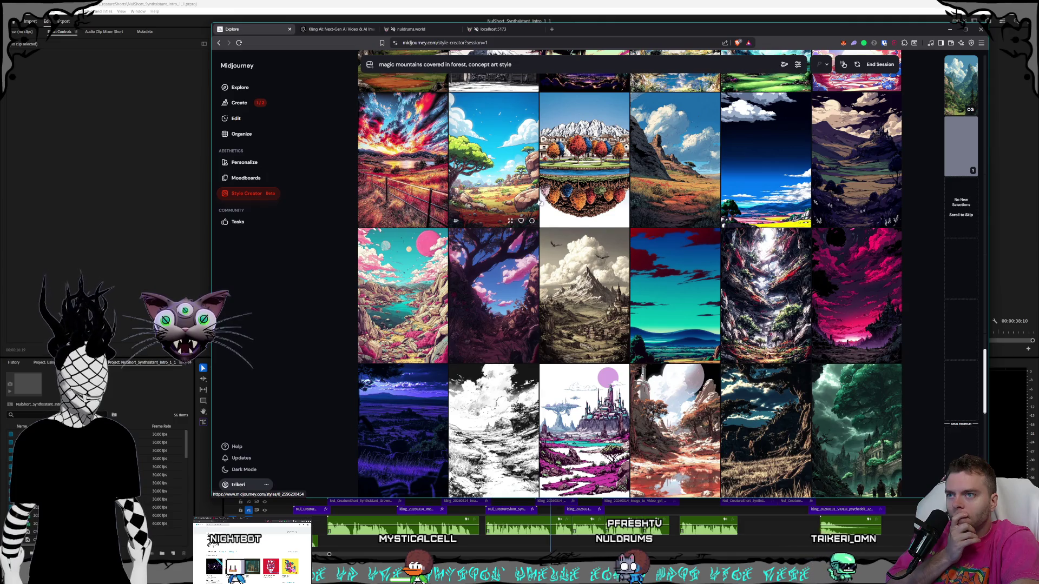
pyautogui.scroll(-2, 547, 204)
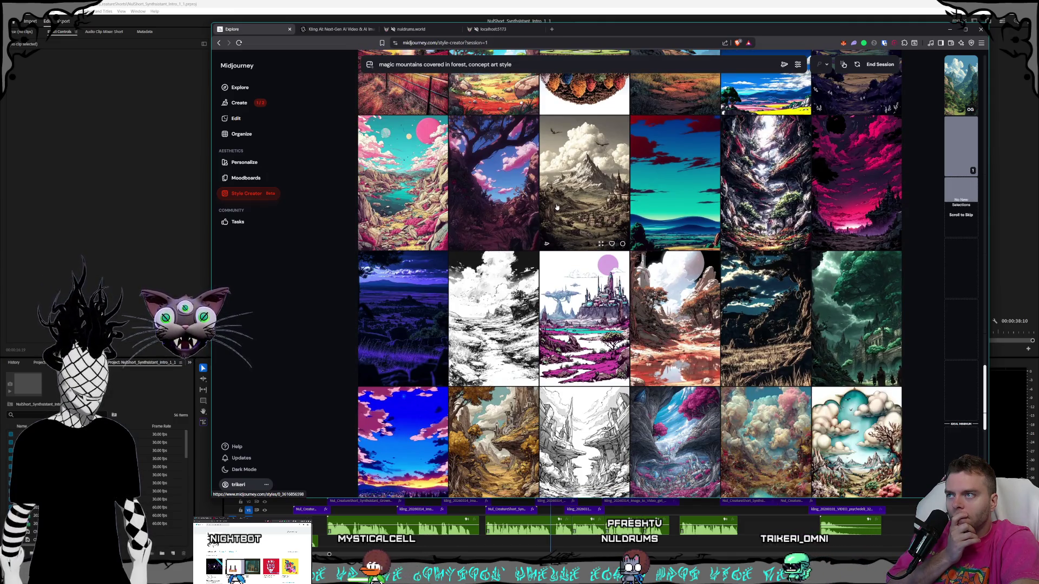
pyautogui.scroll(-3, 558, 207)
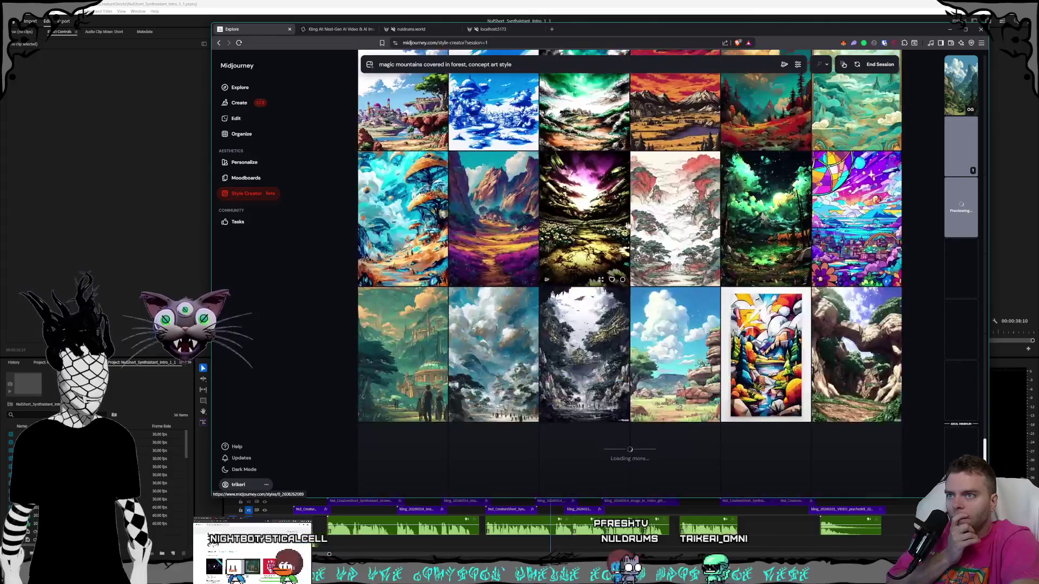
pyautogui.scroll(-1, 628, 224)
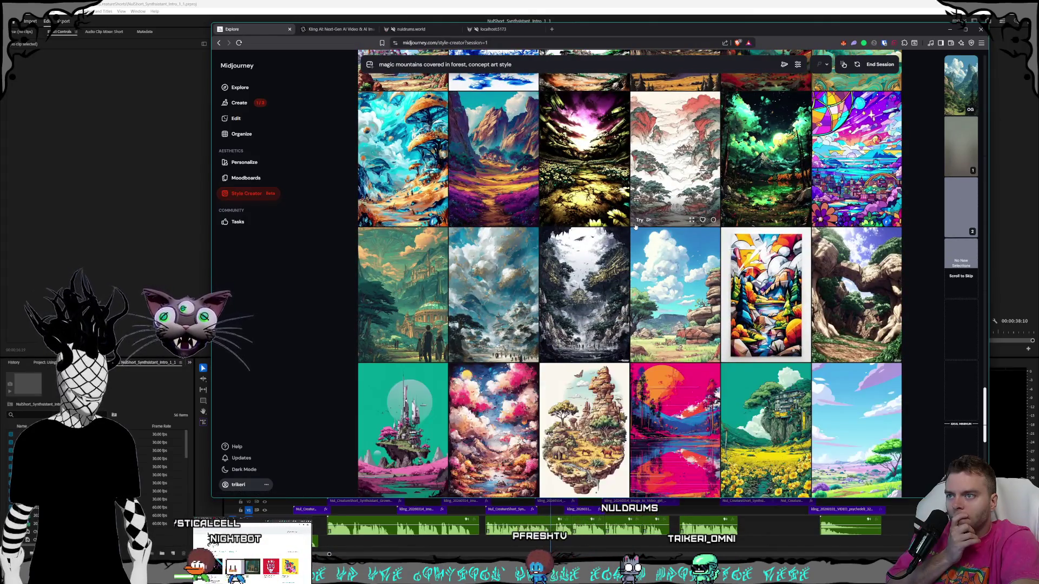
pyautogui.scroll(-2, 635, 226)
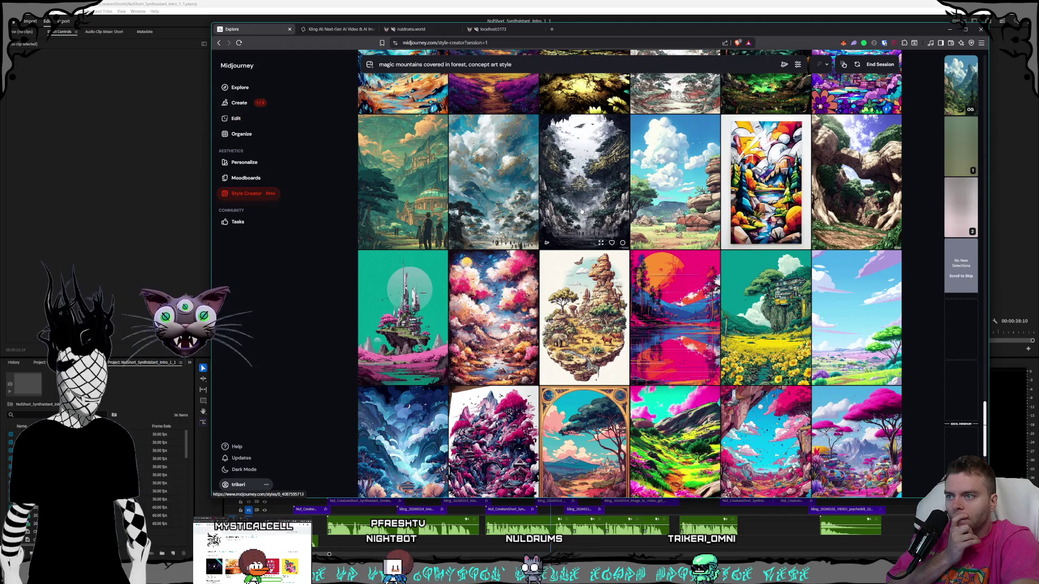
pyautogui.scroll(-5, 657, 228)
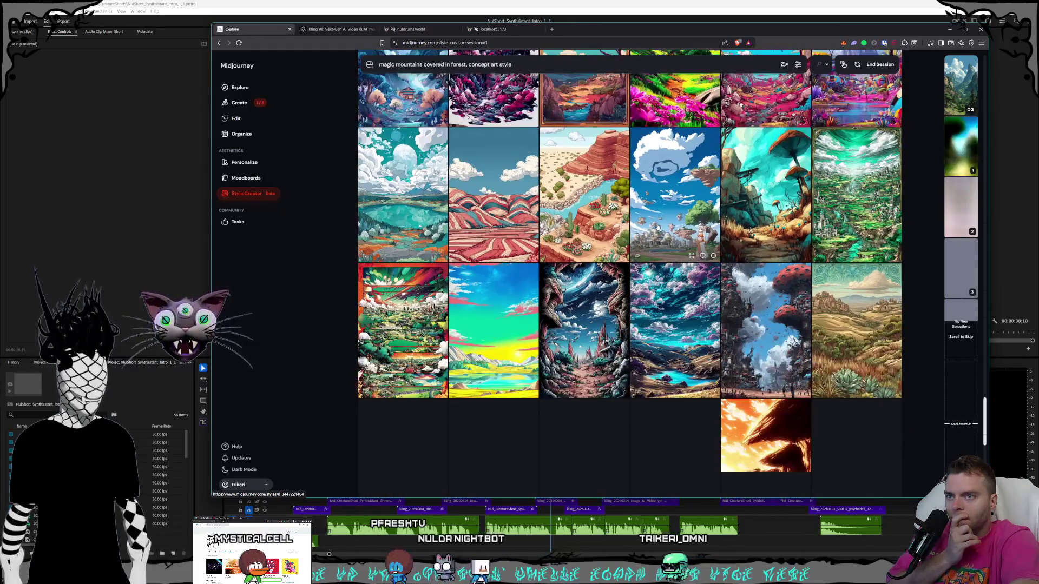
pyautogui.scroll(-5, 657, 228)
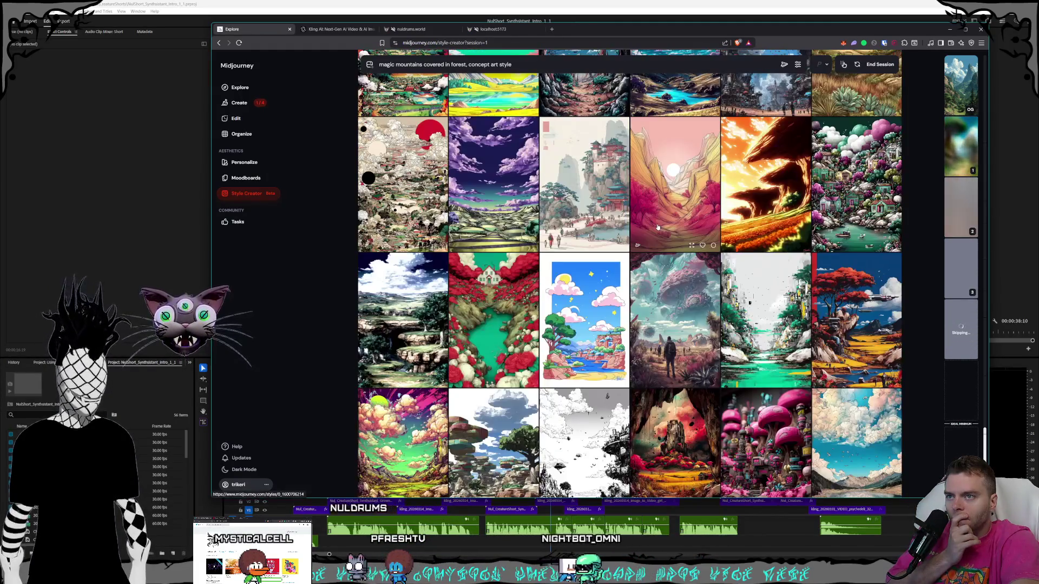
pyautogui.scroll(-3, 657, 228)
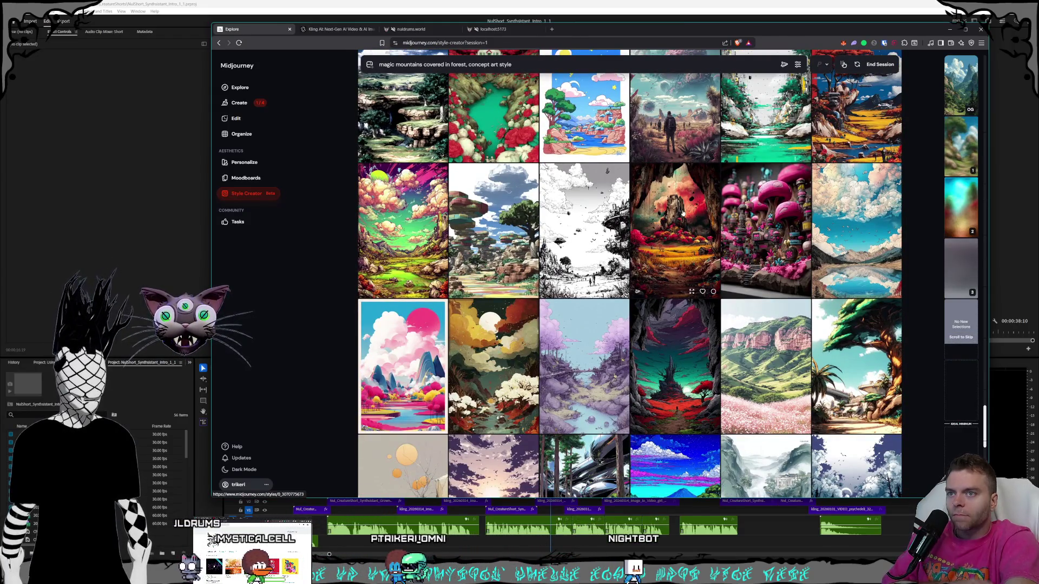
pyautogui.scroll(-1, 687, 210)
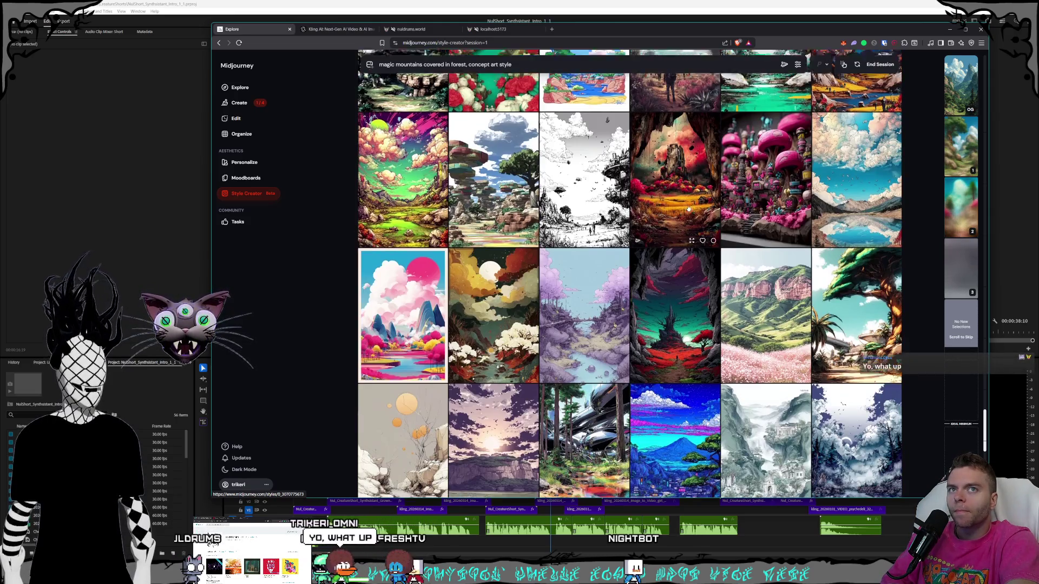
pyautogui.scroll(-1, 688, 209)
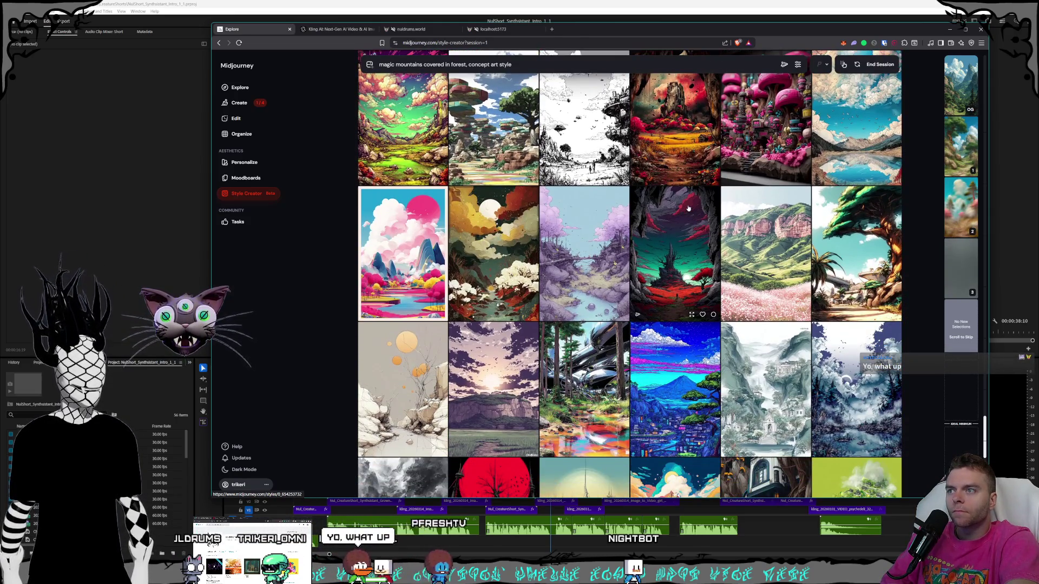
pyautogui.scroll(-3, 688, 209)
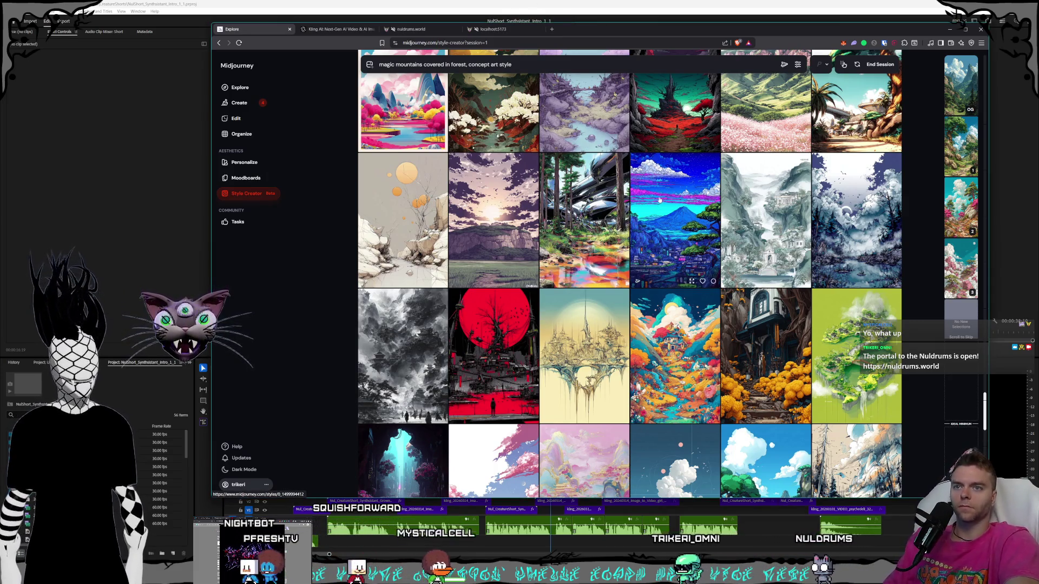
# Scroll down the Style Creator grid and pick the pink-and-teal mountain image as a liked example.
pyautogui.scroll(-3, 685, 177)
pyautogui.scroll(-3, 685, 177)
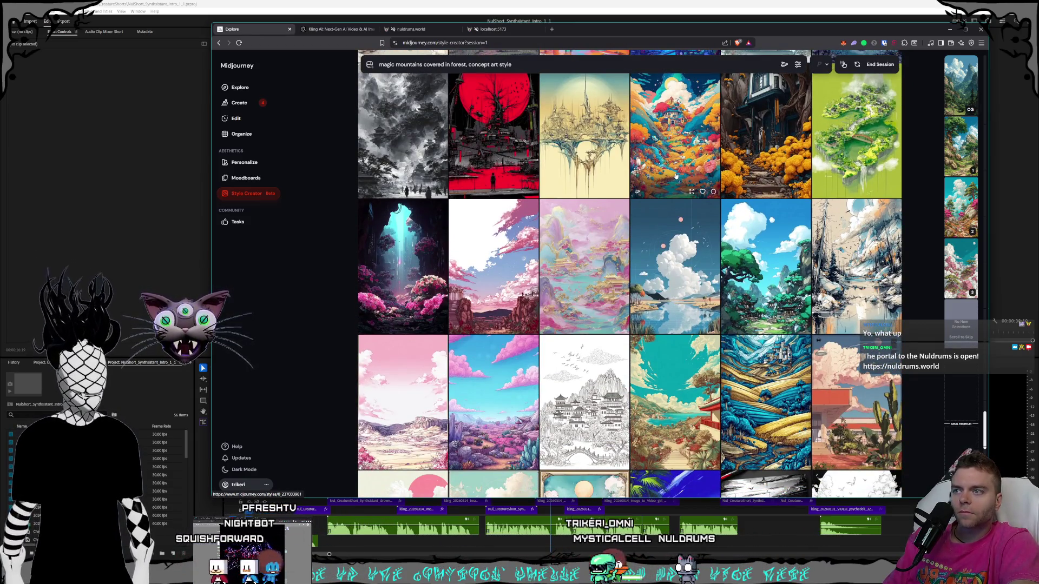
pyautogui.scroll(-3, 675, 177)
pyautogui.scroll(-2, 675, 177)
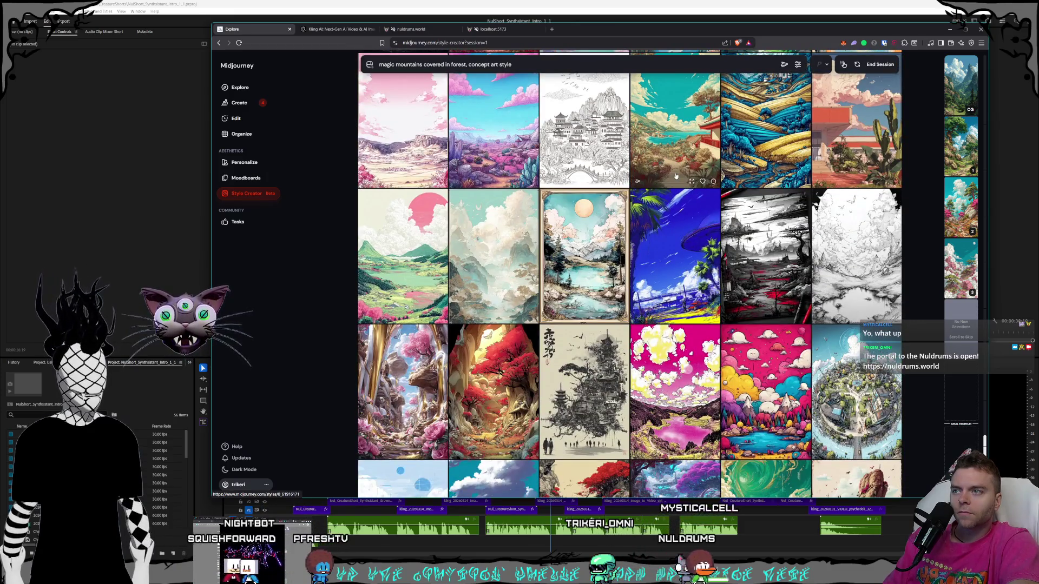
pyautogui.scroll(-1, 675, 177)
pyautogui.scroll(-1, 675, 176)
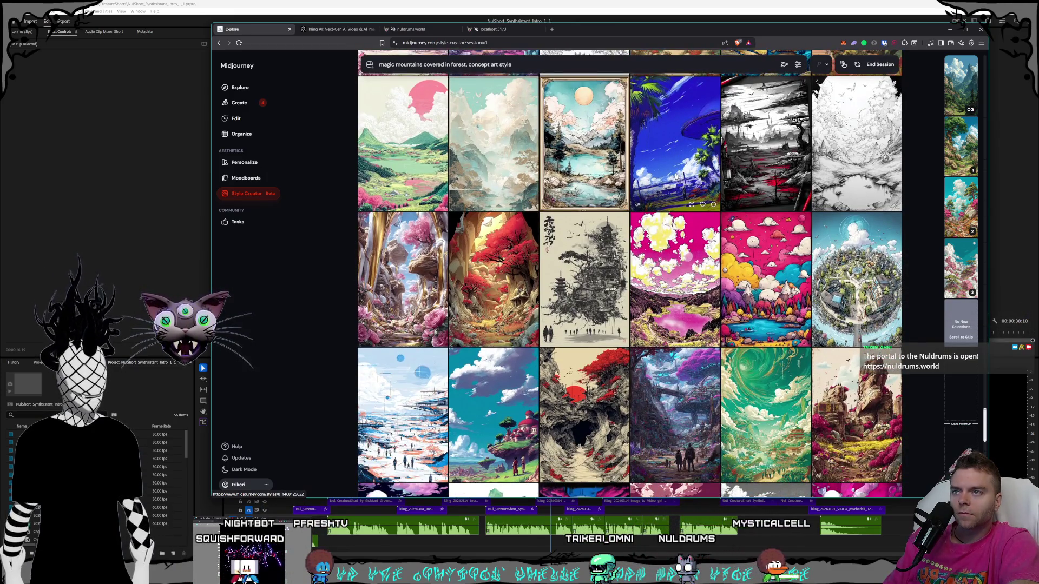
pyautogui.scroll(-2, 675, 177)
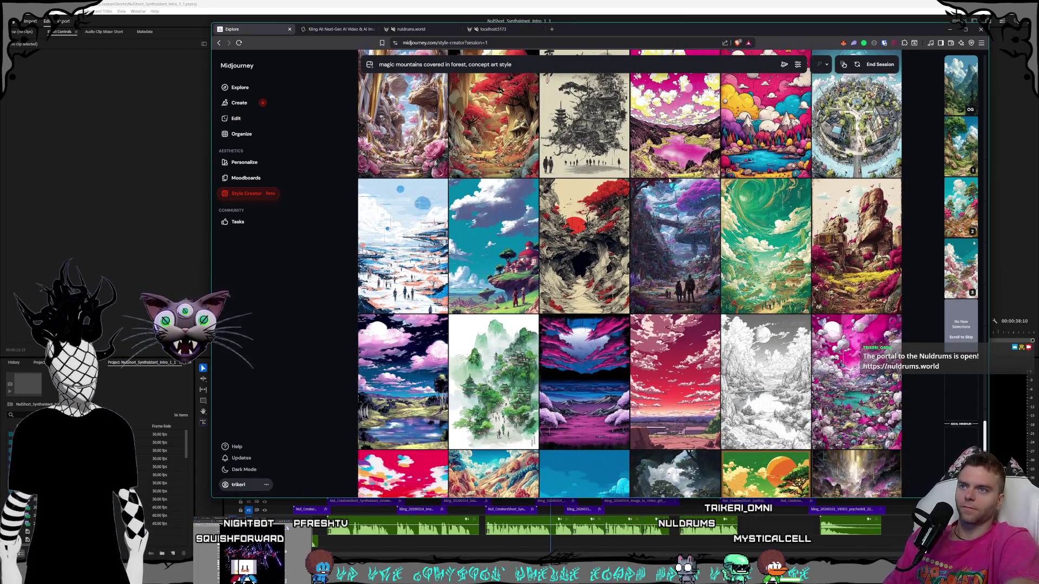
pyautogui.scroll(-1, 674, 177)
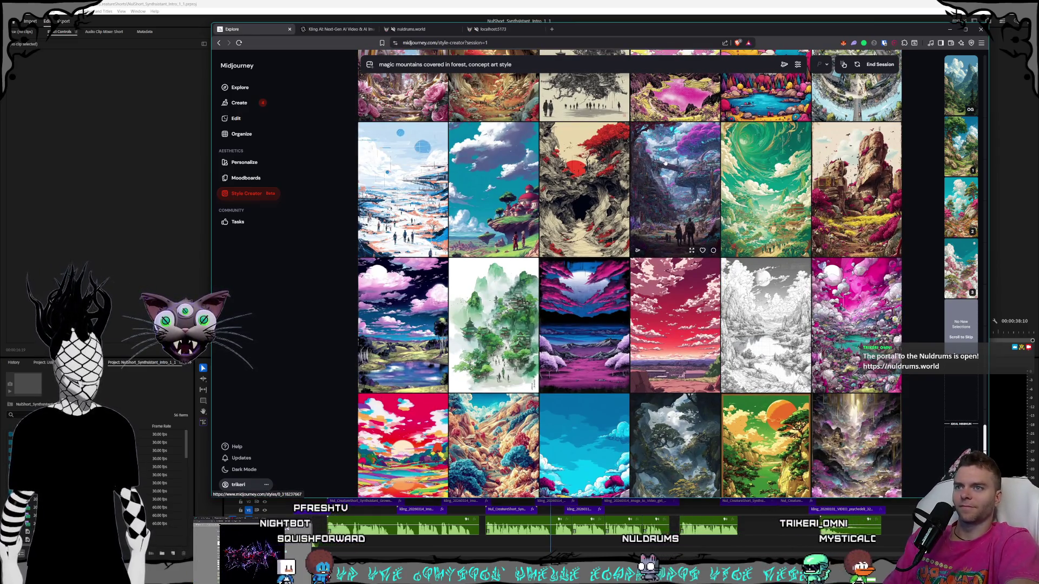
pyautogui.scroll(-2, 666, 161)
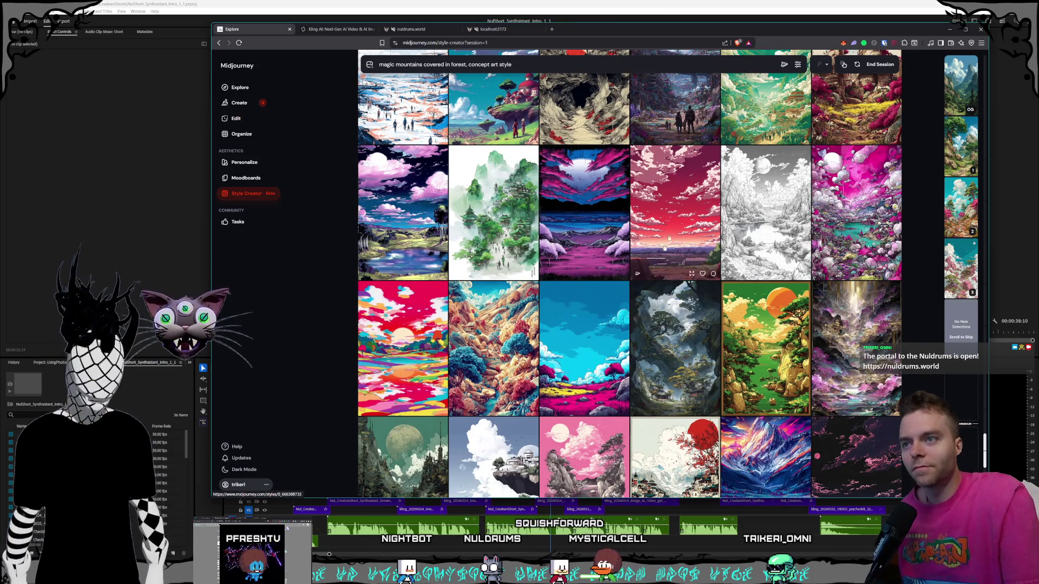
pyautogui.scroll(-1, 632, 169)
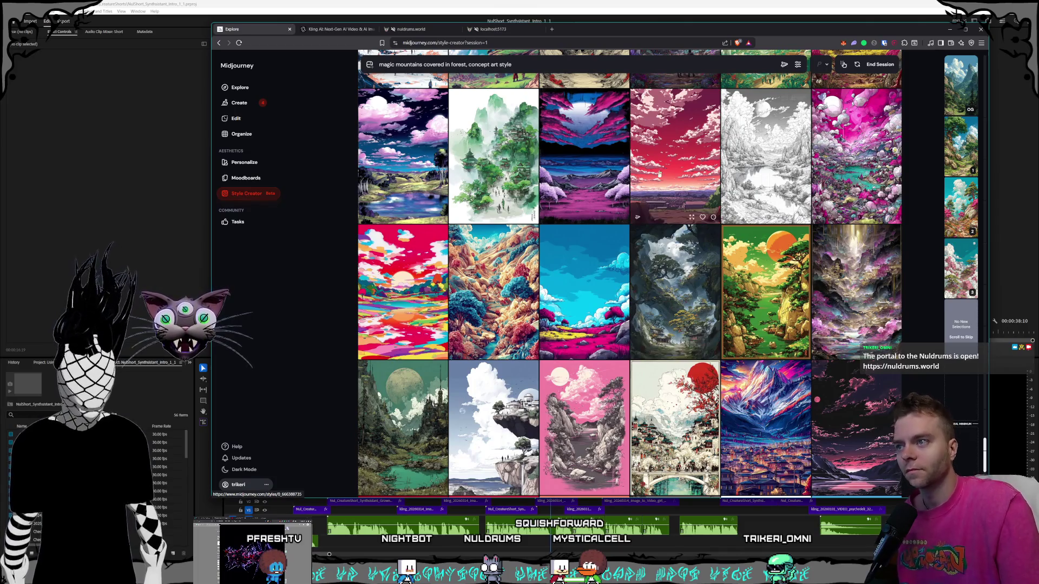
pyautogui.scroll(-2, 709, 142)
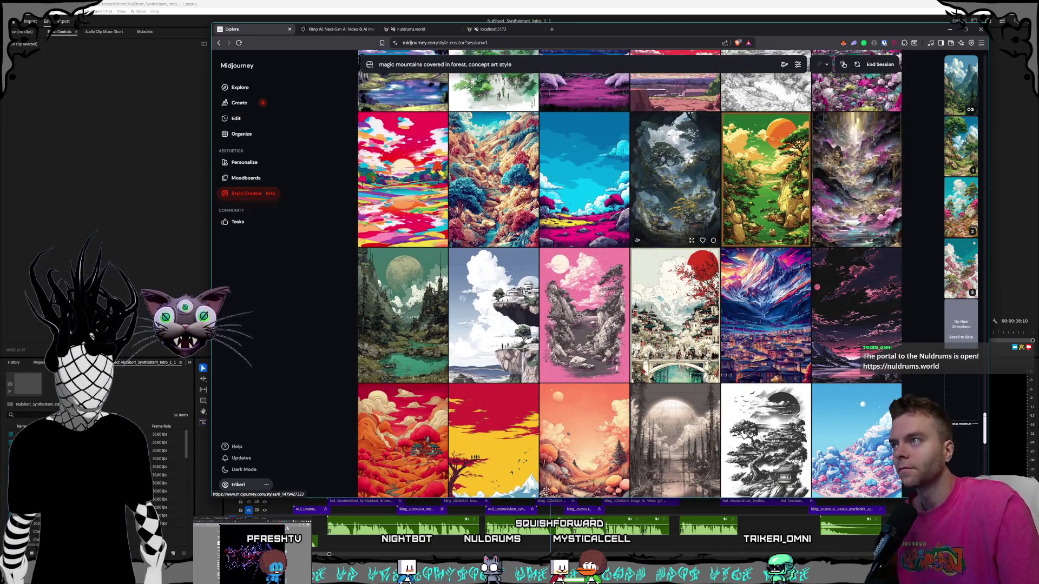
pyautogui.scroll(-1, 674, 167)
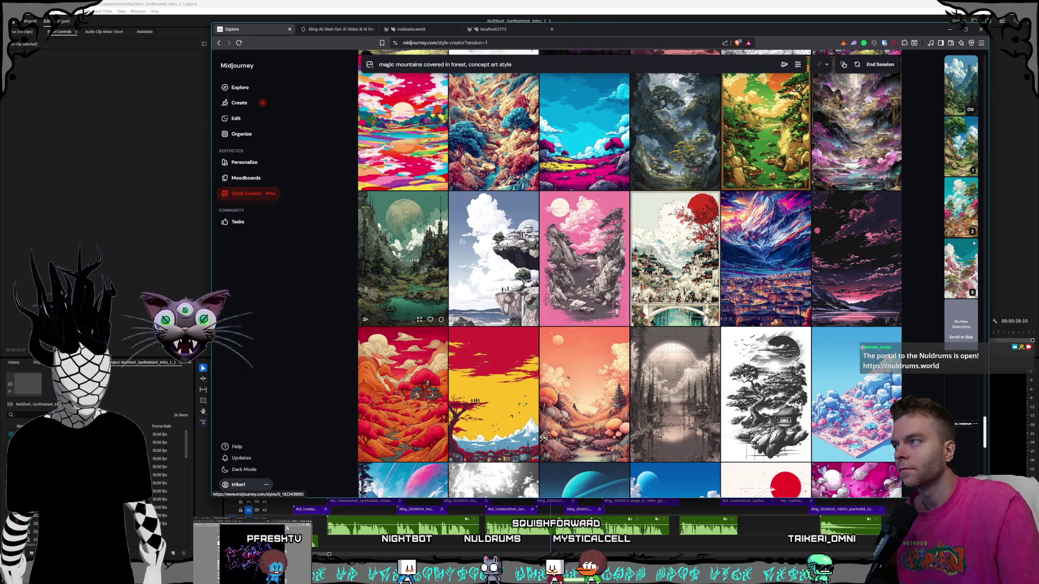
pyautogui.scroll(-5, 541, 271)
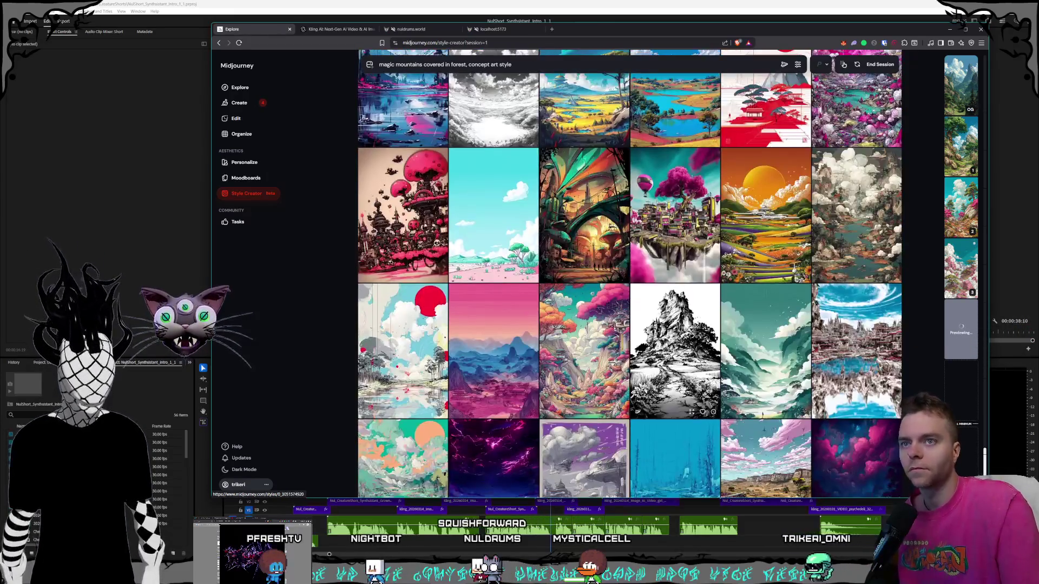
pyautogui.scroll(-3, 637, 407)
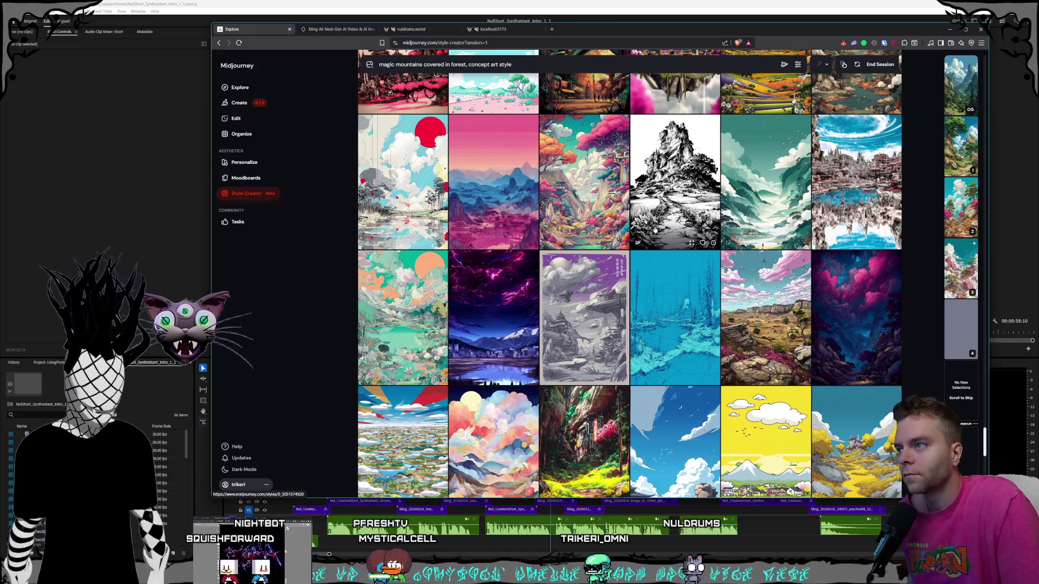
pyautogui.scroll(-3, 668, 238)
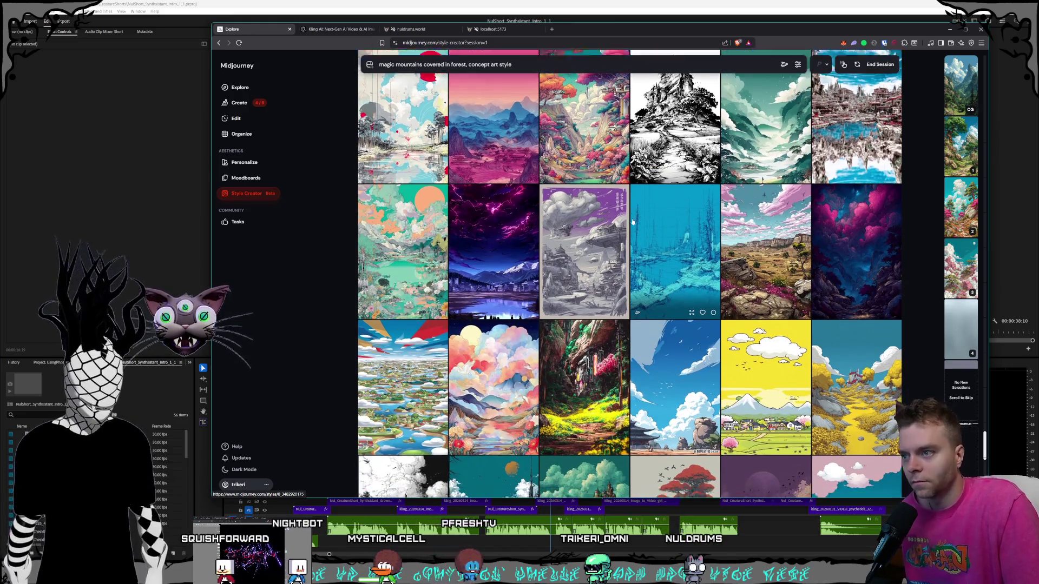
pyautogui.scroll(-3, 684, 287)
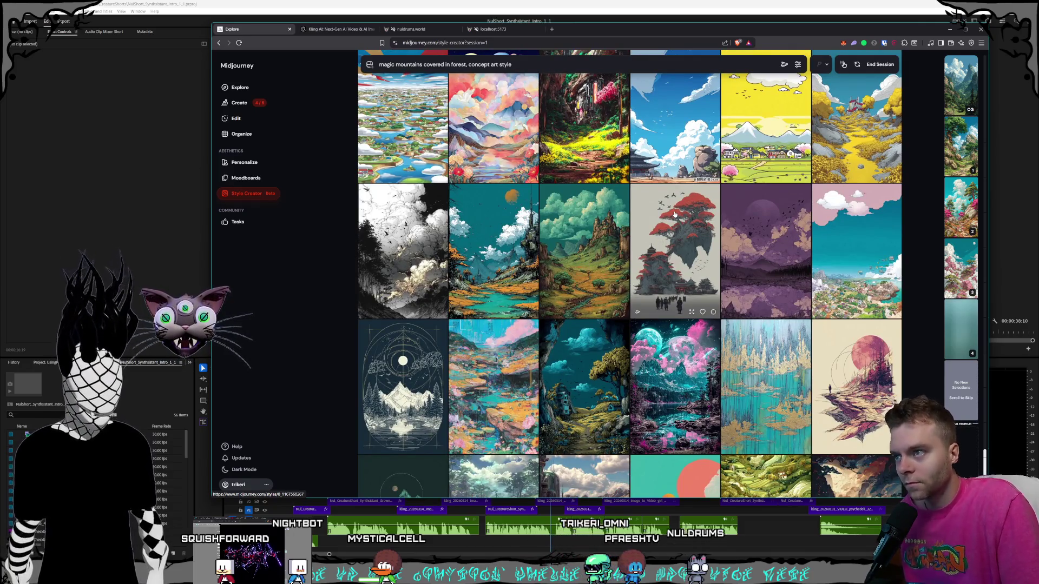
pyautogui.scroll(-1, 660, 226)
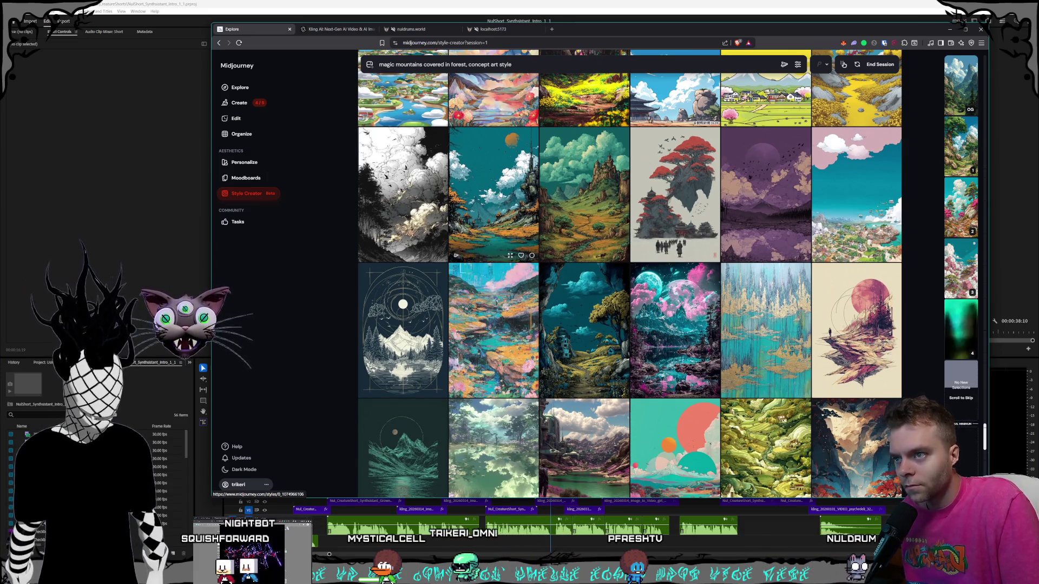
pyautogui.scroll(-1, 676, 379)
pyautogui.click(714, 334)
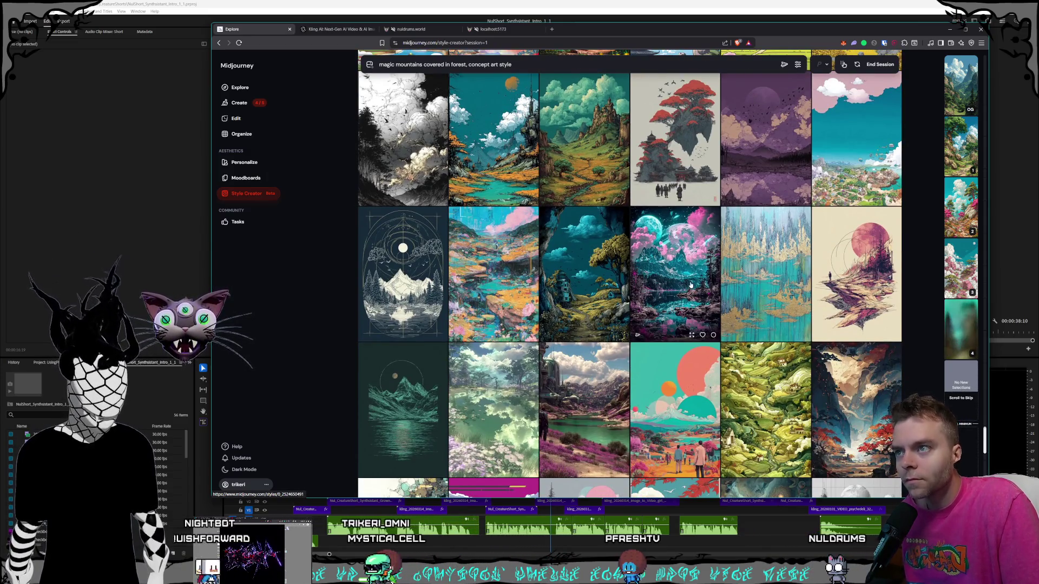
pyautogui.scroll(-4, 703, 336)
pyautogui.scroll(-15, 700, 229)
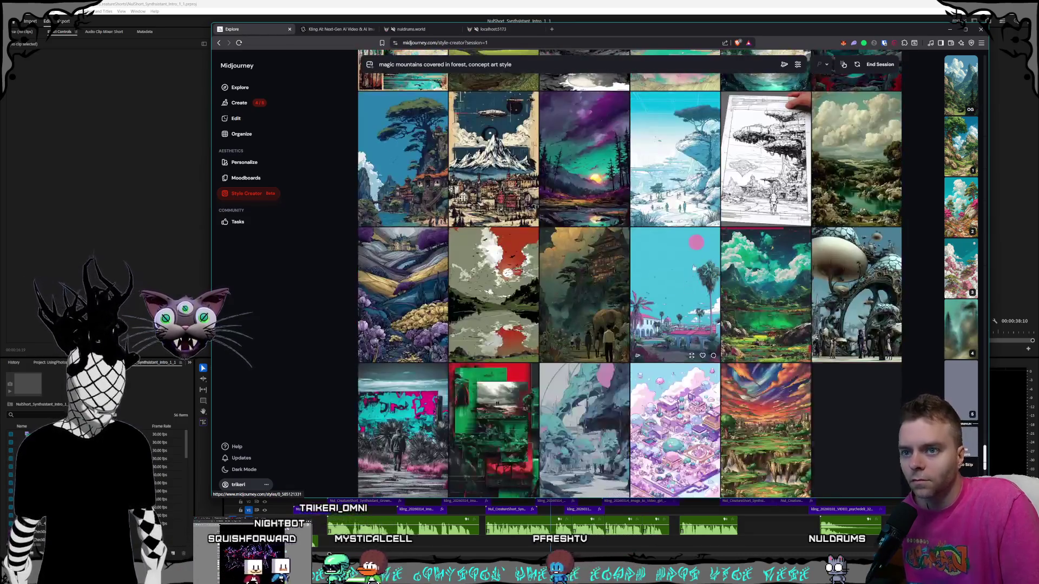
pyautogui.scroll(-2, 699, 229)
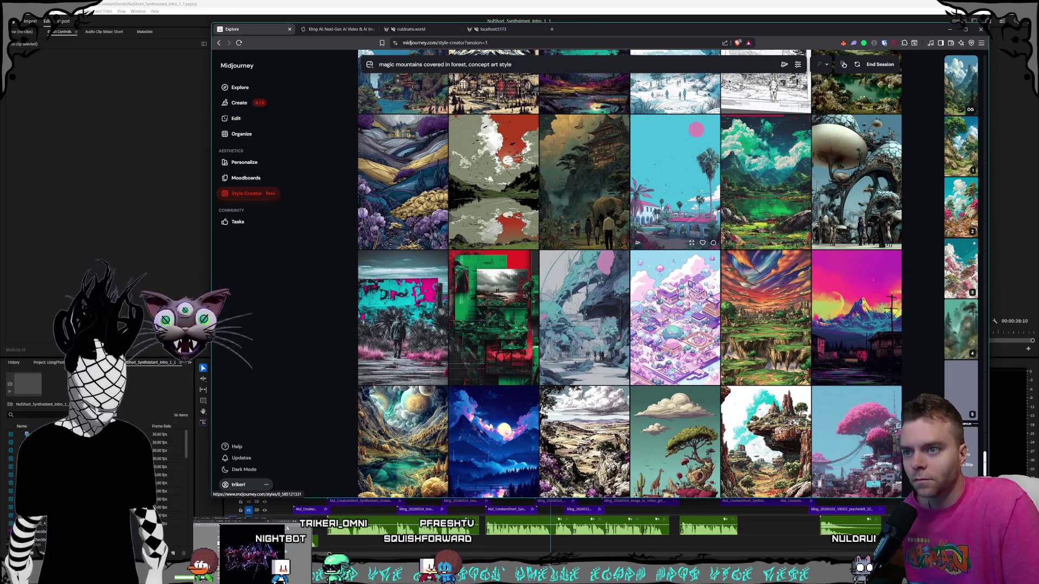
pyautogui.scroll(-4, 682, 189)
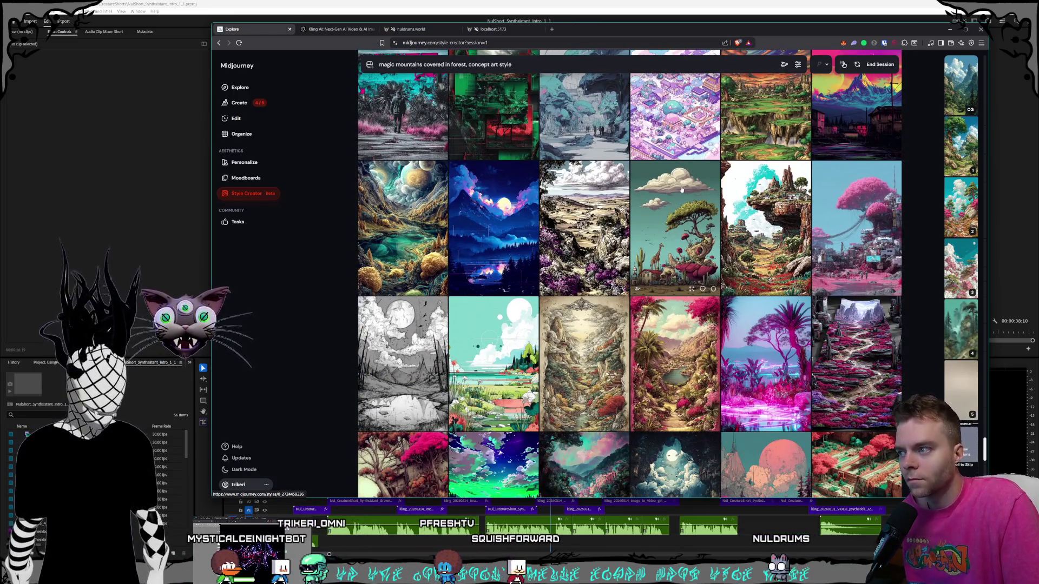
pyautogui.scroll(-3, 681, 189)
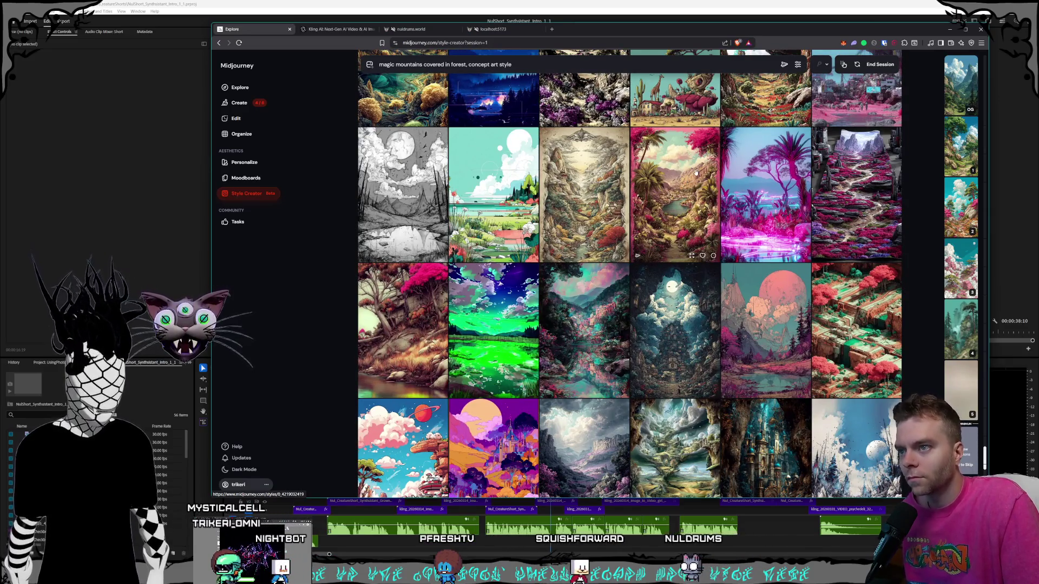
pyautogui.scroll(-2, 676, 217)
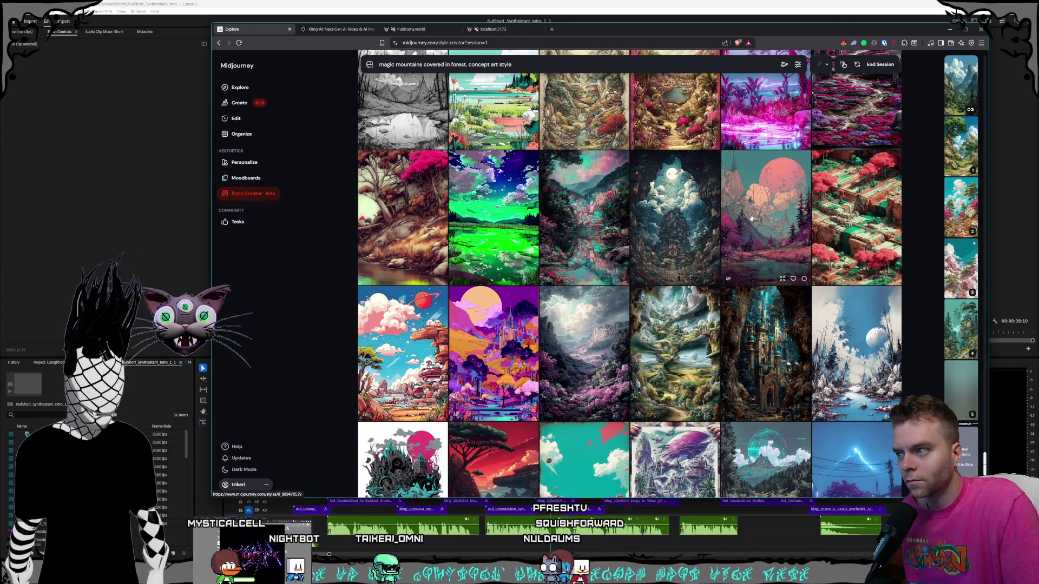
pyautogui.scroll(-6, 704, 213)
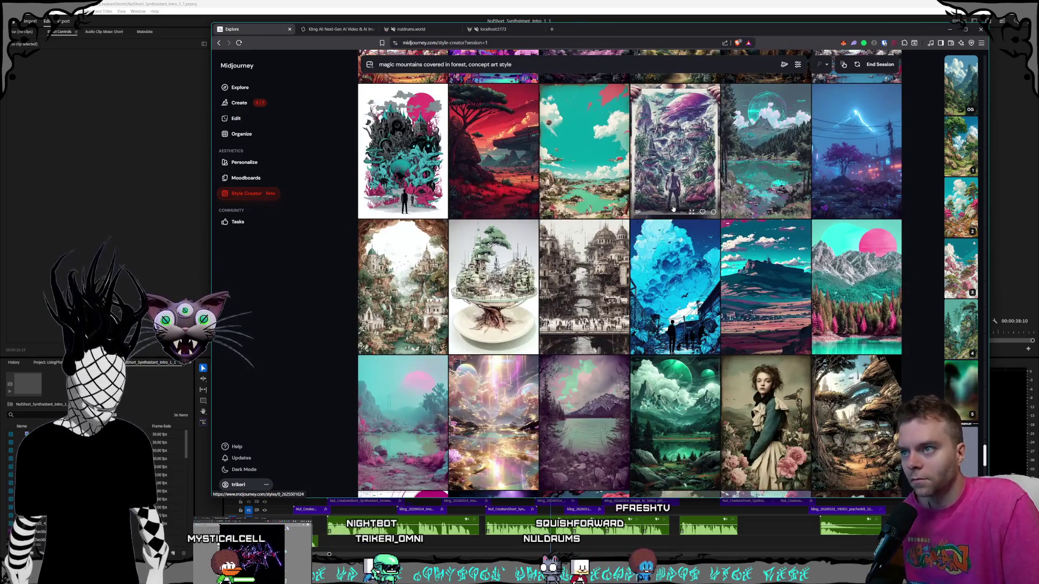
pyautogui.scroll(-2, 674, 209)
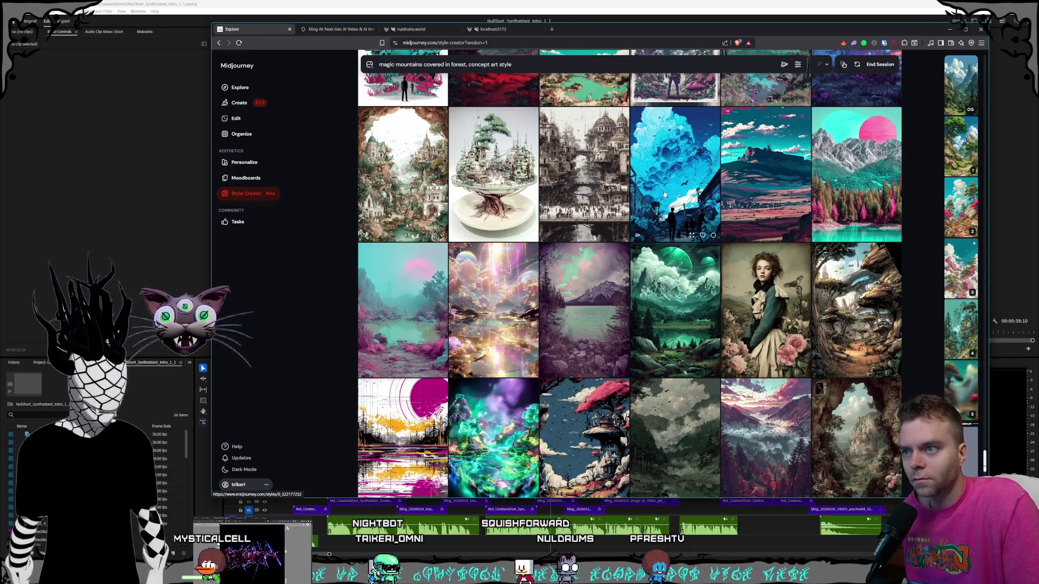
pyautogui.scroll(-1, 665, 194)
pyautogui.scroll(-6, 657, 233)
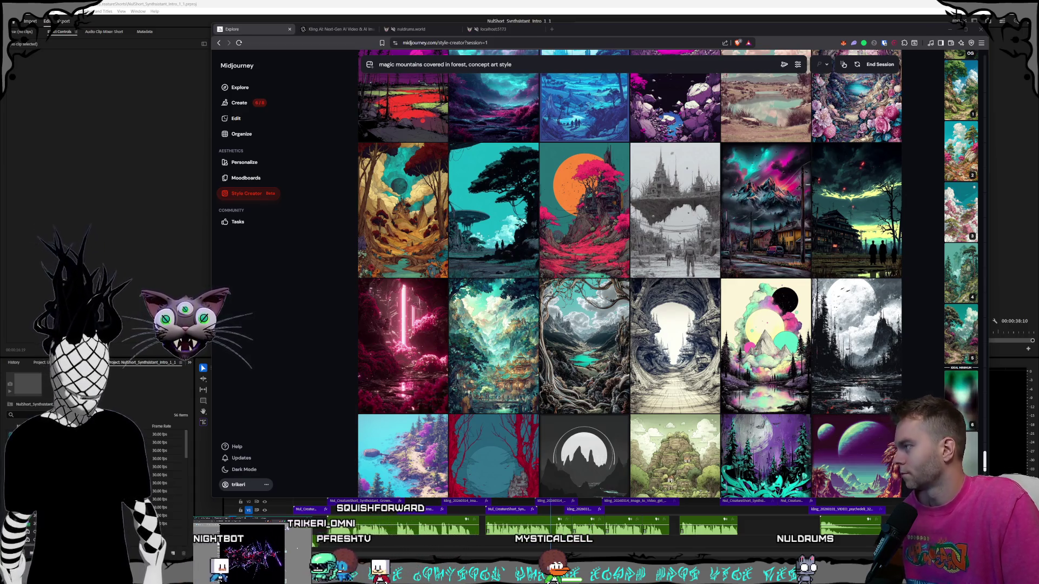
pyautogui.moveTo(944, 352)
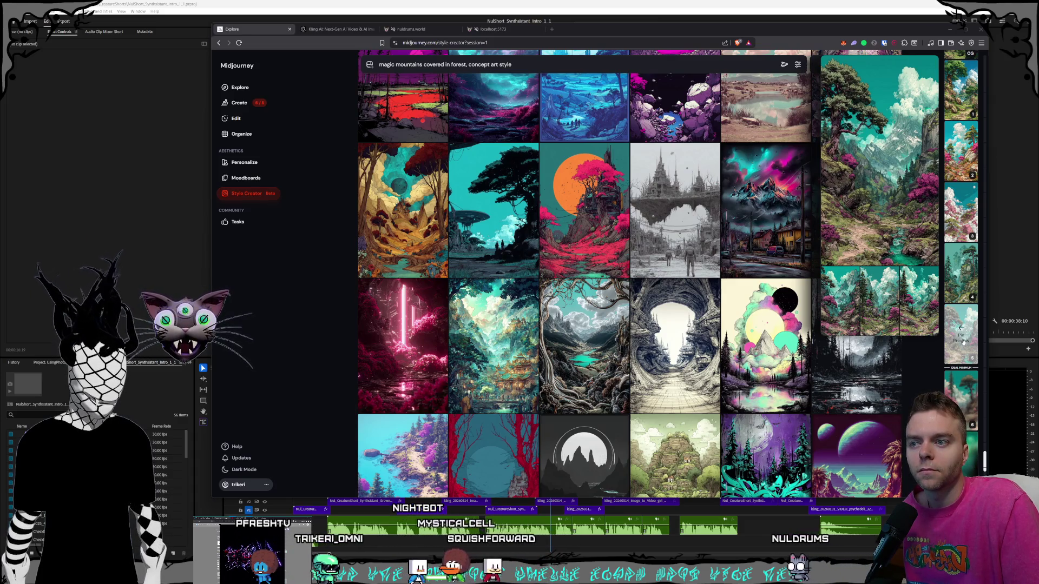
pyautogui.scroll(-1, 676, 231)
pyautogui.scroll(-1, 676, 231)
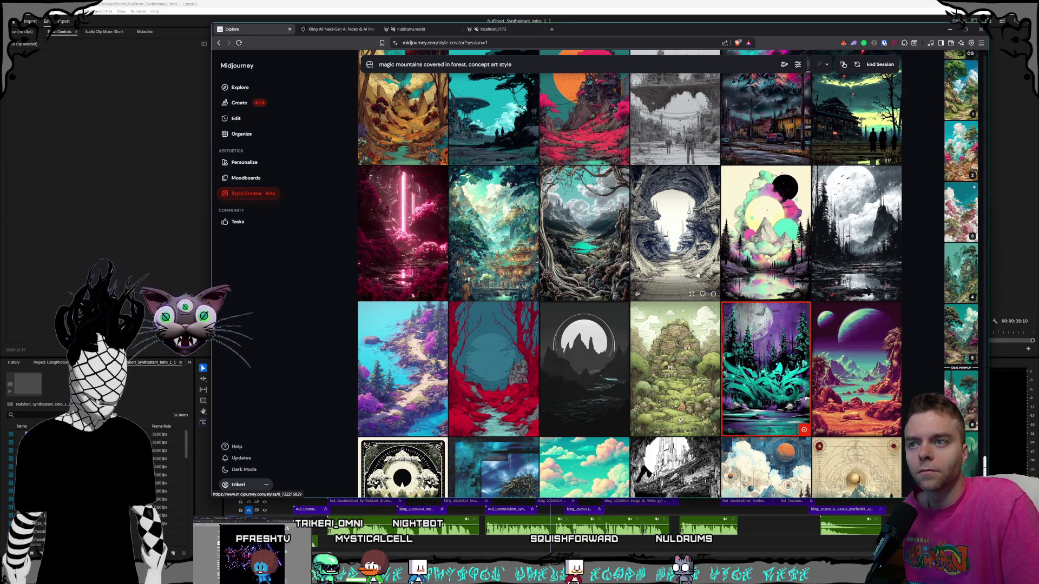
pyautogui.scroll(-8, 699, 285)
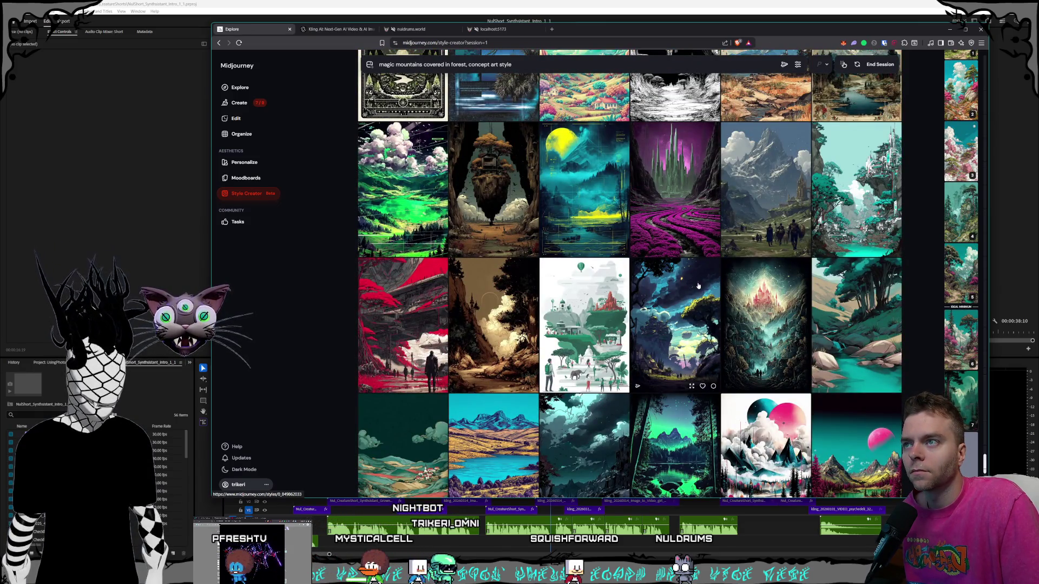
pyautogui.scroll(-1, 698, 286)
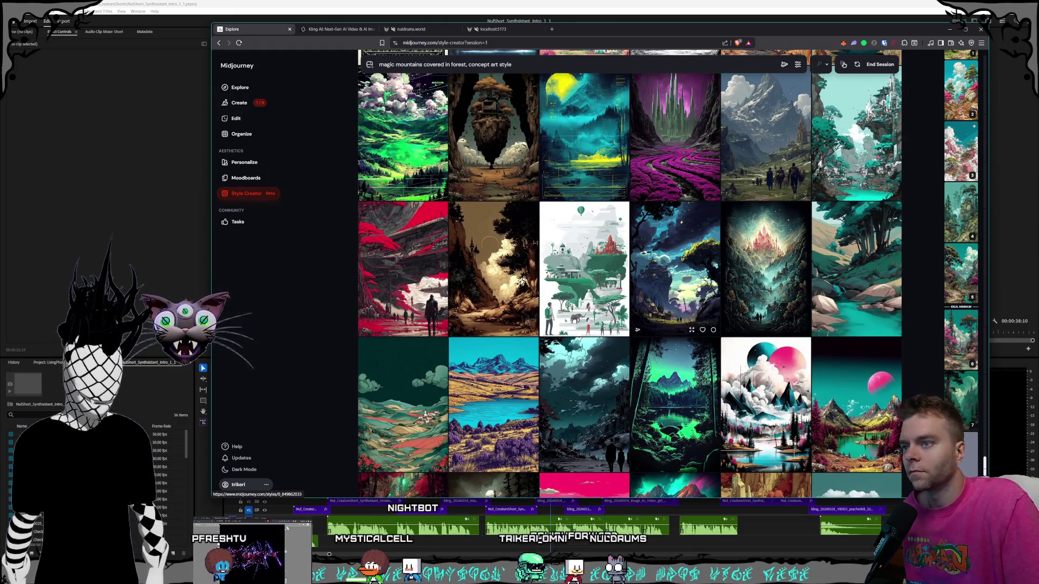
pyautogui.scroll(-3, 708, 295)
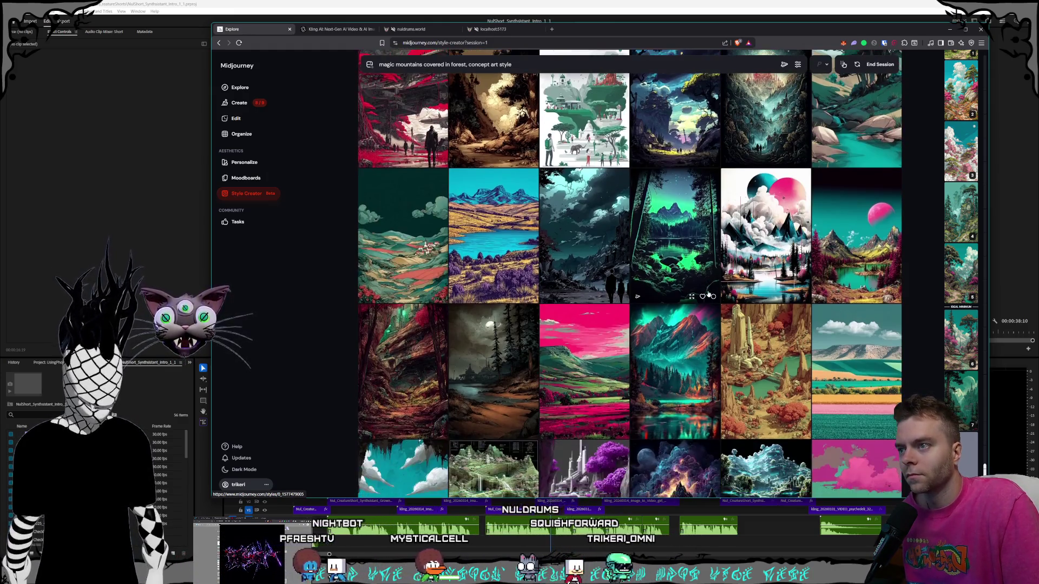
pyautogui.scroll(-3, 708, 295)
pyautogui.scroll(-2, 715, 296)
pyautogui.scroll(-2, 714, 301)
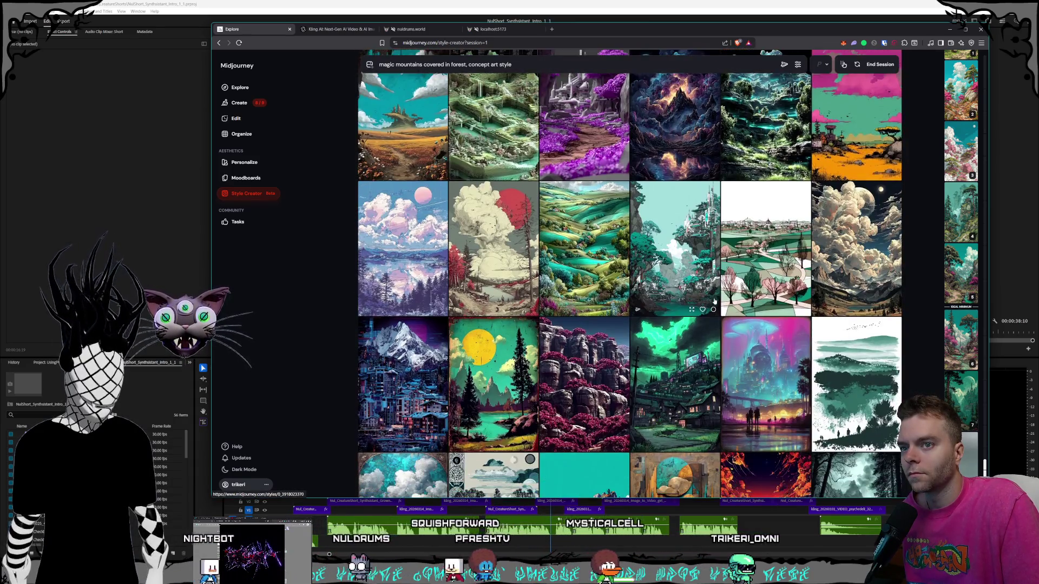
pyautogui.scroll(-8, 715, 302)
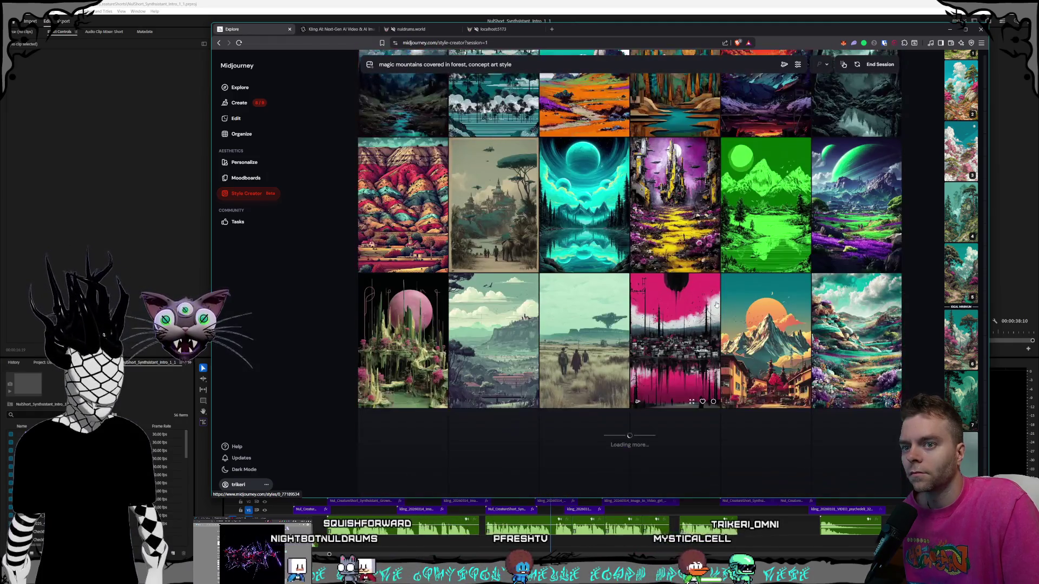
pyautogui.scroll(-1, 716, 304)
pyautogui.scroll(-4, 716, 306)
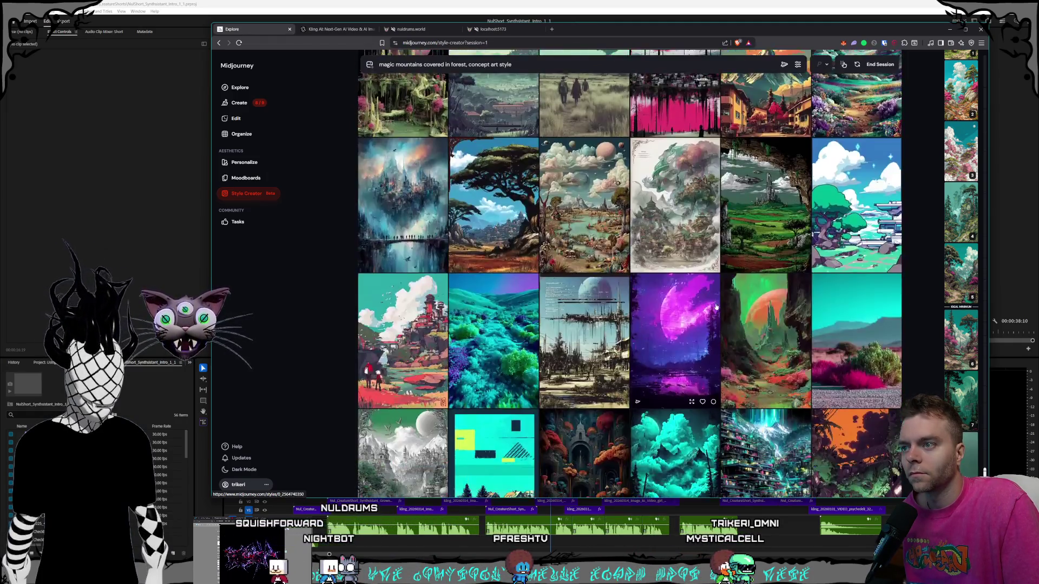
pyautogui.scroll(-3, 716, 306)
pyautogui.scroll(-5, 716, 308)
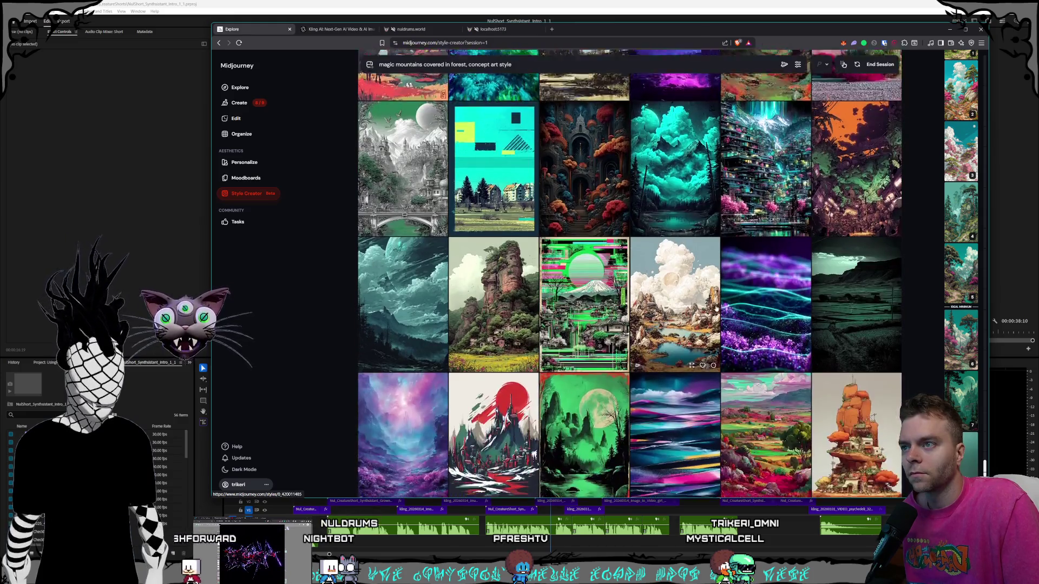
pyautogui.scroll(2, 716, 309)
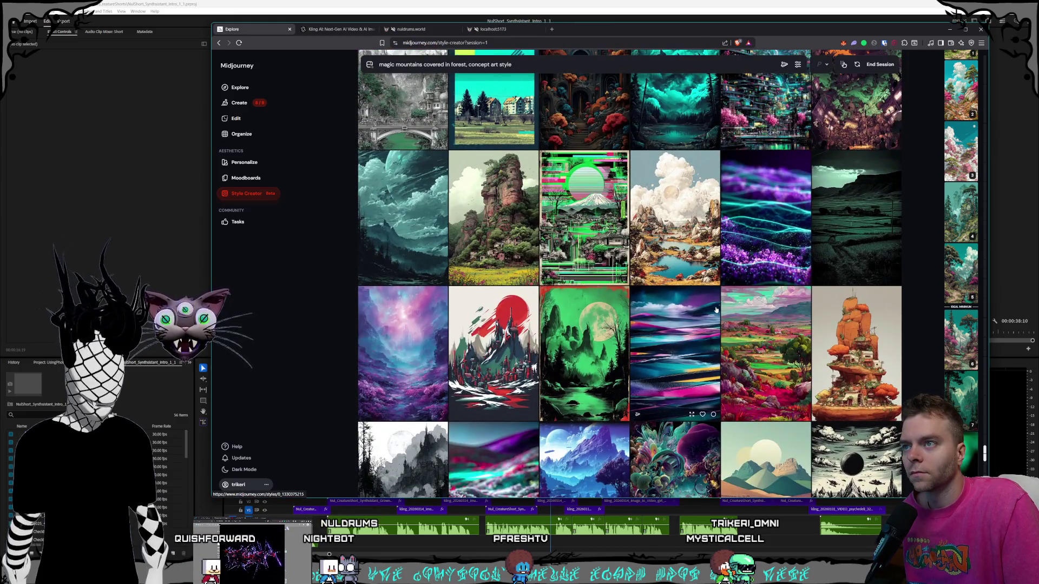
pyautogui.scroll(3, 716, 309)
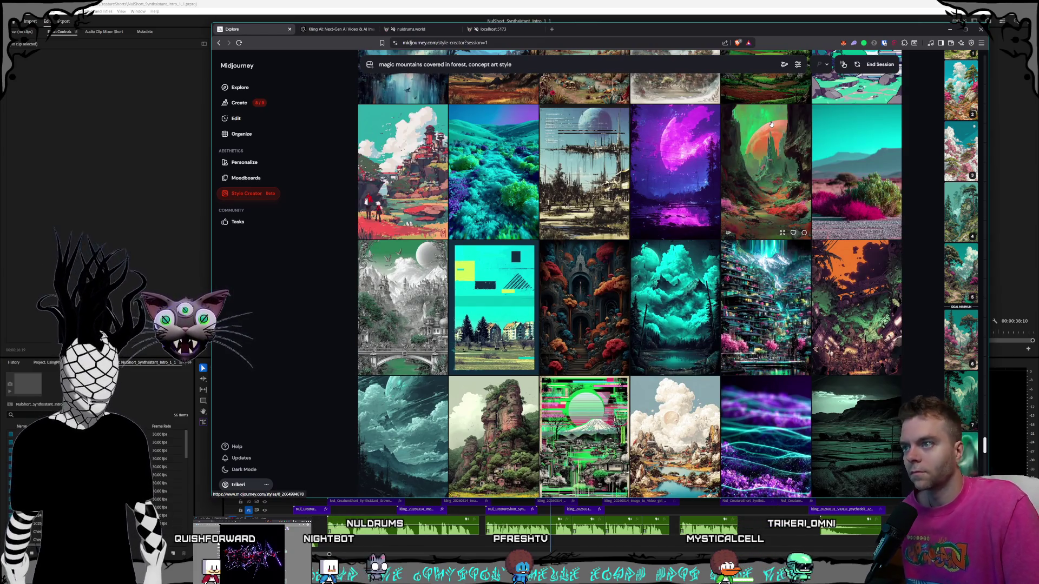
# End the style session and view the generated magic-mountains-in-forest images on the Create page.
pyautogui.click(882, 67)
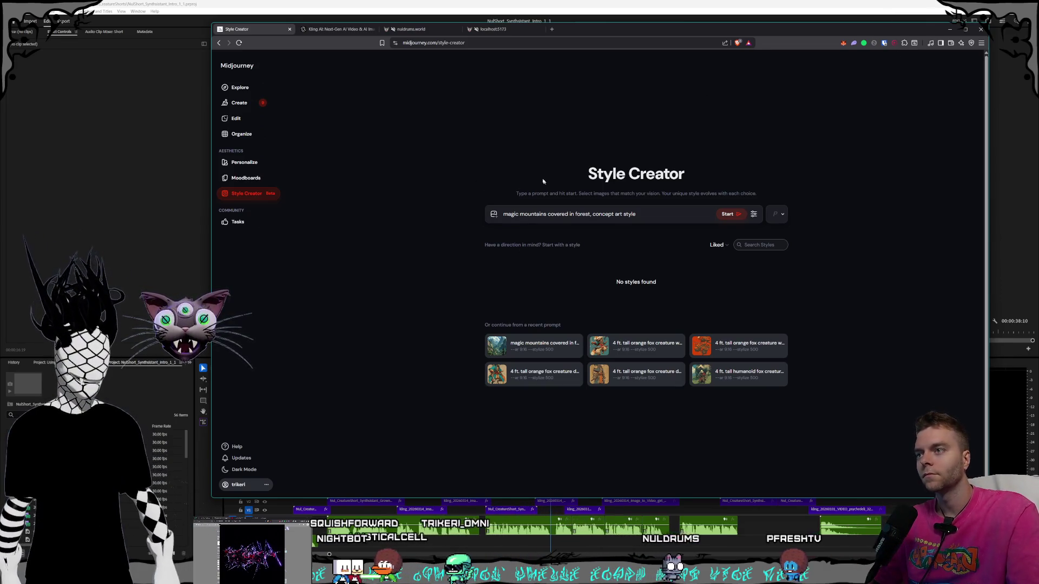
pyautogui.click(239, 102)
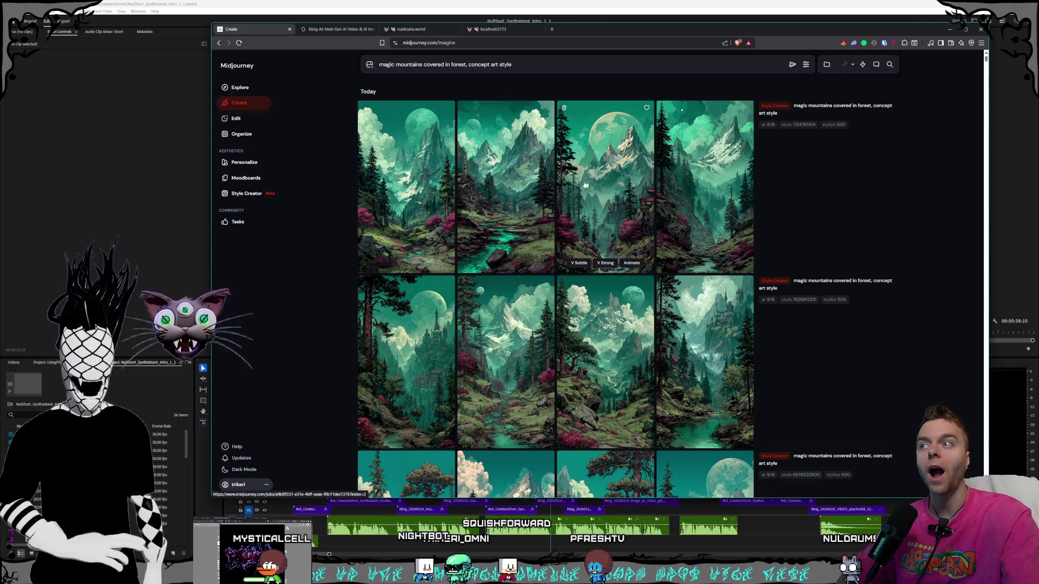
pyautogui.click(512, 181)
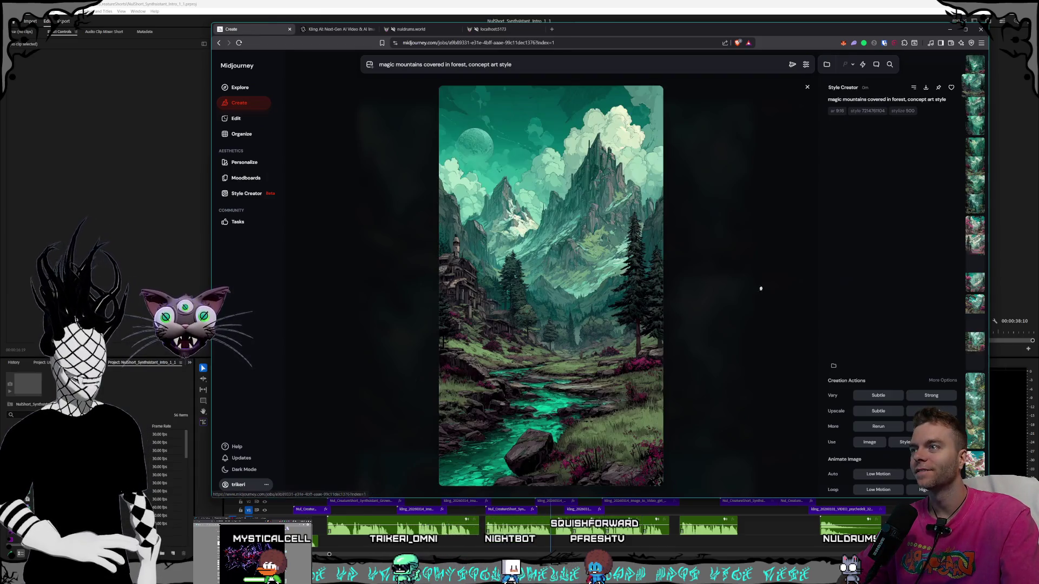
pyautogui.click(733, 251)
pyautogui.click(602, 203)
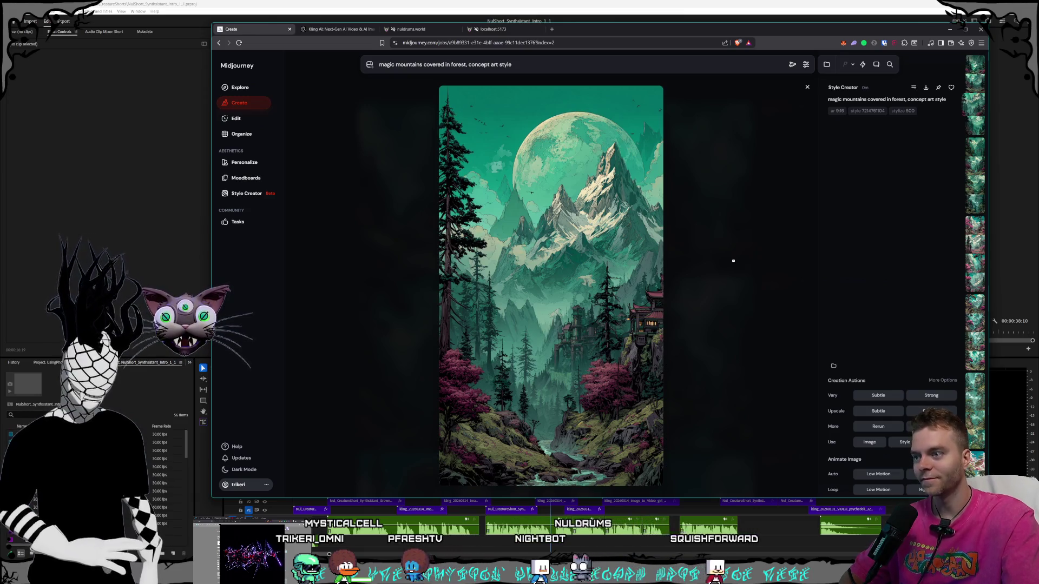
pyautogui.press('Right')
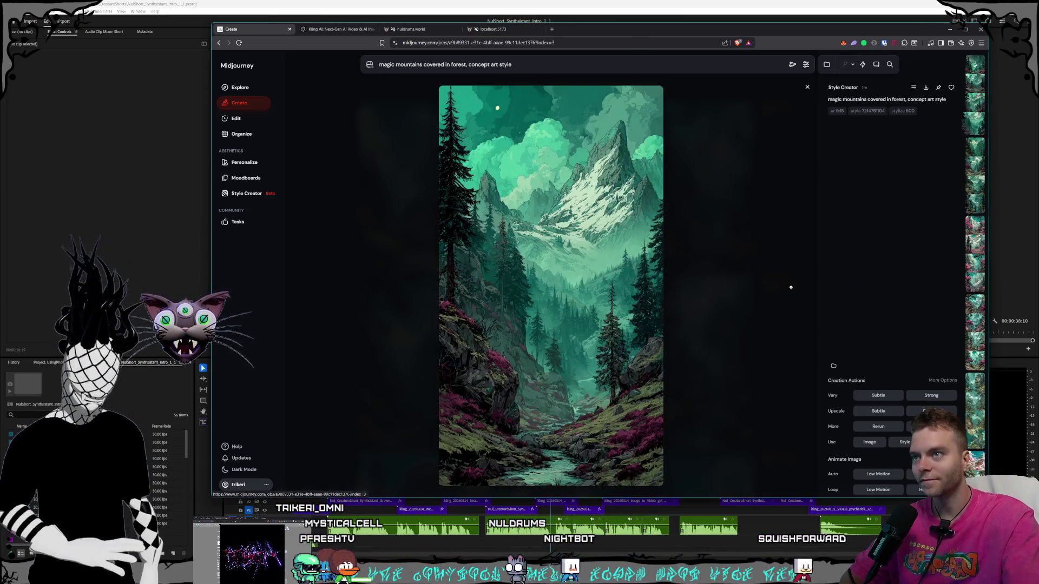
pyautogui.press('Escape')
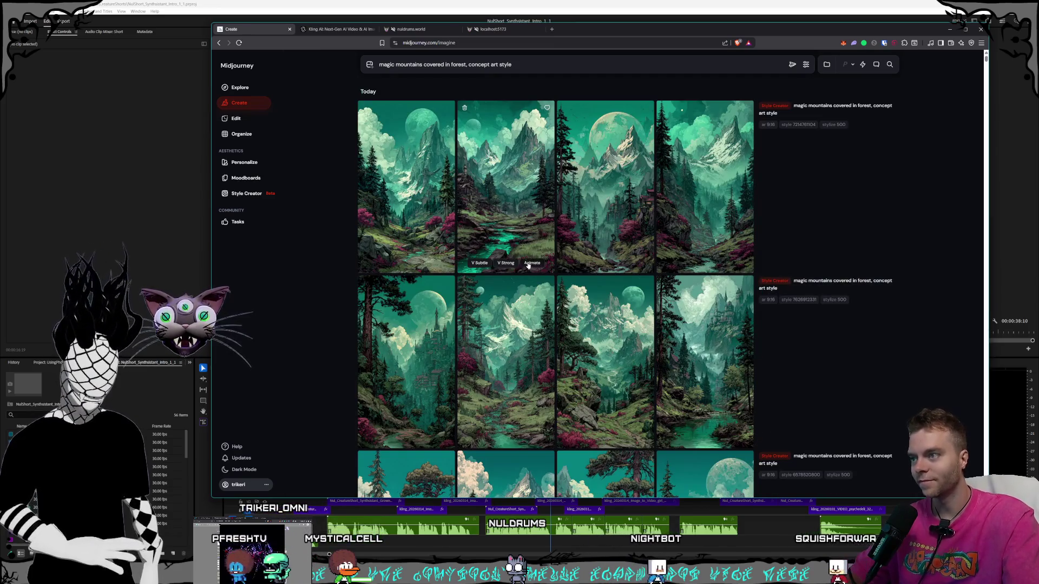
pyautogui.click(382, 184)
pyautogui.scroll(-5, 707, 299)
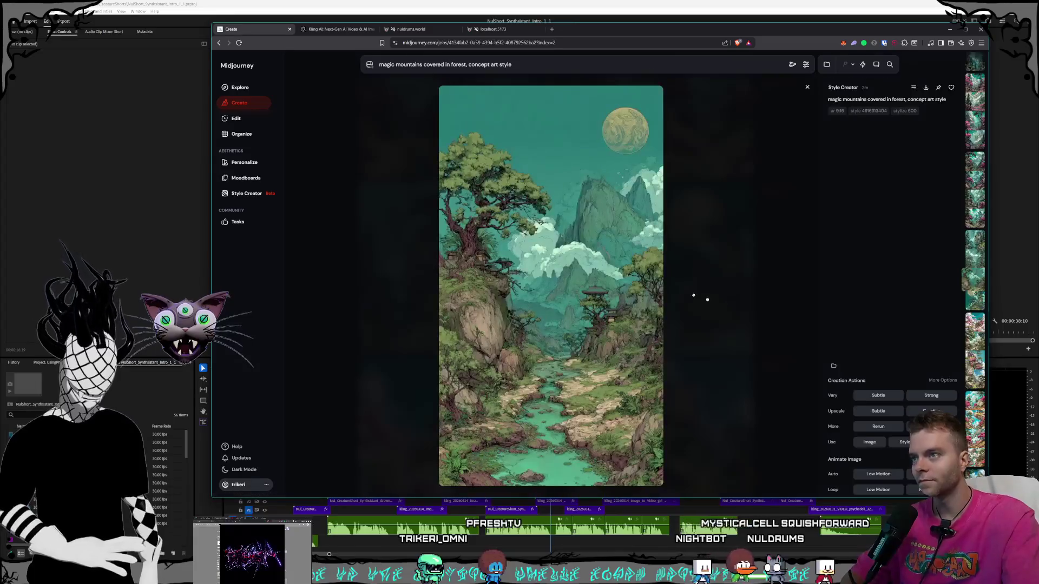
pyautogui.scroll(2, 724, 298)
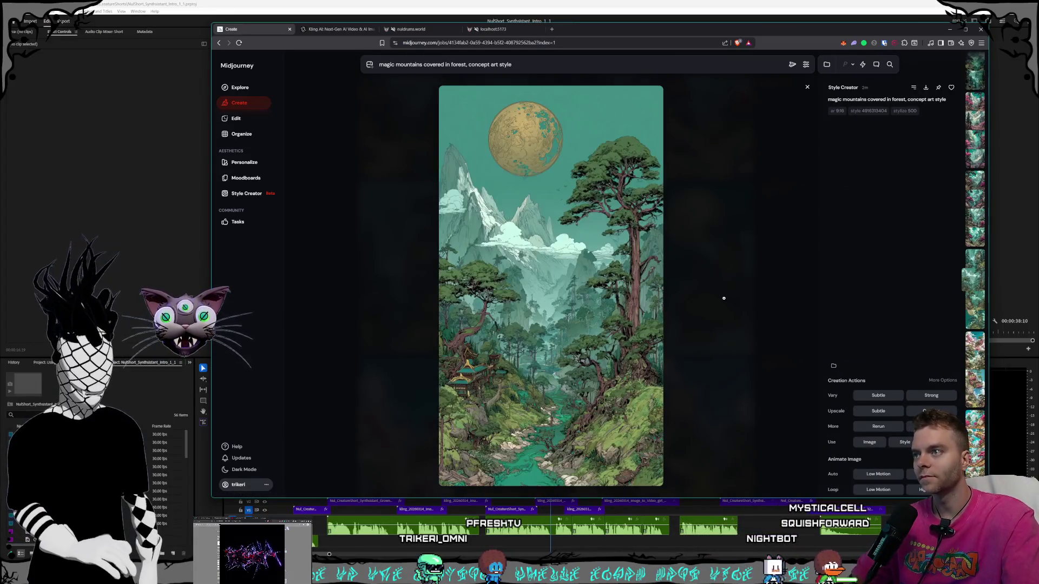
pyautogui.scroll(1, 724, 298)
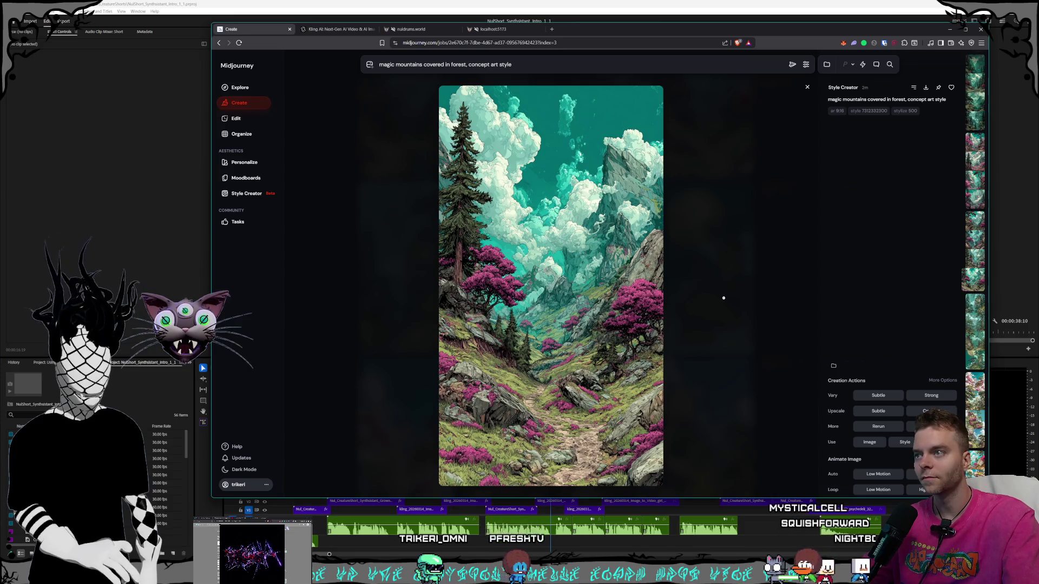
pyautogui.scroll(3, 724, 298)
pyautogui.click(724, 299)
pyautogui.scroll(-6, 695, 298)
pyautogui.scroll(-4, 708, 252)
pyautogui.scroll(5, 693, 270)
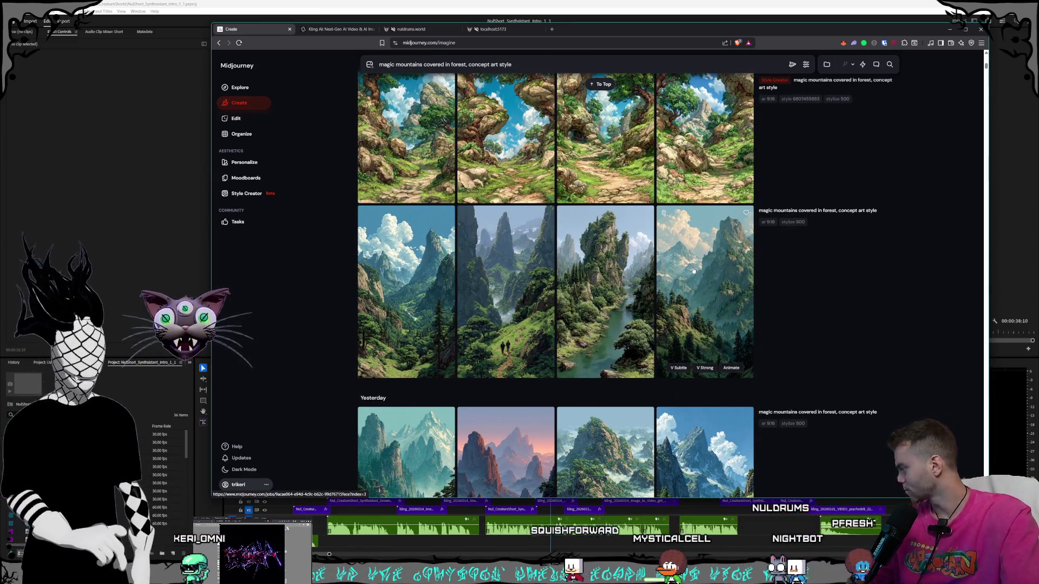
# Open the fourth mountain concept image full size and scroll back through earlier generations.
pyautogui.click(695, 271)
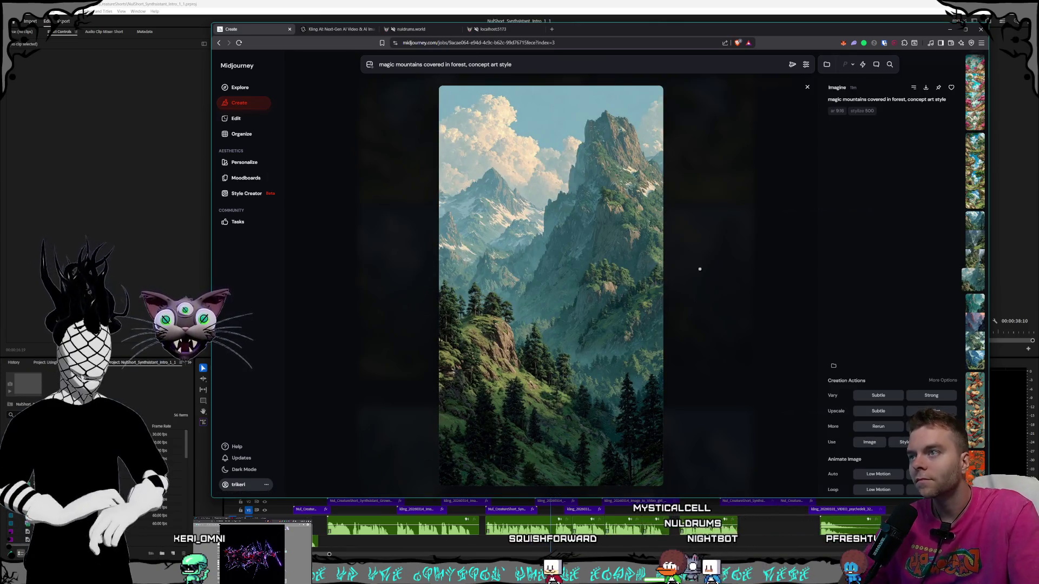
pyautogui.scroll(1, 700, 269)
pyautogui.scroll(1, 699, 269)
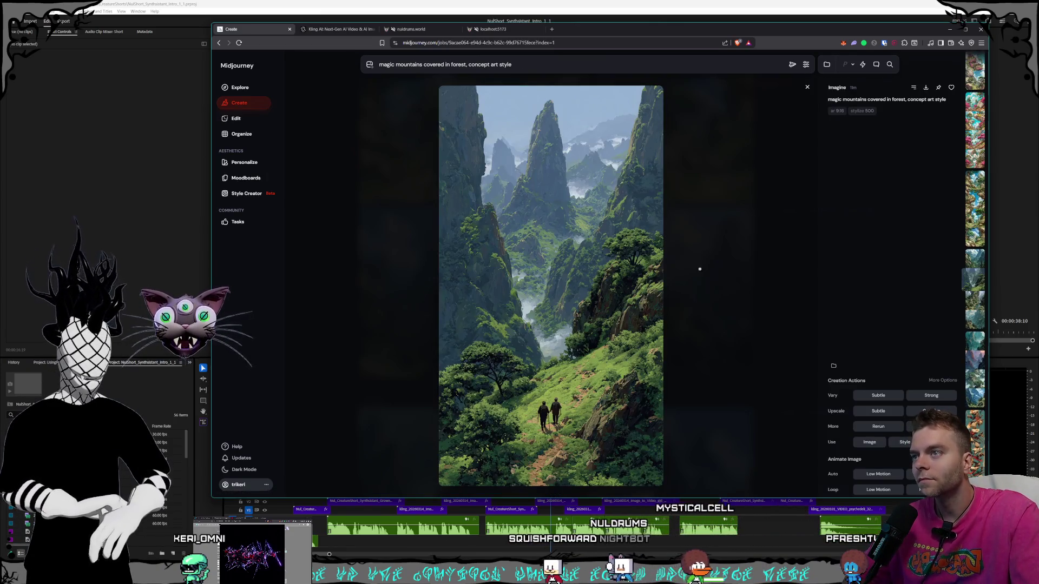
pyautogui.scroll(1, 700, 269)
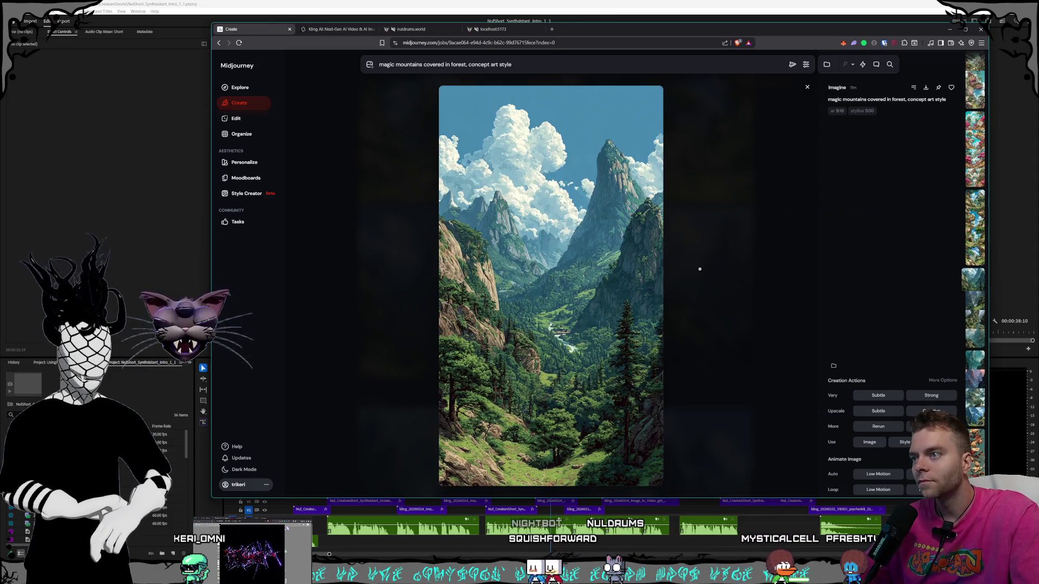
pyautogui.scroll(1, 699, 269)
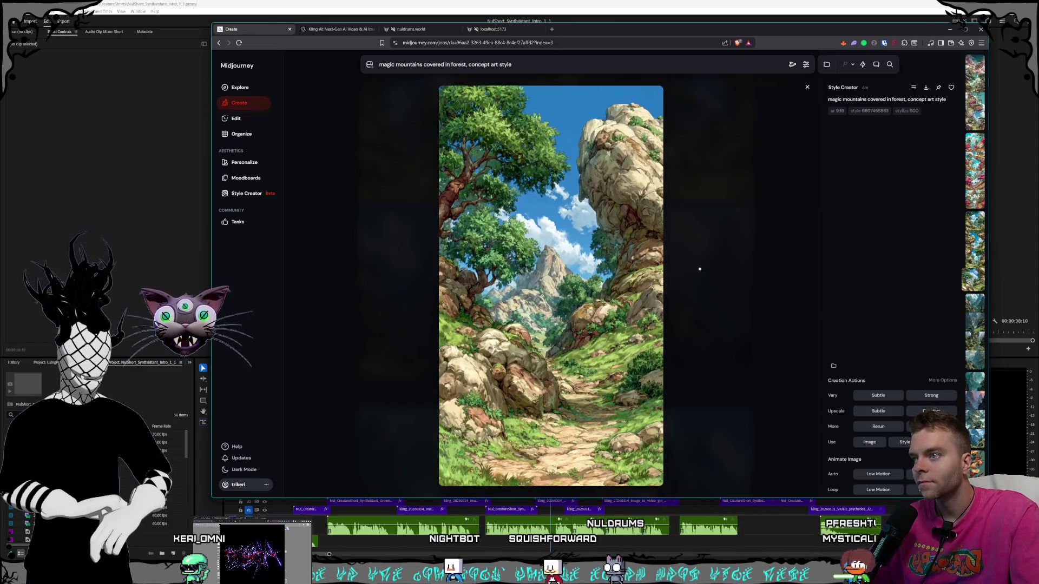
pyautogui.scroll(1, 700, 269)
pyautogui.scroll(1, 700, 269)
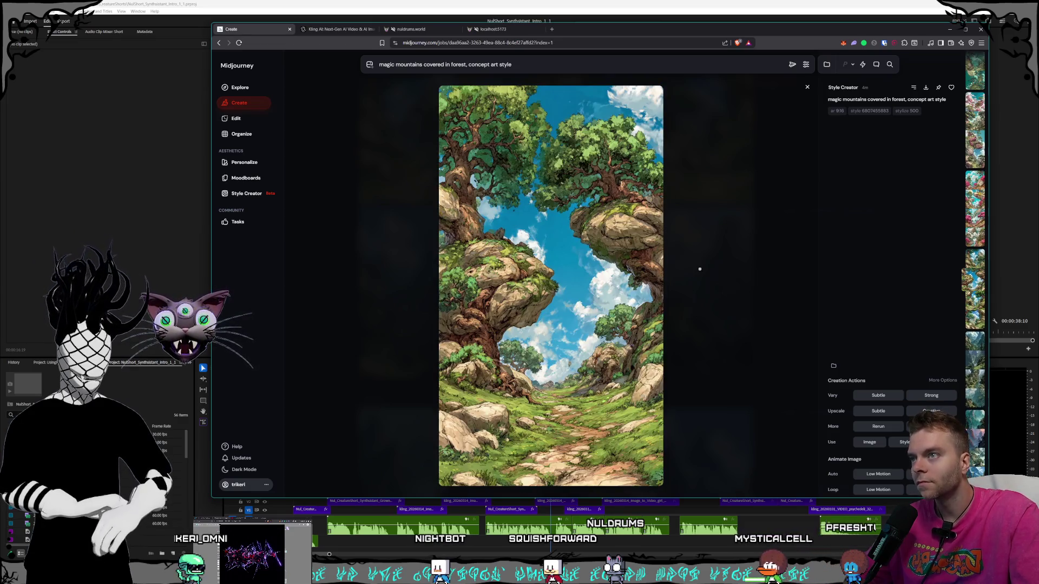
pyautogui.scroll(1, 699, 269)
pyautogui.scroll(1, 699, 269)
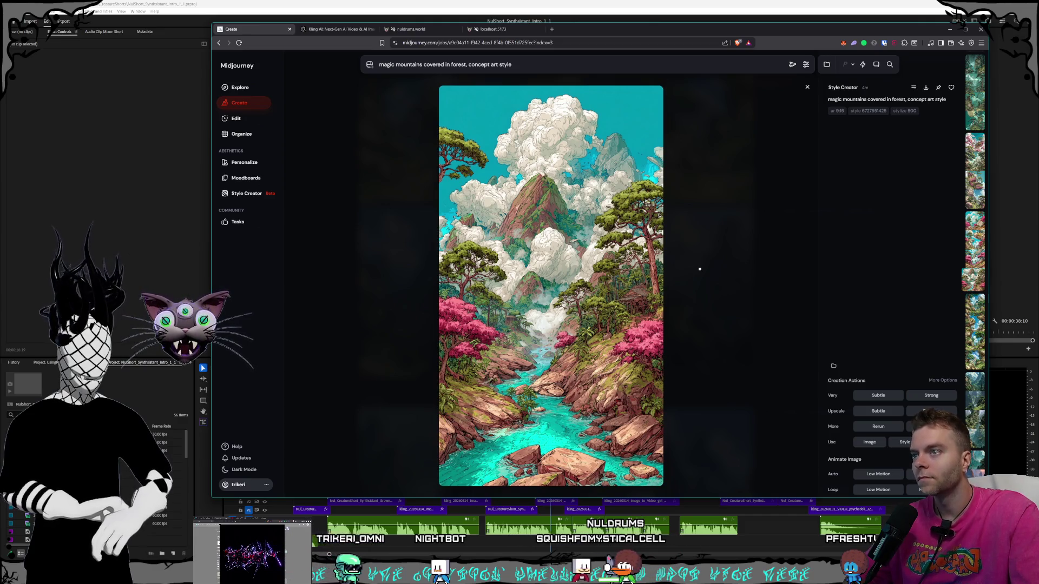
pyautogui.scroll(1, 700, 269)
pyautogui.scroll(1, 700, 269)
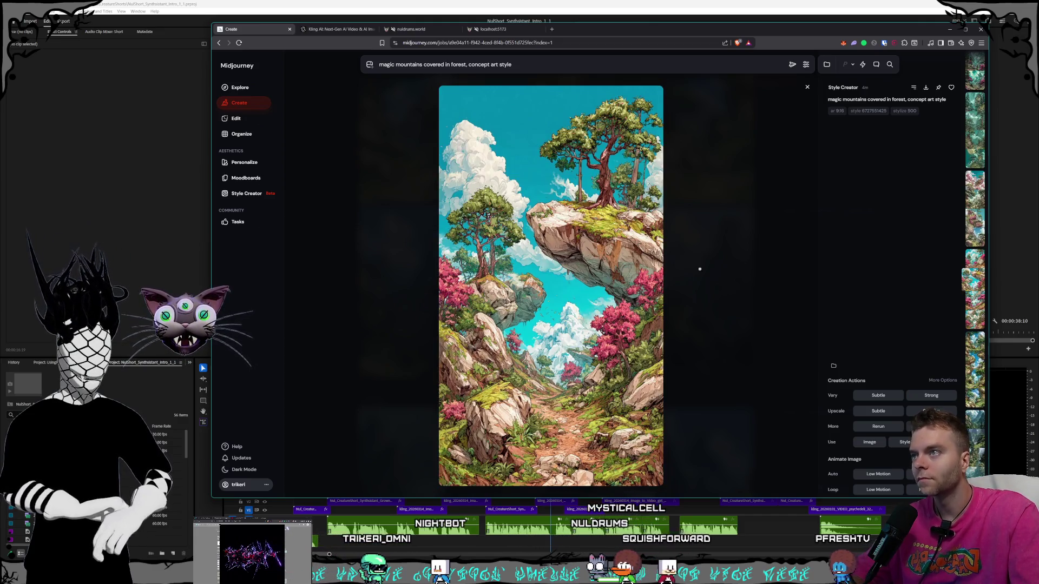
pyautogui.scroll(1, 699, 269)
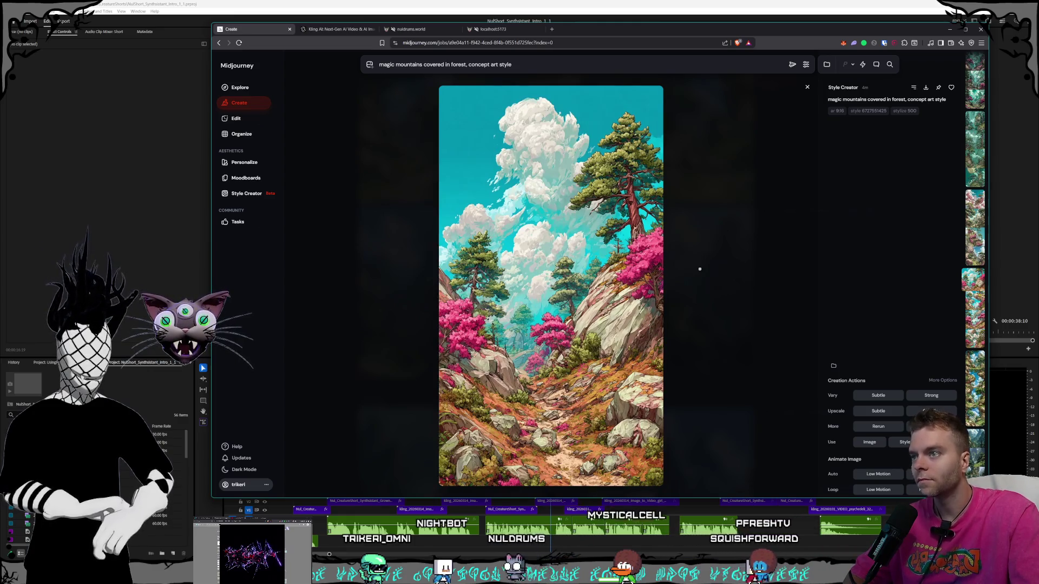
pyautogui.scroll(1, 699, 269)
pyautogui.scroll(1, 700, 269)
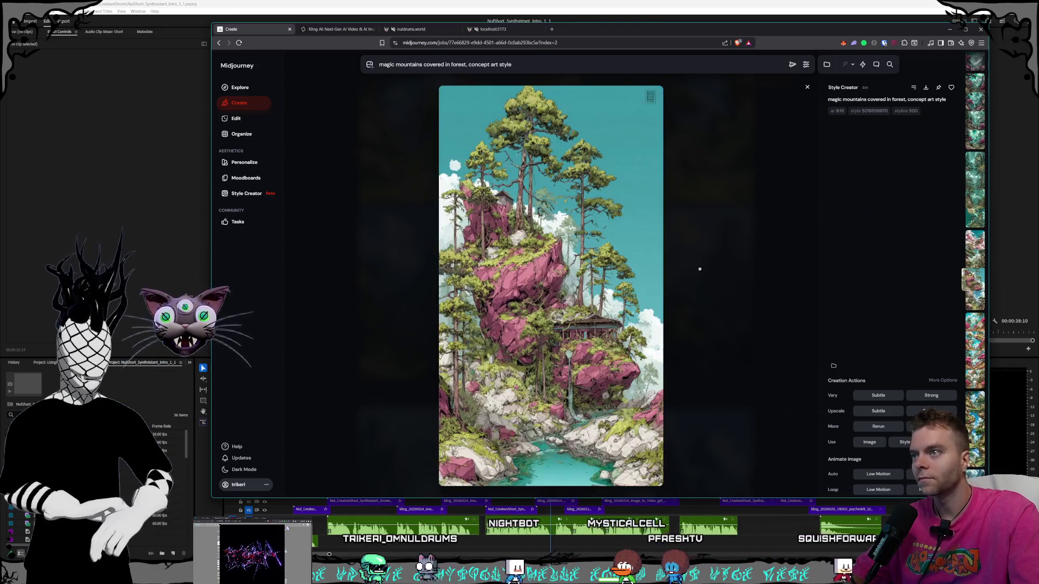
pyautogui.scroll(1, 700, 269)
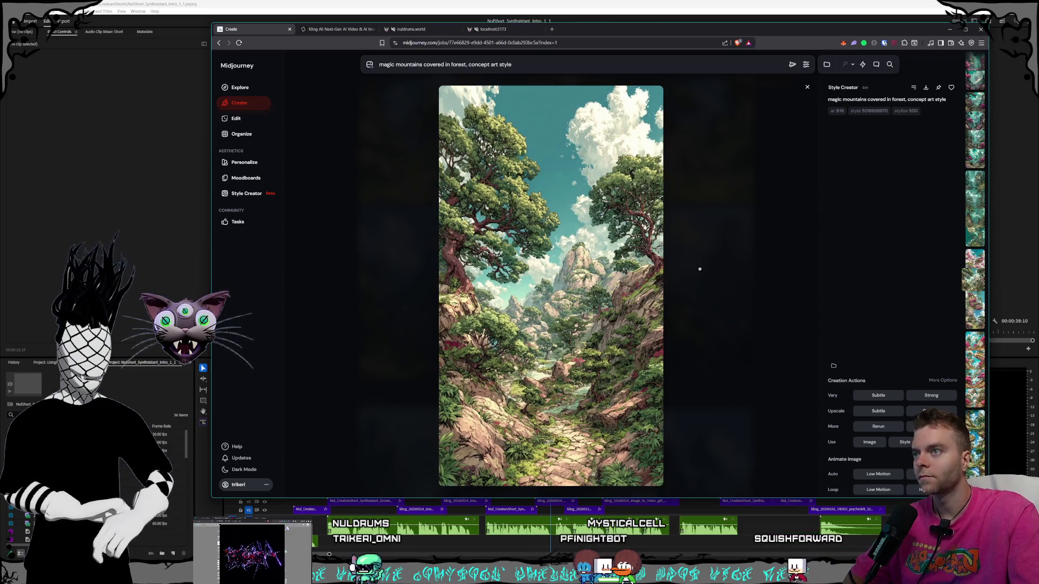
pyautogui.scroll(1, 700, 269)
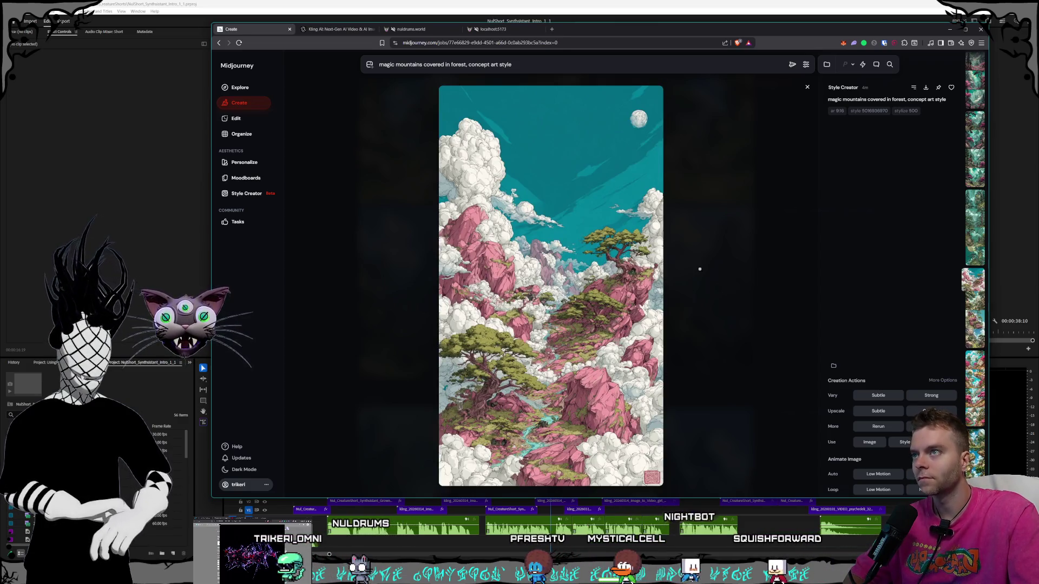
pyautogui.scroll(1, 700, 269)
pyautogui.scroll(1, 699, 269)
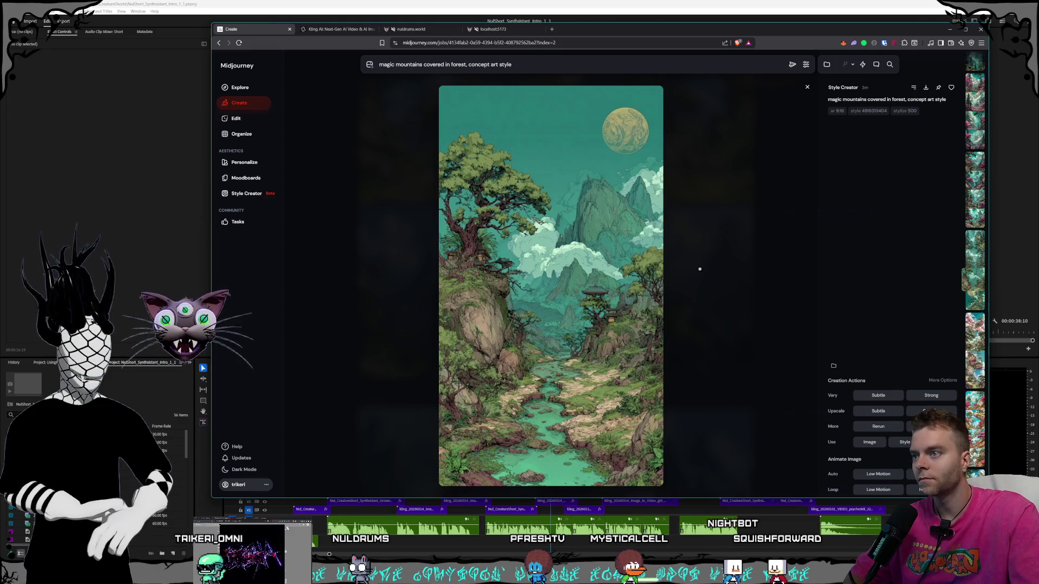
pyautogui.scroll(1, 699, 269)
pyautogui.scroll(1, 699, 269)
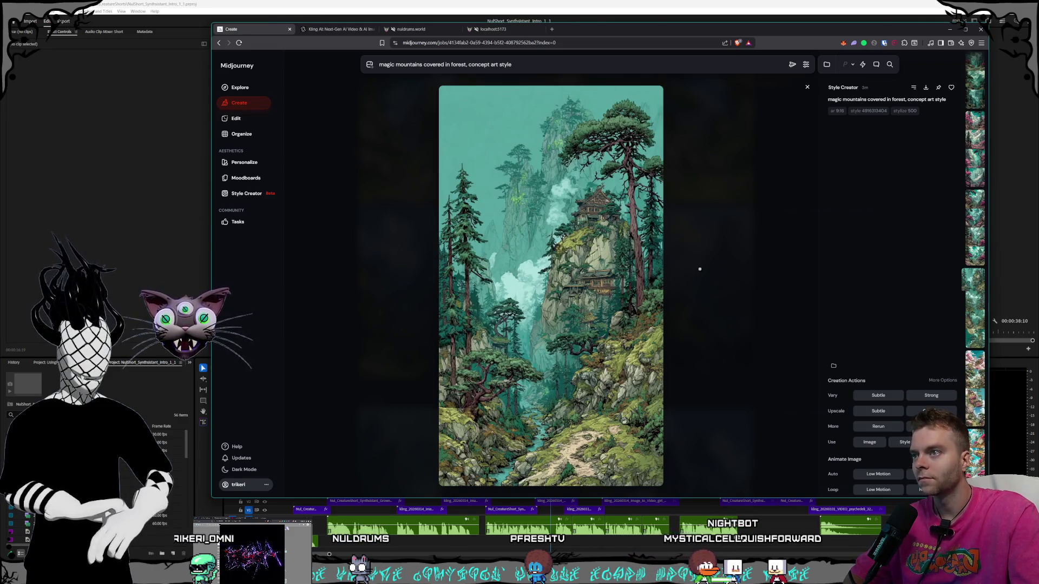
pyautogui.scroll(1, 700, 269)
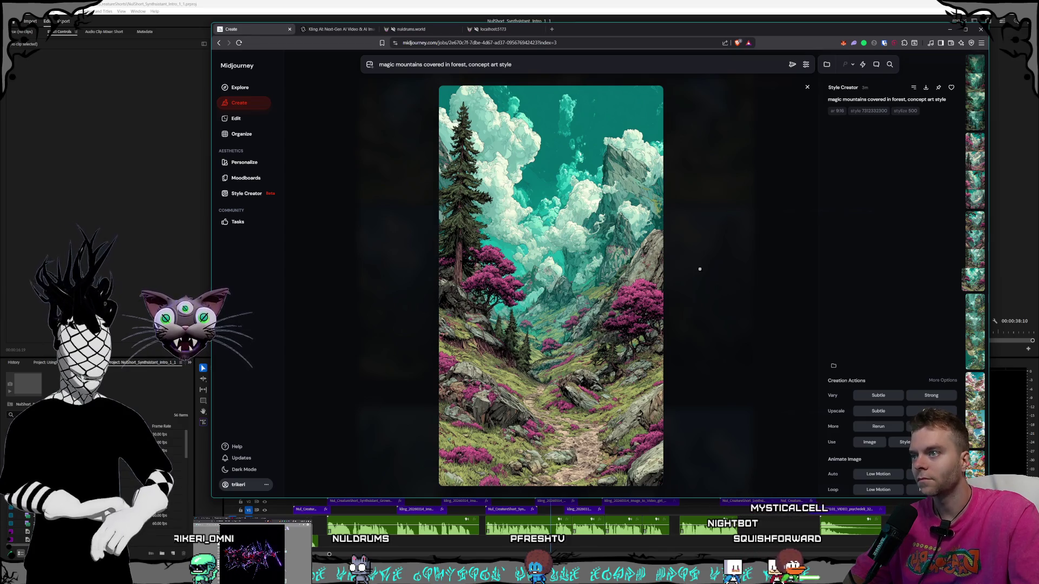
pyautogui.scroll(1, 700, 269)
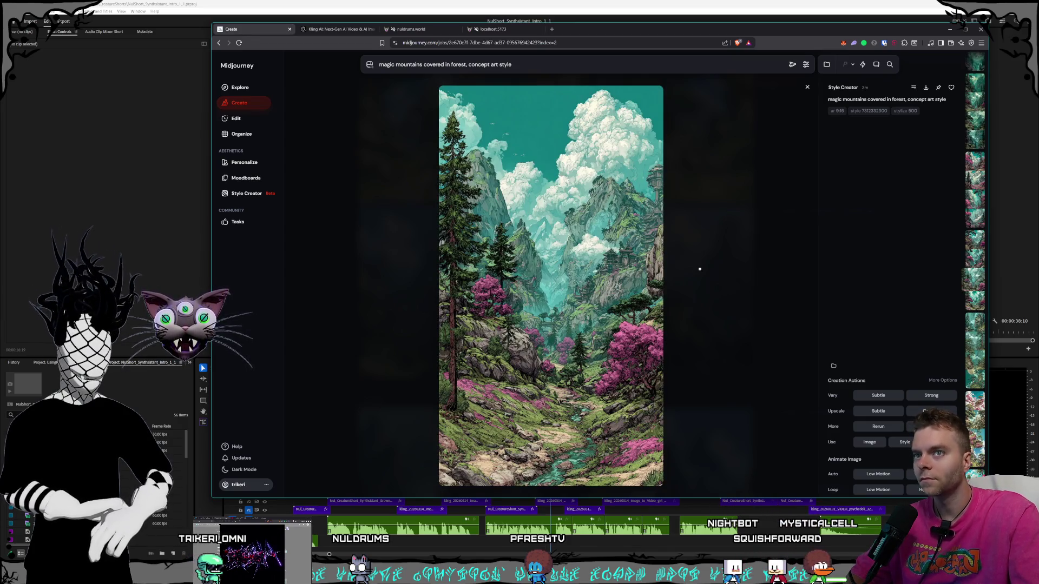
pyautogui.scroll(1, 699, 269)
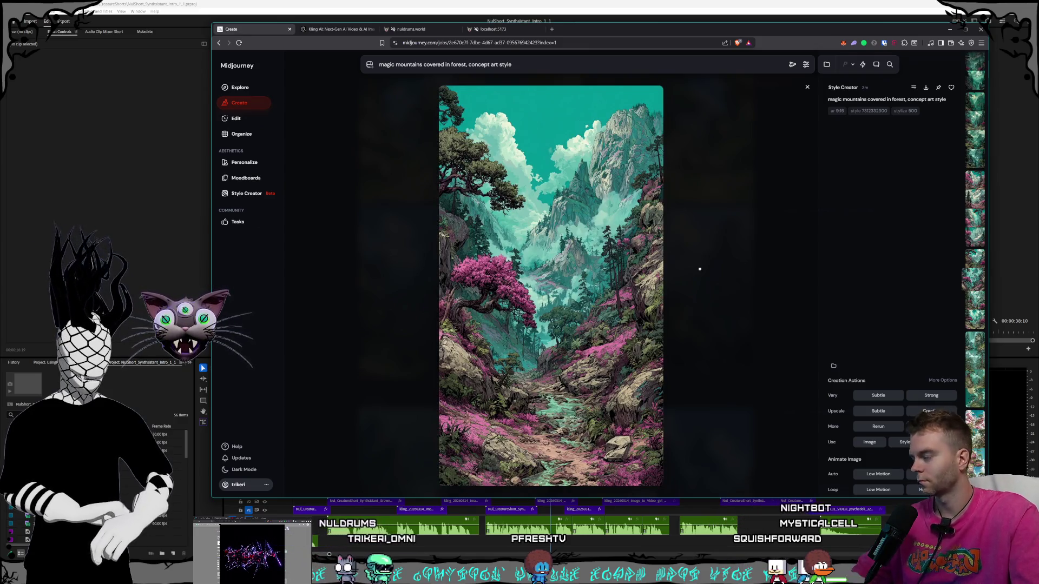
pyautogui.scroll(1, 700, 269)
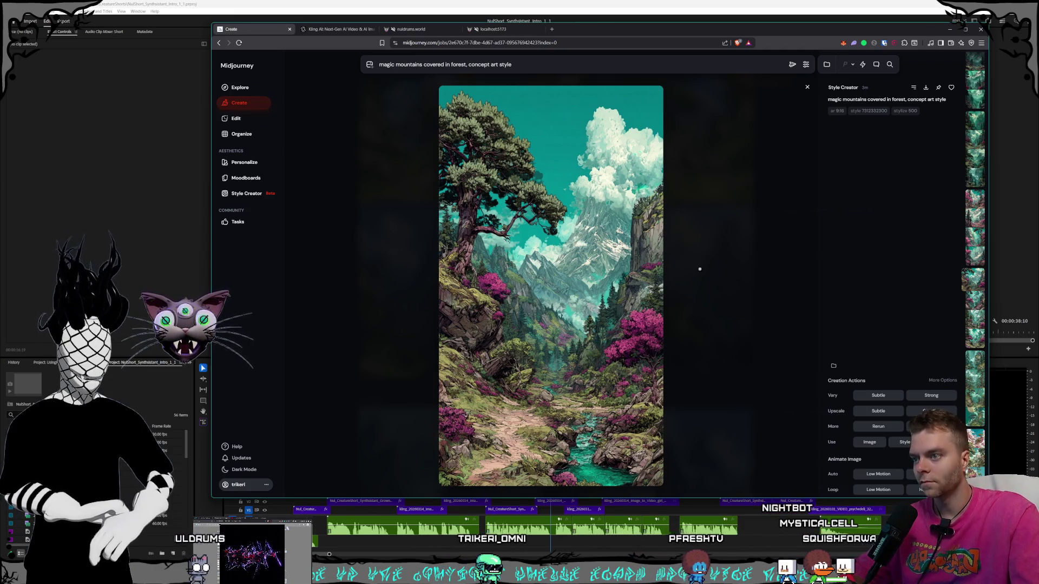
pyautogui.scroll(1, 700, 269)
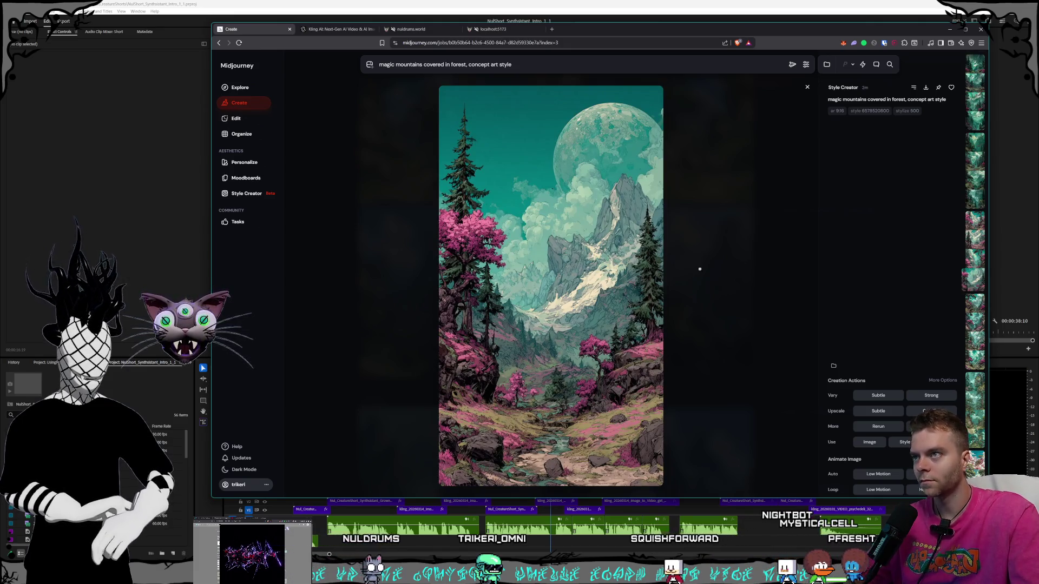
pyautogui.scroll(1, 700, 269)
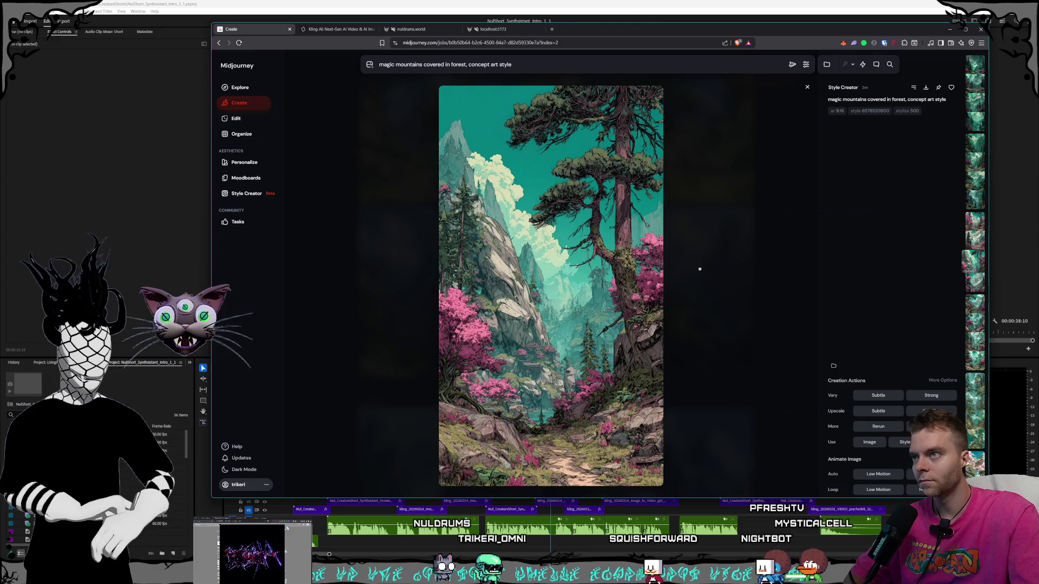
pyautogui.scroll(1, 700, 269)
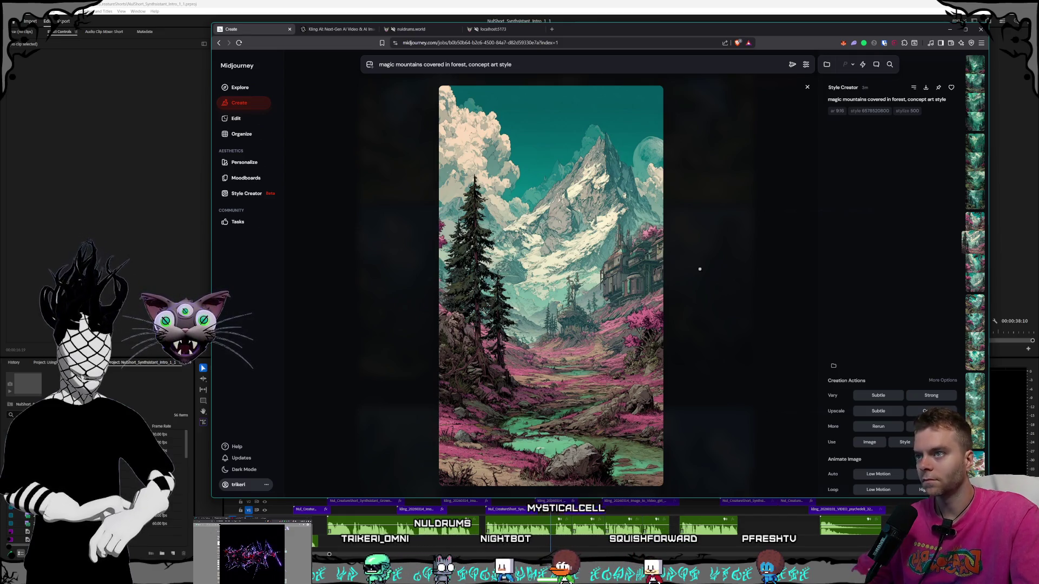
# Step through variants to the misty castle-above-river image and start saving it as PNG.
pyautogui.press('Left')
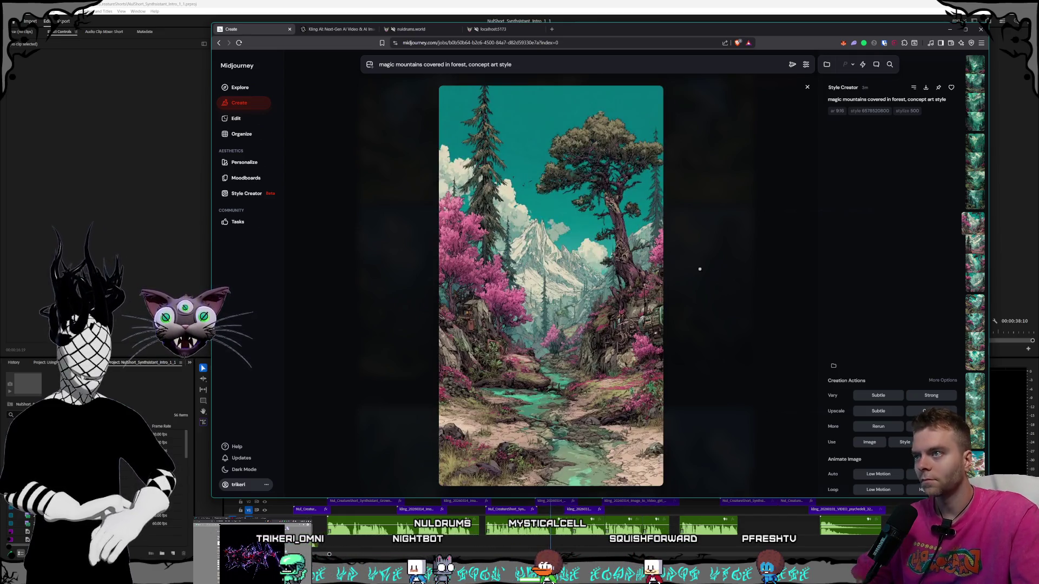
pyautogui.press('Left')
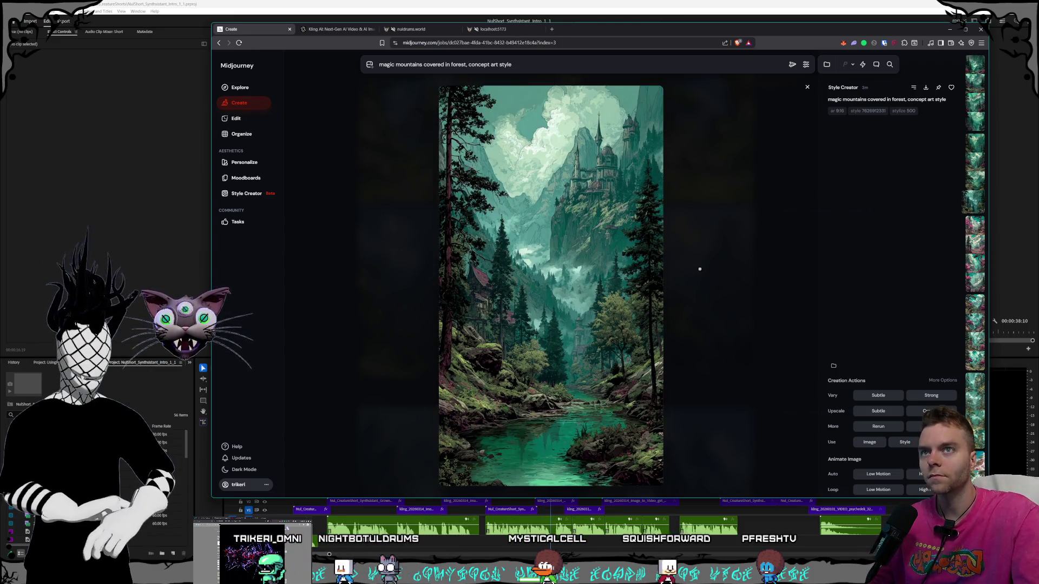
pyautogui.press('Left')
pyautogui.press('Right')
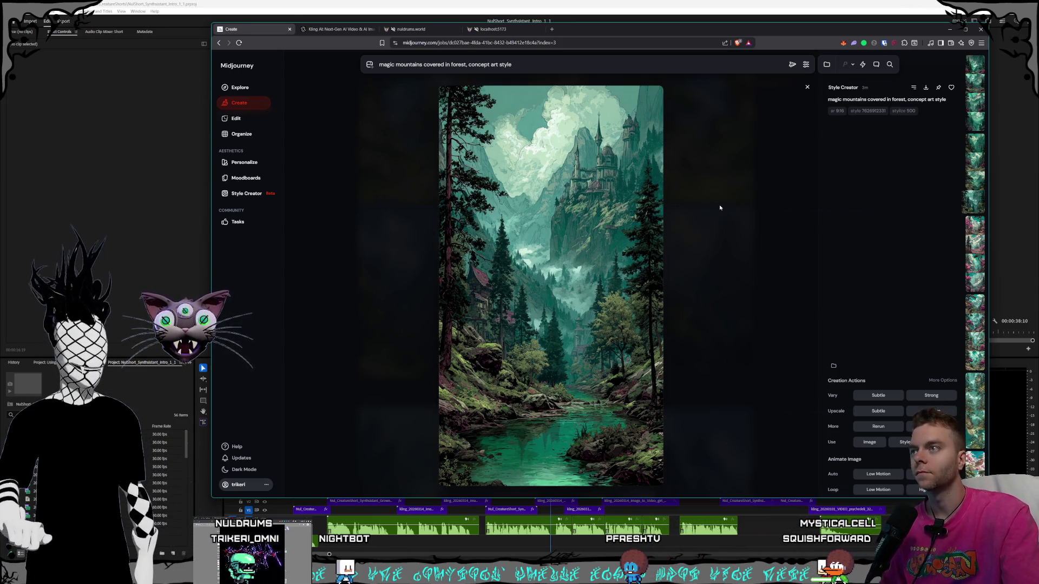
pyautogui.hotkey('ctrl', 's')
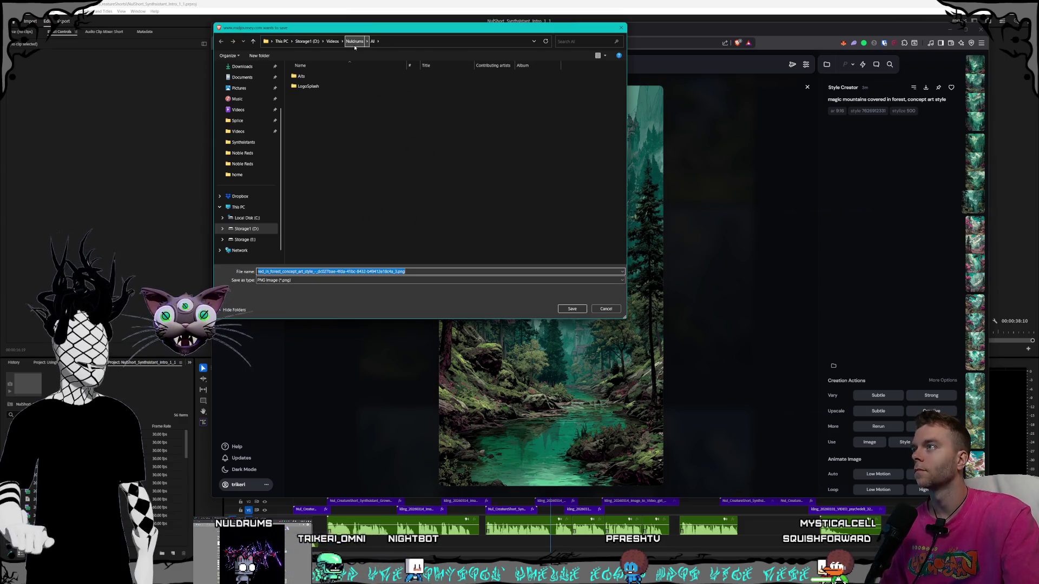
# Browse the save dialog to Pictures › Nuldrums on the Storage1 (D:) drive.
pyautogui.click(307, 41)
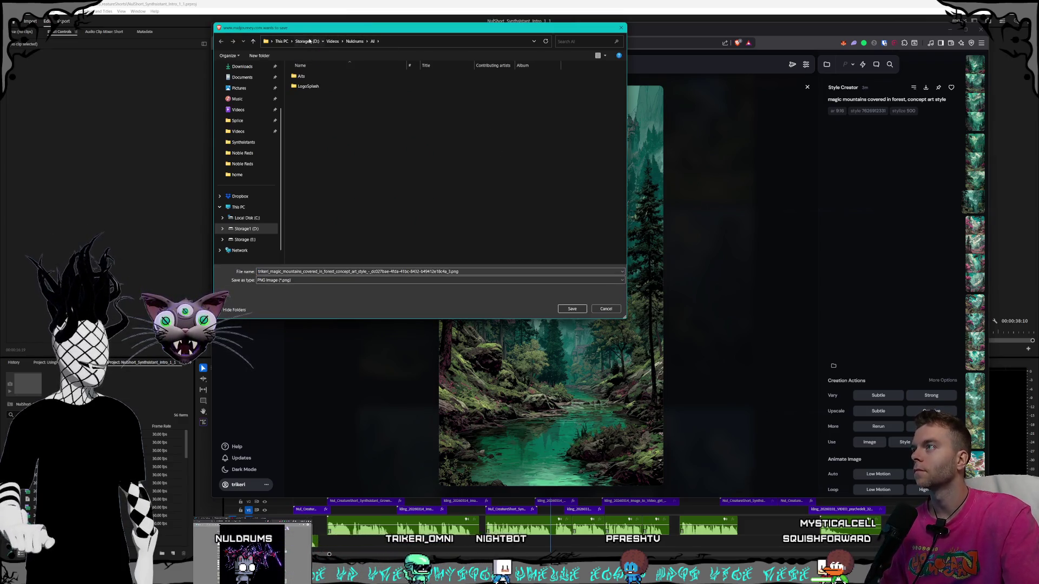
pyautogui.doubleClick(424, 156)
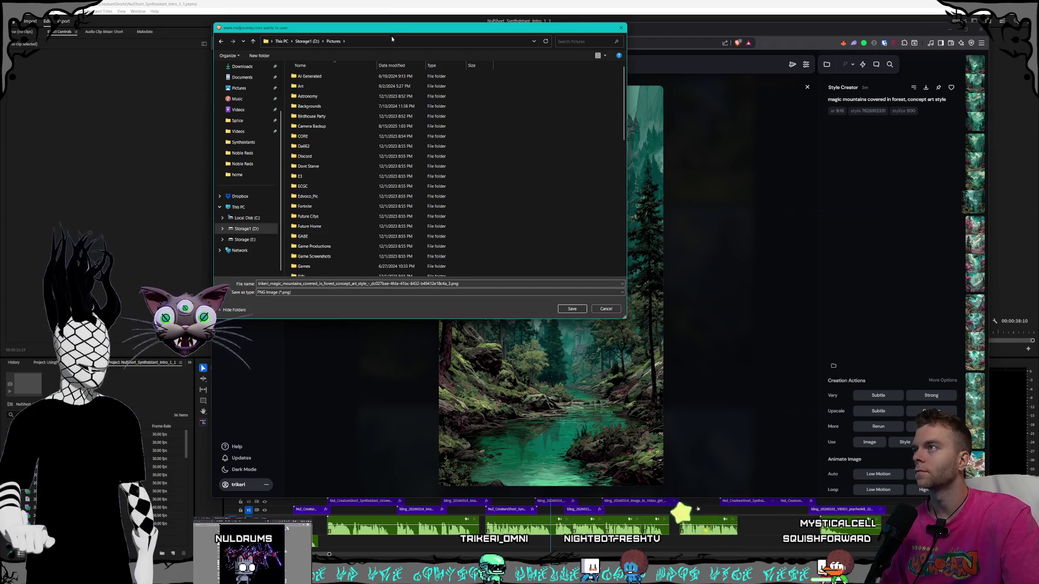
pyautogui.moveTo(396, 28)
pyautogui.mouseDown()
pyautogui.moveTo(283, 167)
pyautogui.moveTo(168, 97)
pyautogui.moveTo(424, 90)
pyautogui.moveTo(331, 88)
pyautogui.mouseUp()
pyautogui.scroll(-10, 277, 260)
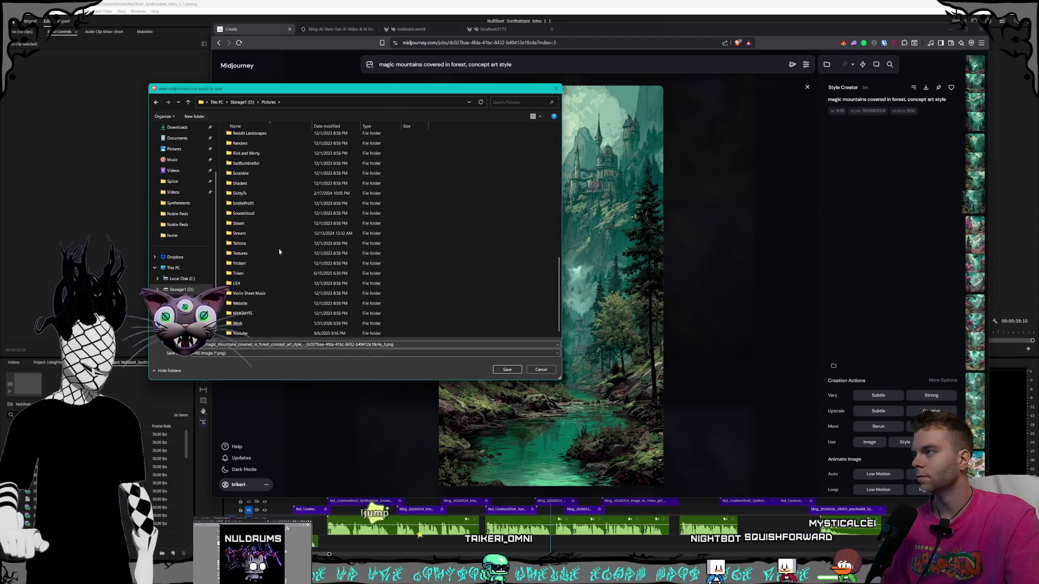
pyautogui.click(278, 273)
pyautogui.scroll(5, 281, 265)
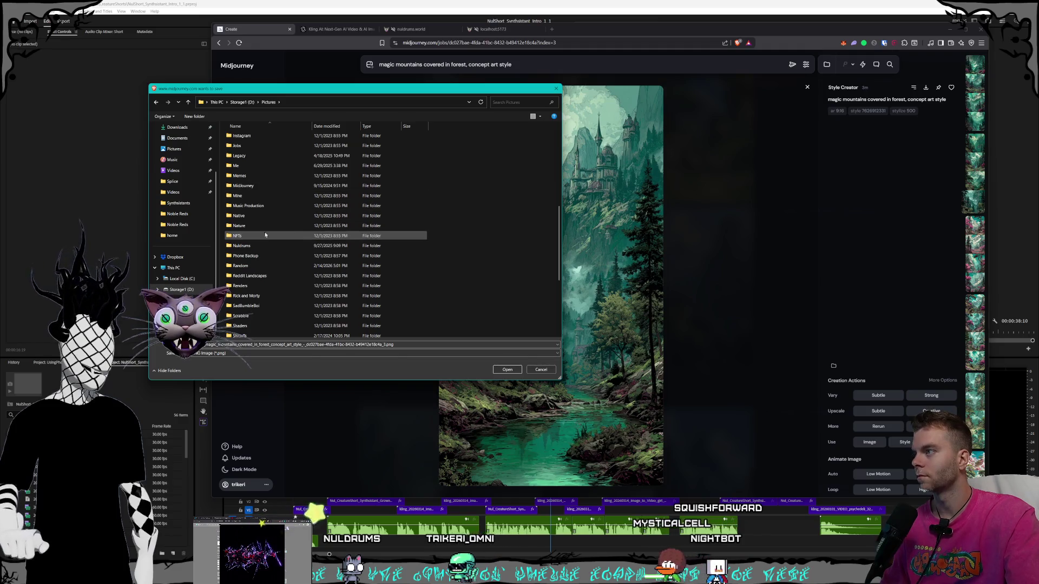
pyautogui.doubleClick(260, 247)
# Open Characters › Magi and save the castle-and-river PNG there.
pyautogui.scroll(-2, 280, 200)
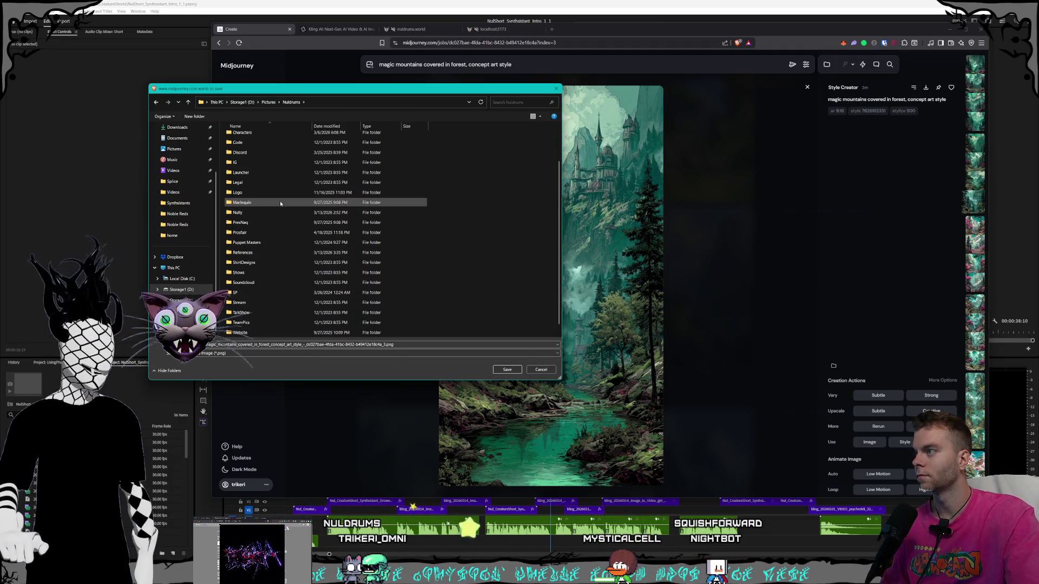
pyautogui.scroll(1, 254, 233)
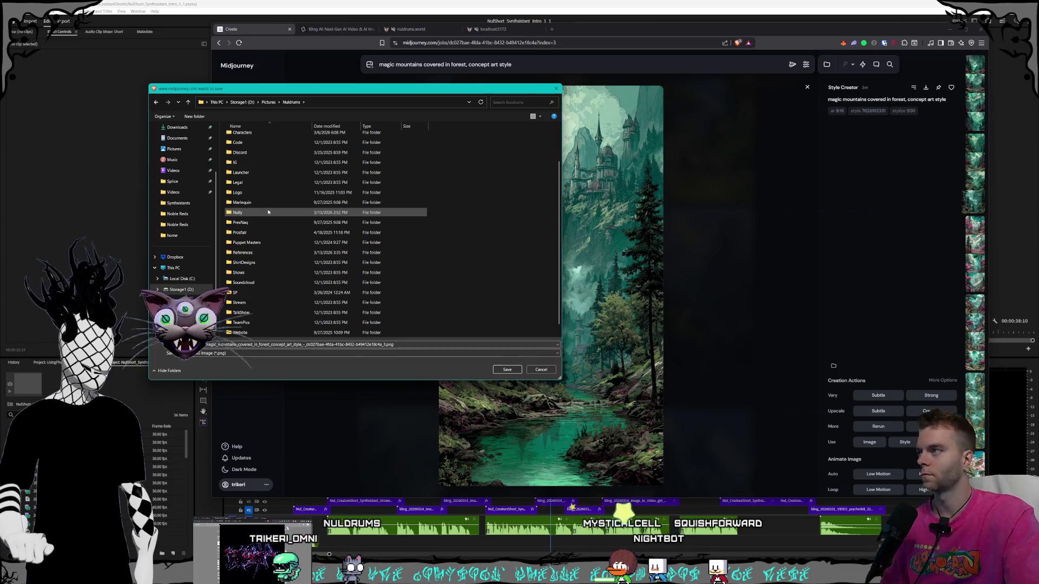
pyautogui.scroll(1, 258, 190)
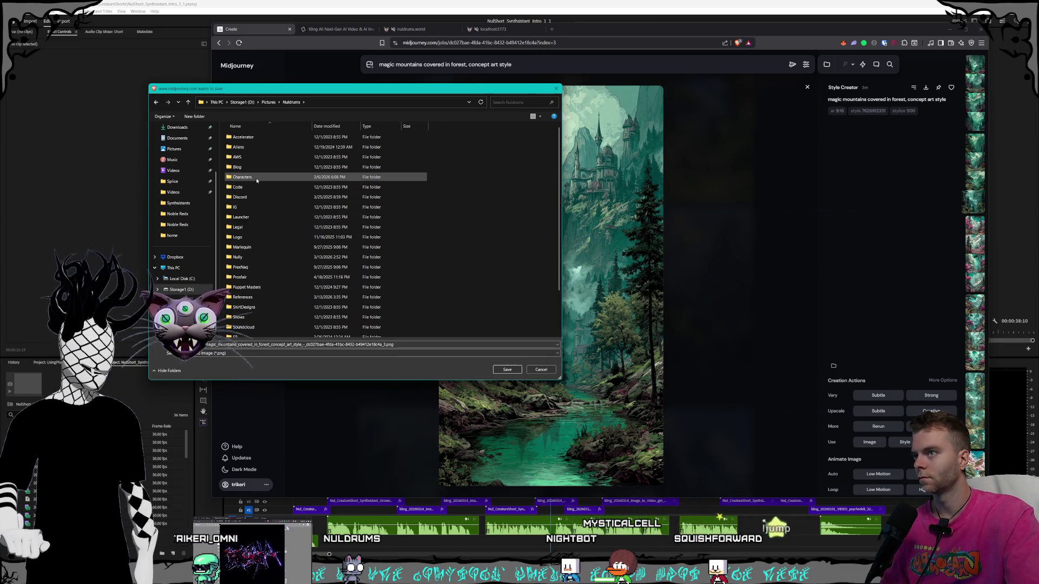
pyautogui.doubleClick(256, 178)
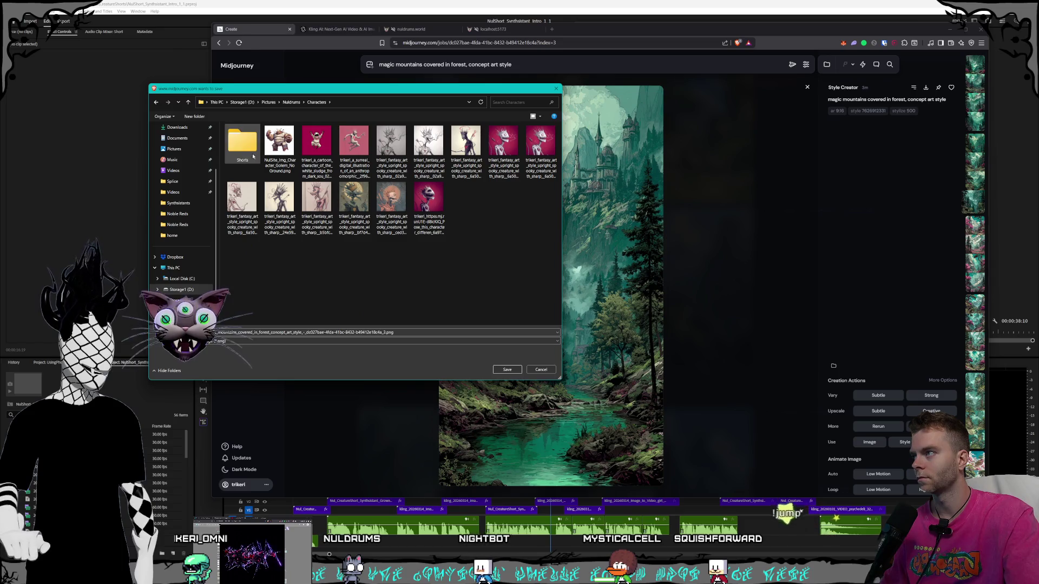
pyautogui.doubleClick(281, 187)
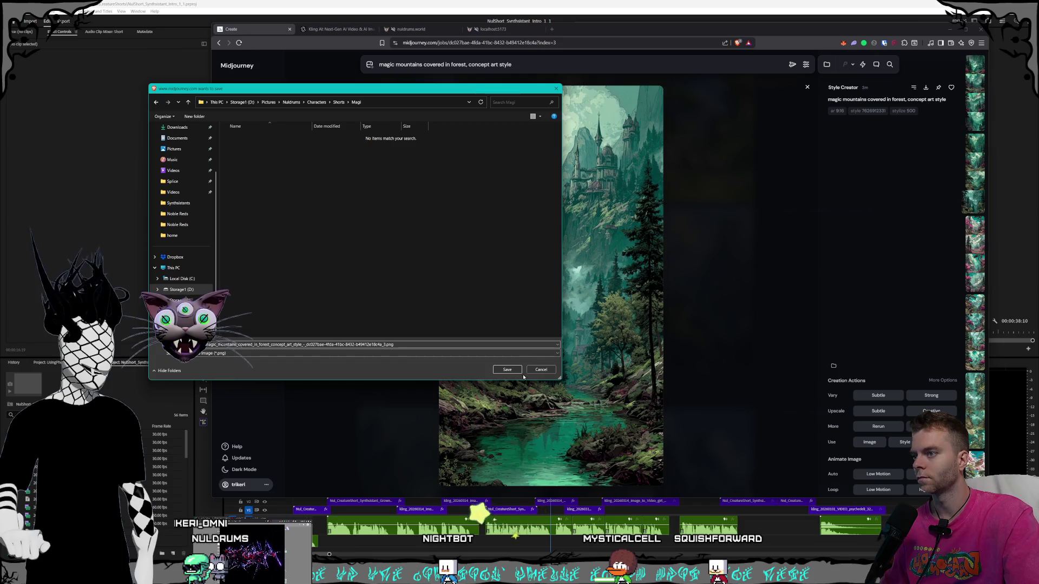
pyautogui.click(507, 369)
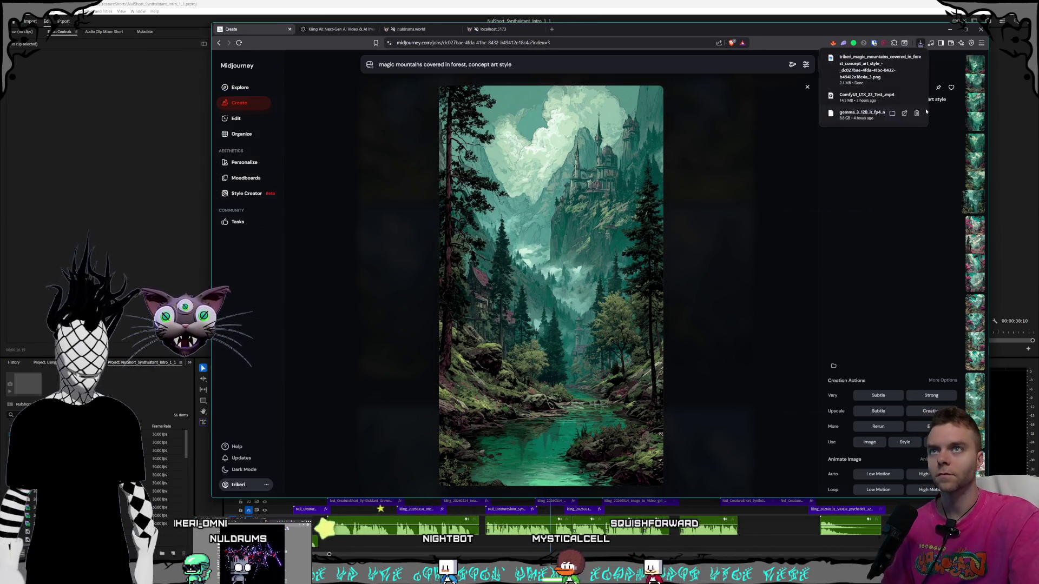
# Reopen the teal moon-mountain set and copy the castle-and-river variation to the clipboard.
pyautogui.click(739, 275)
pyautogui.scroll(-10, 712, 352)
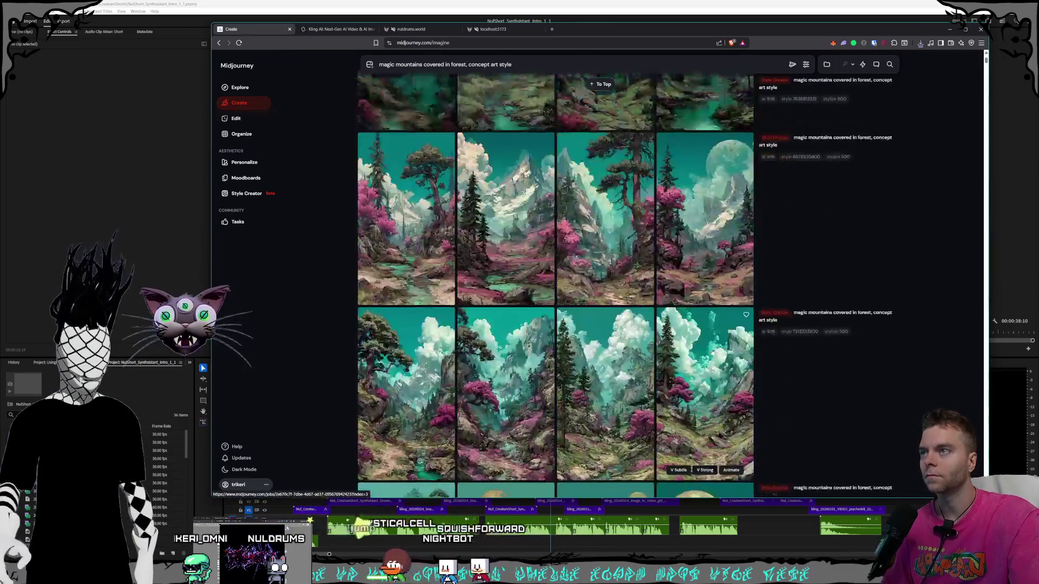
pyautogui.scroll(10, 712, 352)
pyautogui.click(708, 355)
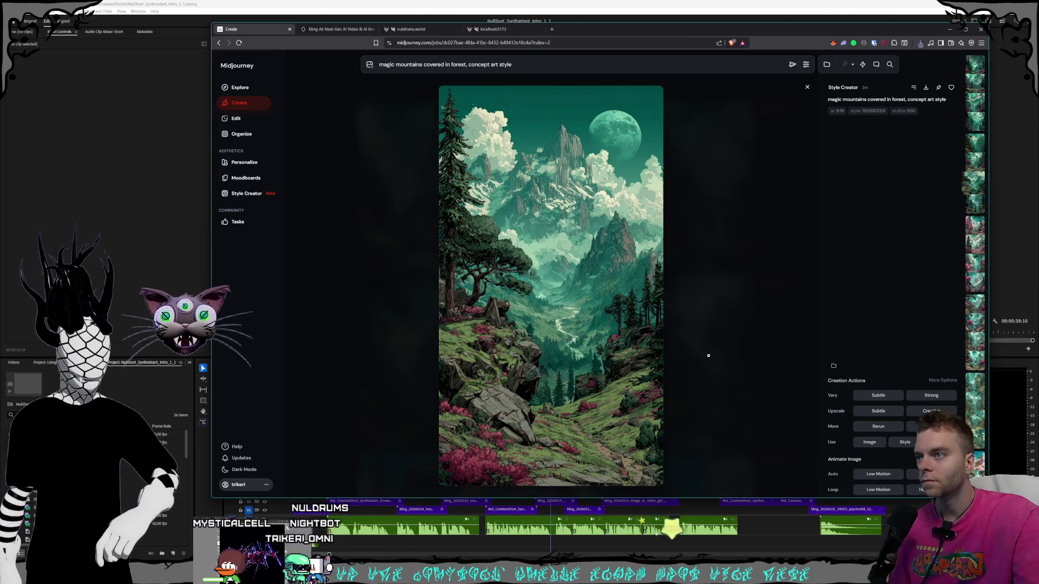
pyautogui.press('Right')
pyautogui.press('Left')
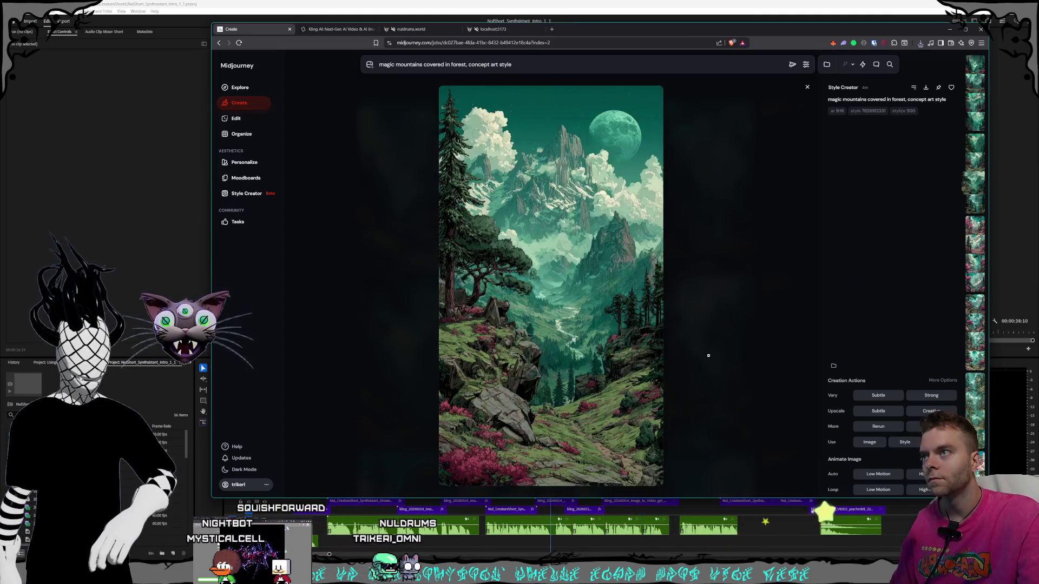
pyautogui.press('Right')
pyautogui.press('Right')
pyautogui.press('Left')
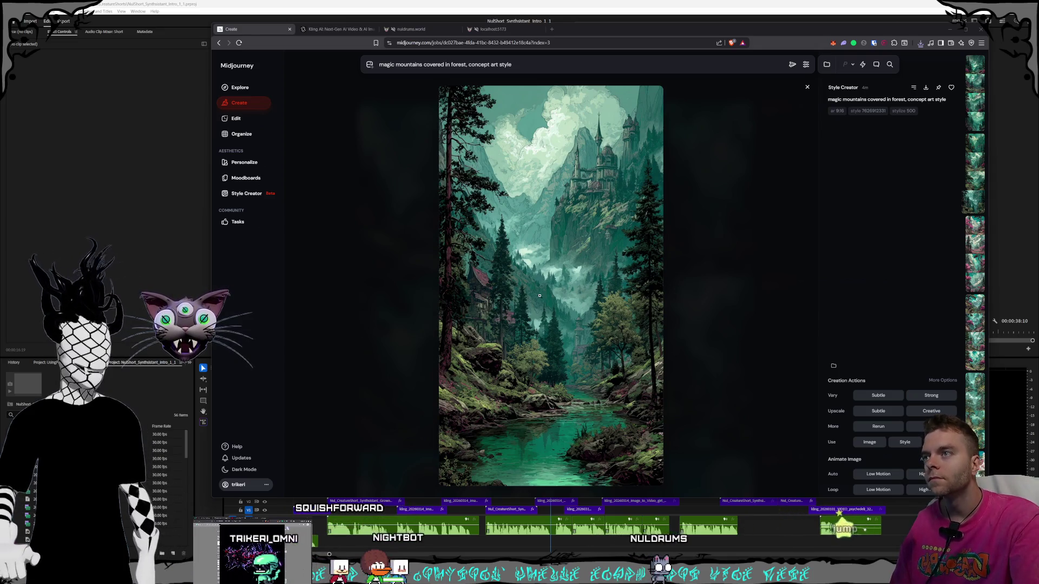
pyautogui.rightClick(570, 276)
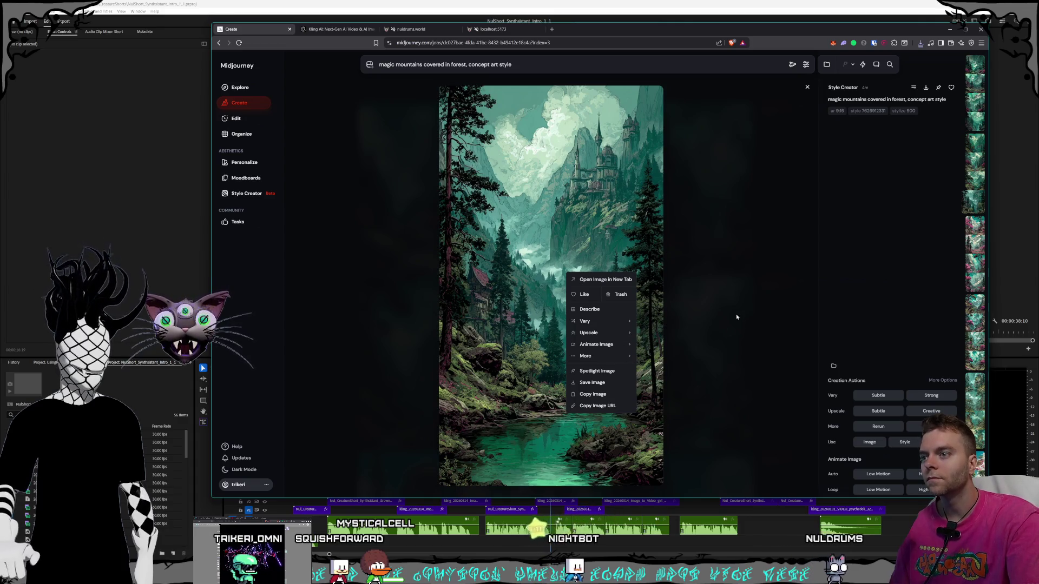
pyautogui.click(616, 395)
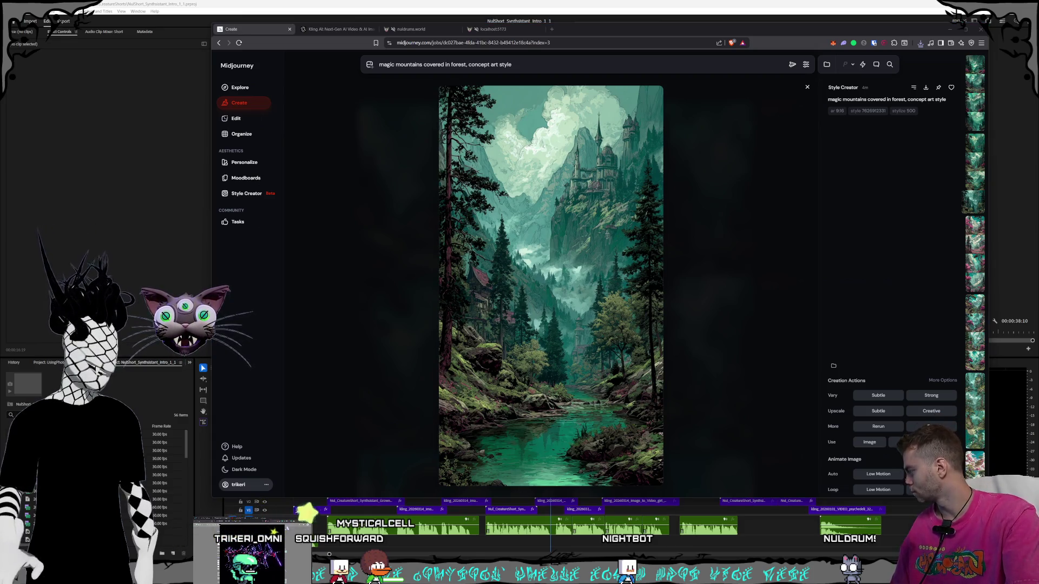
# Open another moon-mountain image and step back to the moon-and-castle forest variation.
pyautogui.click(383, 217)
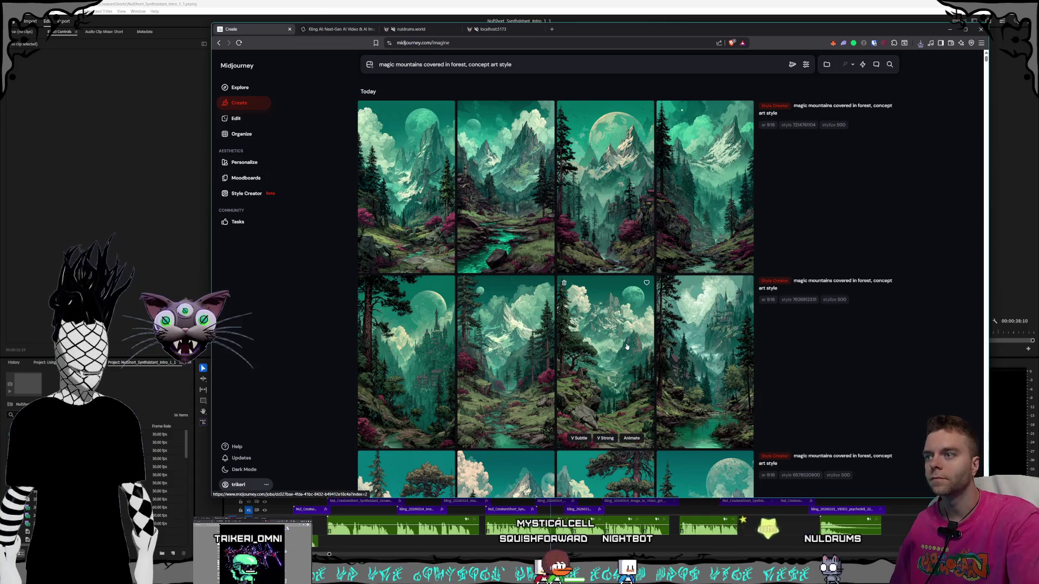
pyautogui.click(618, 362)
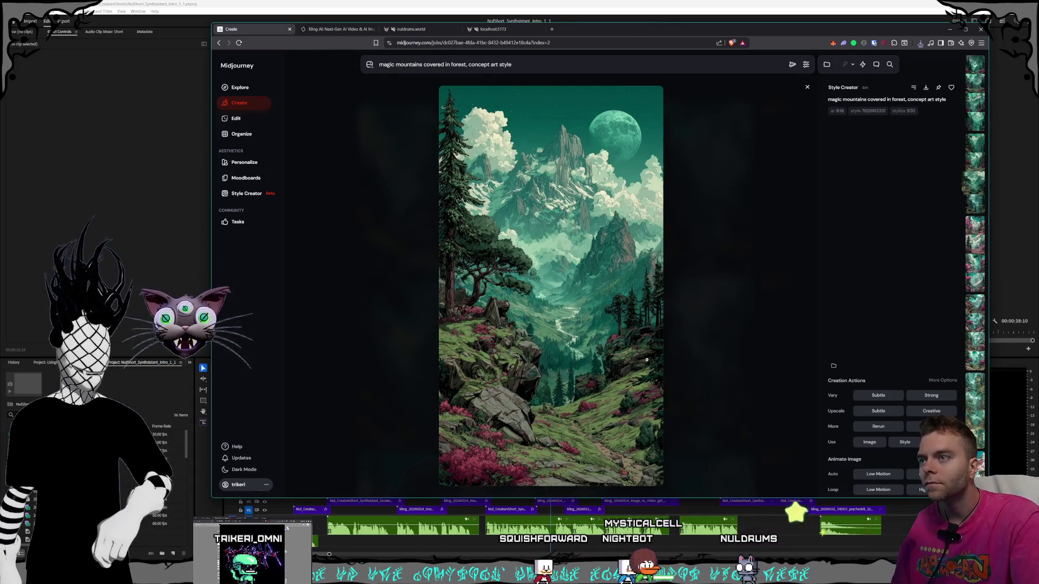
pyautogui.press('Left')
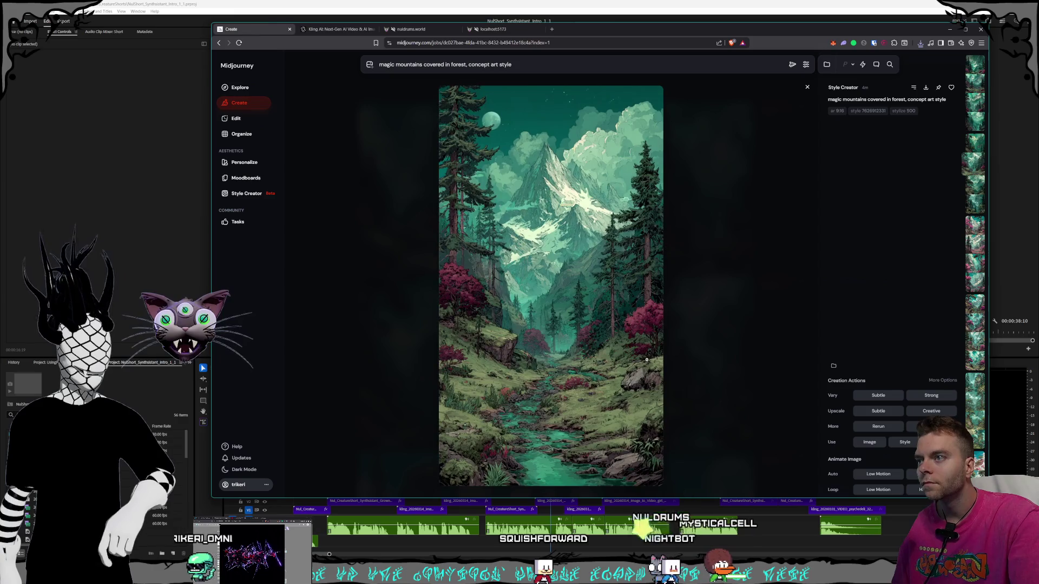
pyautogui.press('Left')
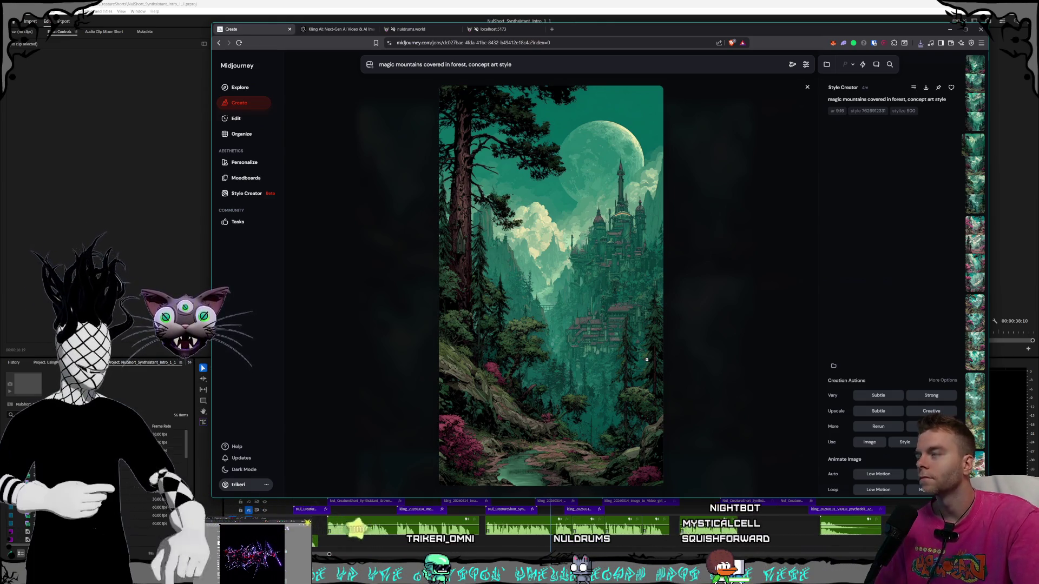
# Download the moon-castle image and save it into the Magi folder.
pyautogui.rightClick(641, 319)
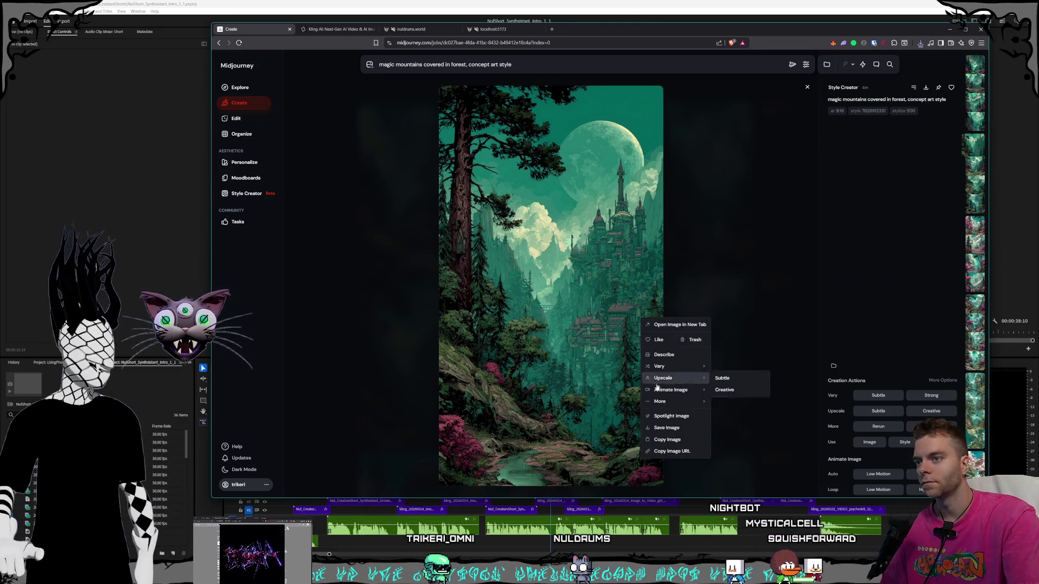
pyautogui.click(670, 440)
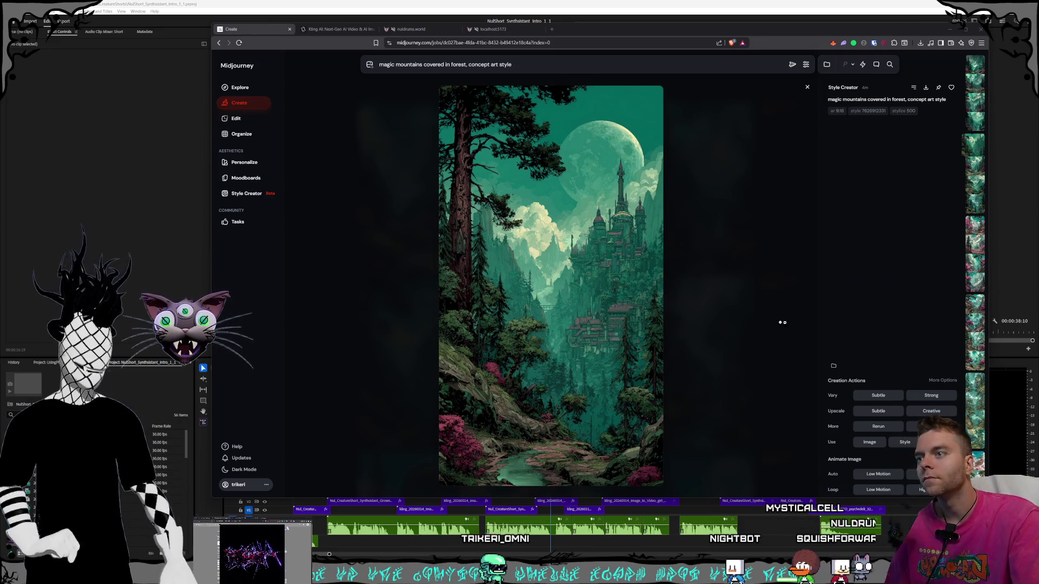
pyautogui.click(925, 88)
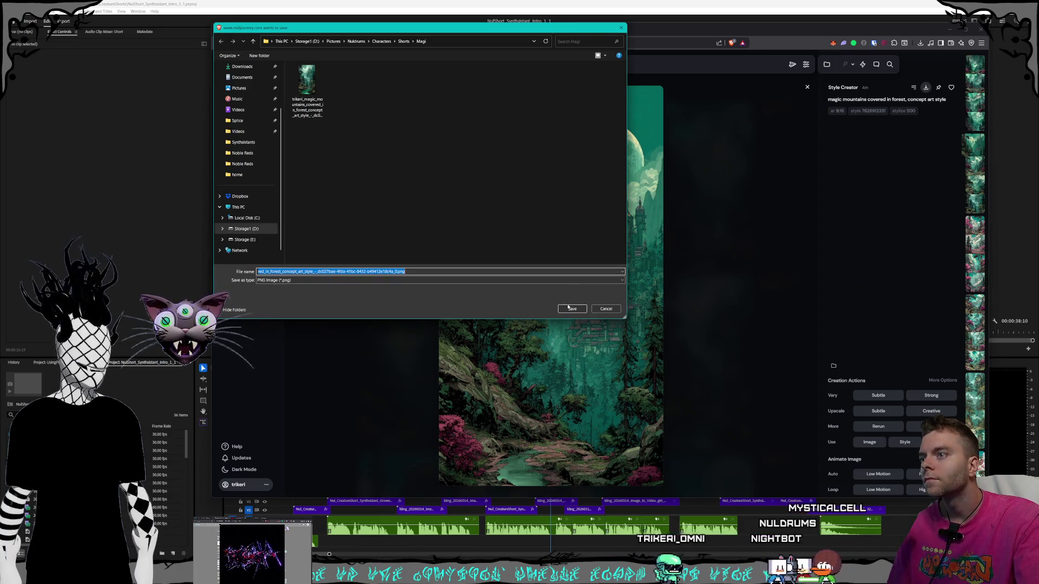
pyautogui.click(568, 308)
# Download the snowy mountain valley variation and save it into Shorts › Land Intro.
pyautogui.click(972, 124)
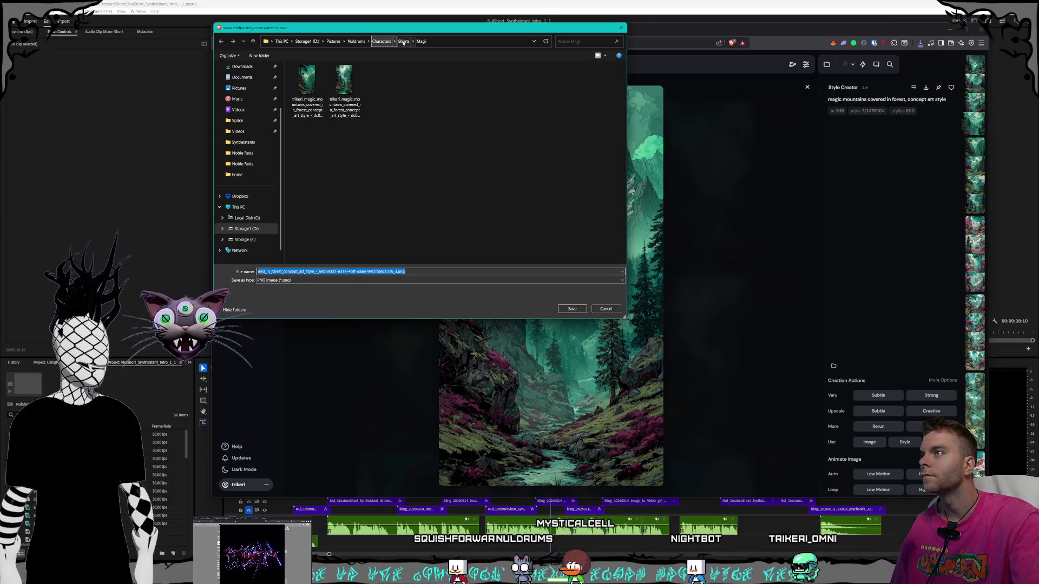
pyautogui.click(403, 42)
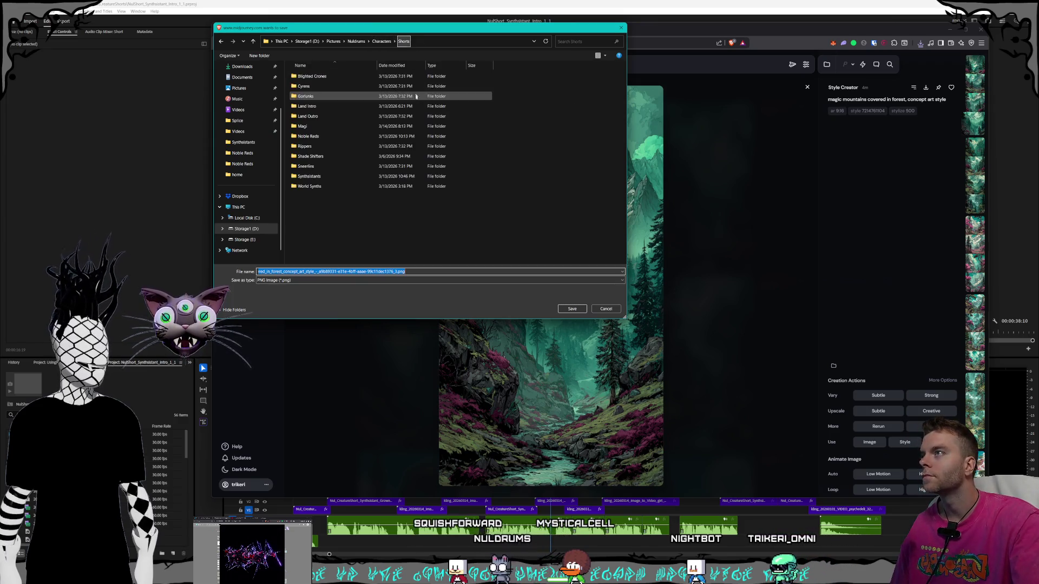
pyautogui.doubleClick(335, 116)
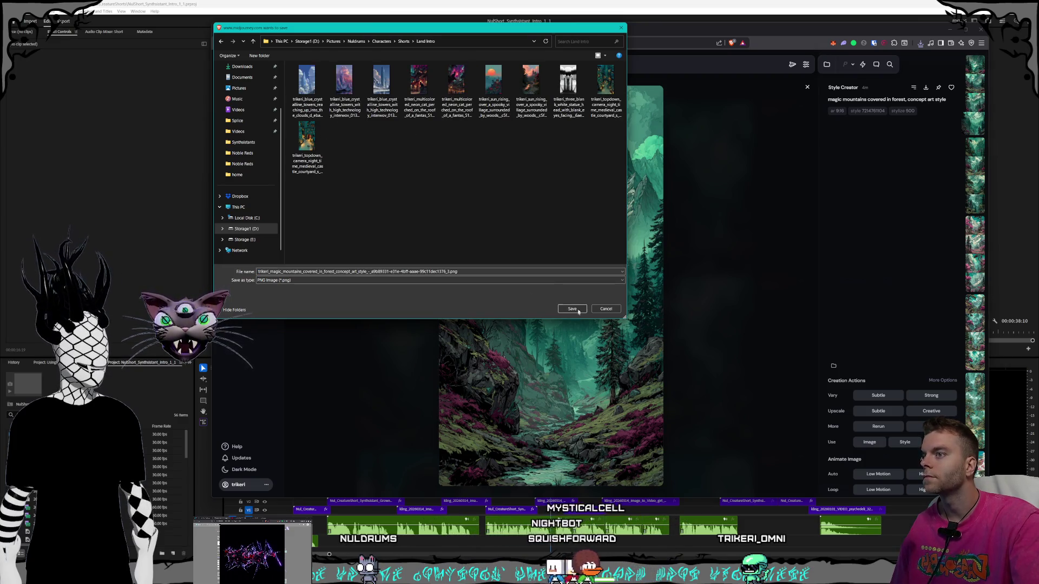
pyautogui.click(573, 308)
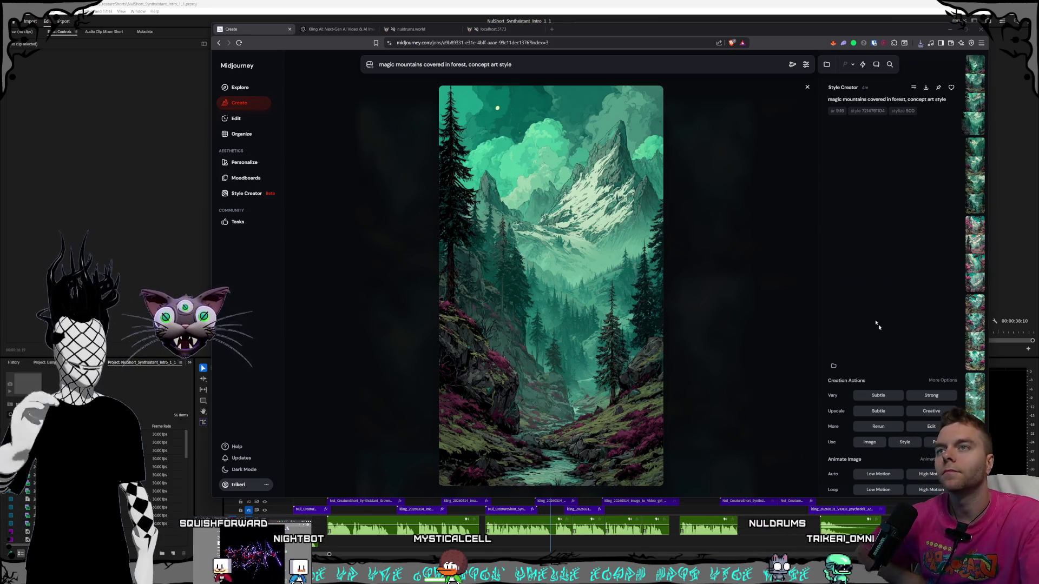
# Save the moon-and-pagoda and river-valley variations into the Land Intro folder.
pyautogui.click(974, 104)
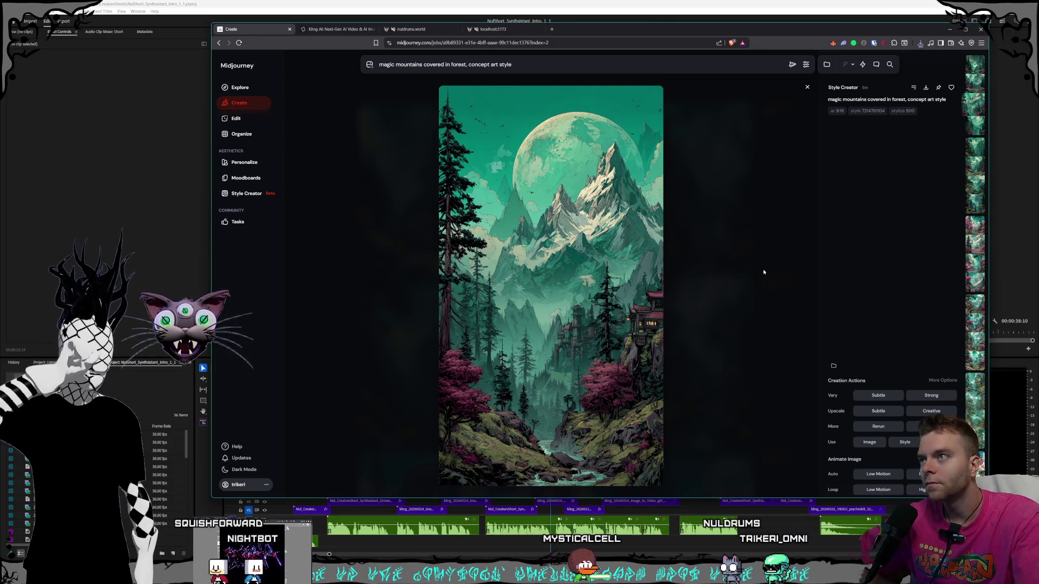
pyautogui.hotkey('ctrl', 's')
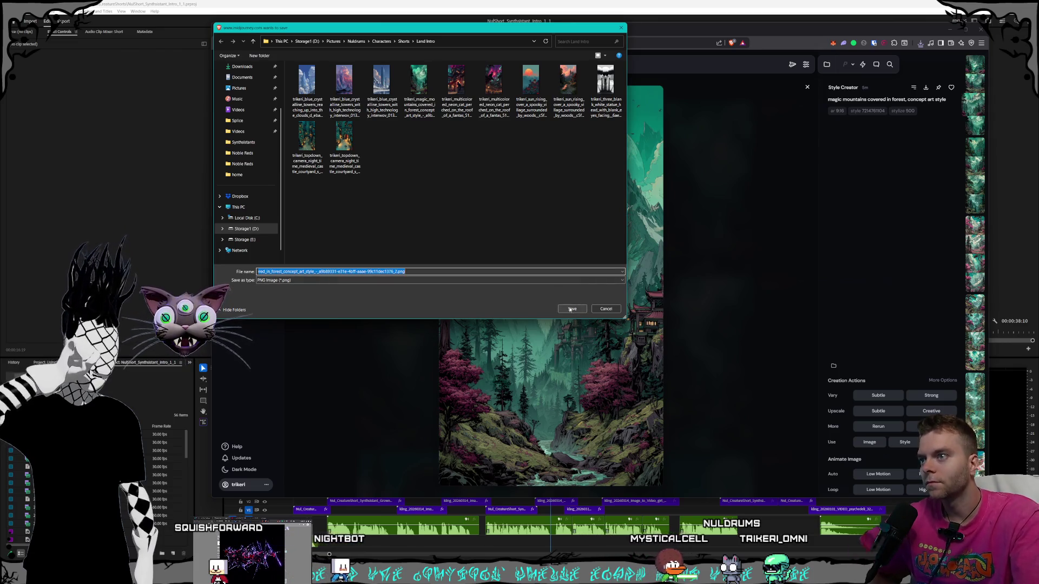
pyautogui.click(572, 309)
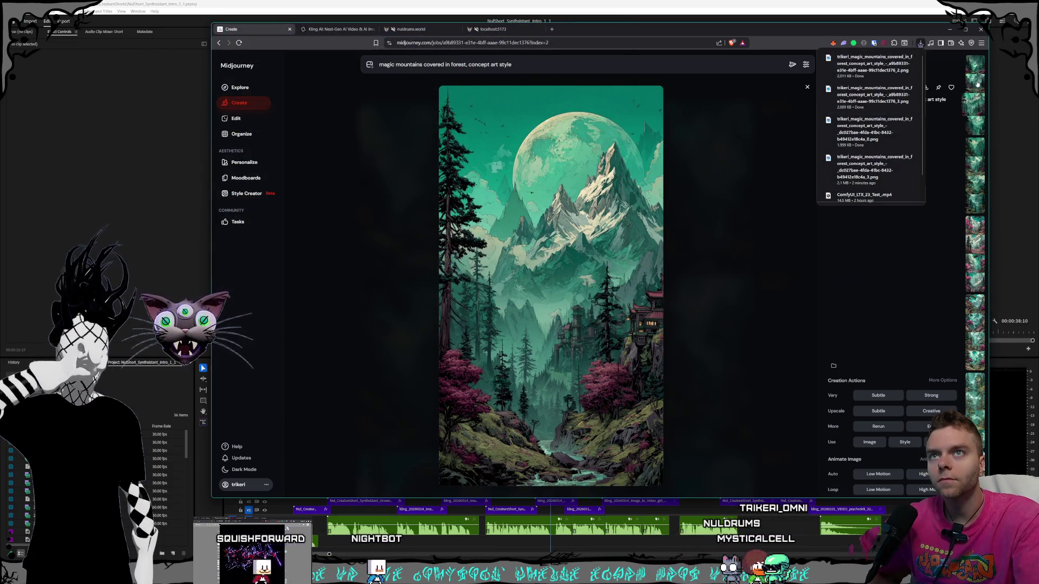
pyautogui.click(977, 82)
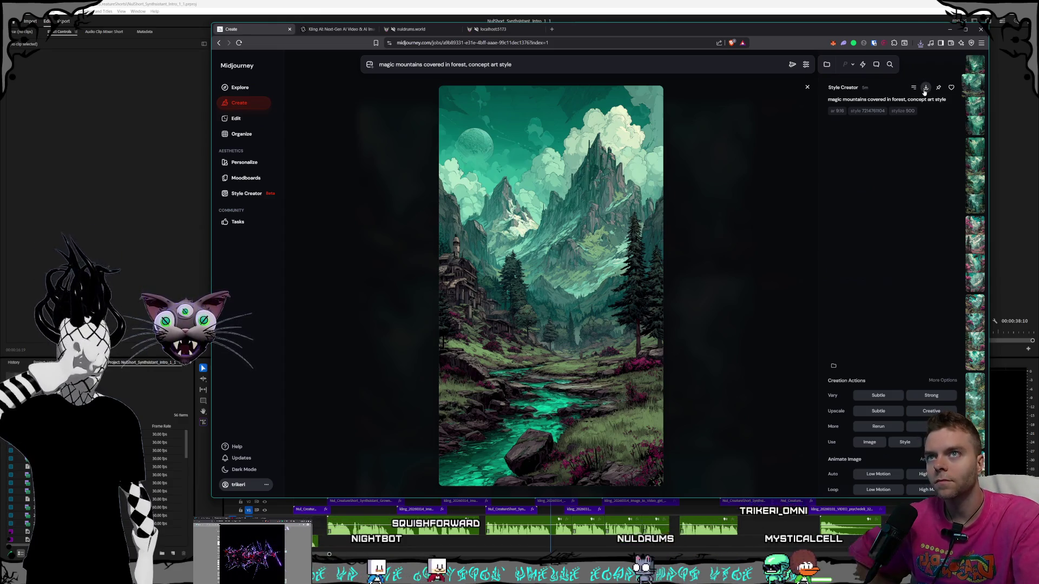
pyautogui.hotkey('ctrl', 's')
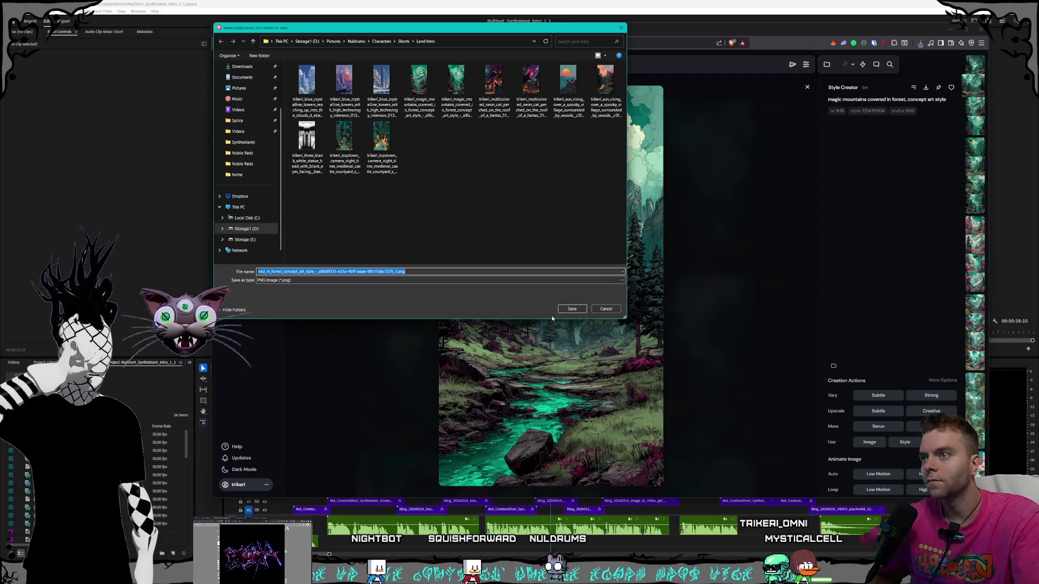
pyautogui.press('Return')
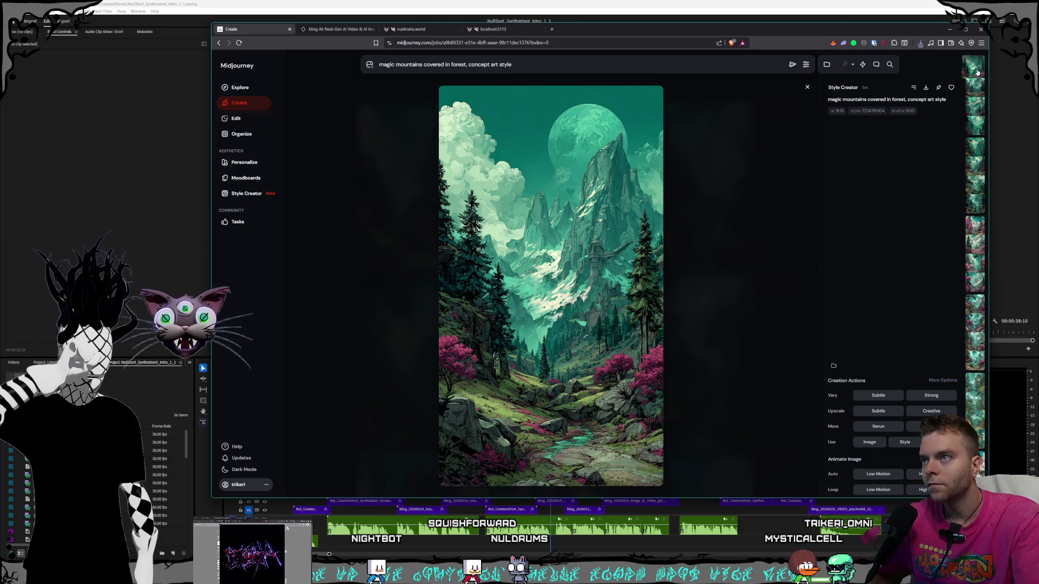
# Flip back to the moon-and-pagoda variation, then close the full view to the grid.
pyautogui.click(977, 87)
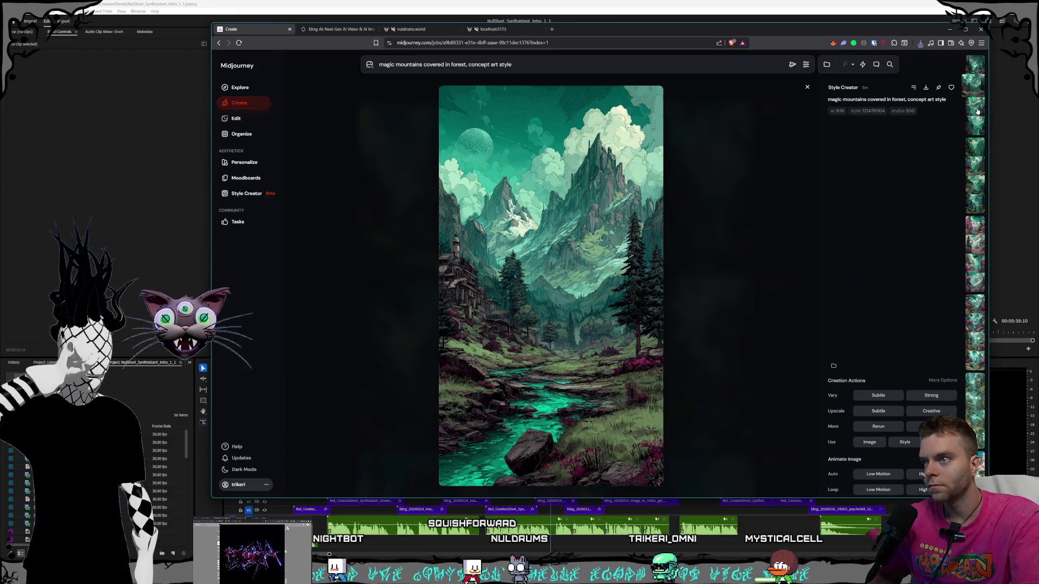
pyautogui.click(977, 111)
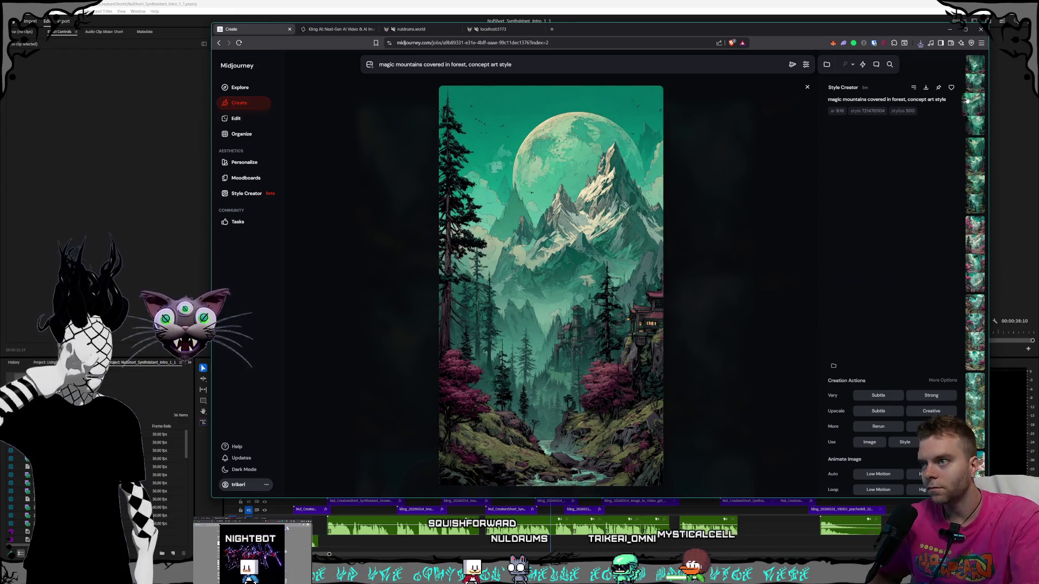
pyautogui.click(706, 199)
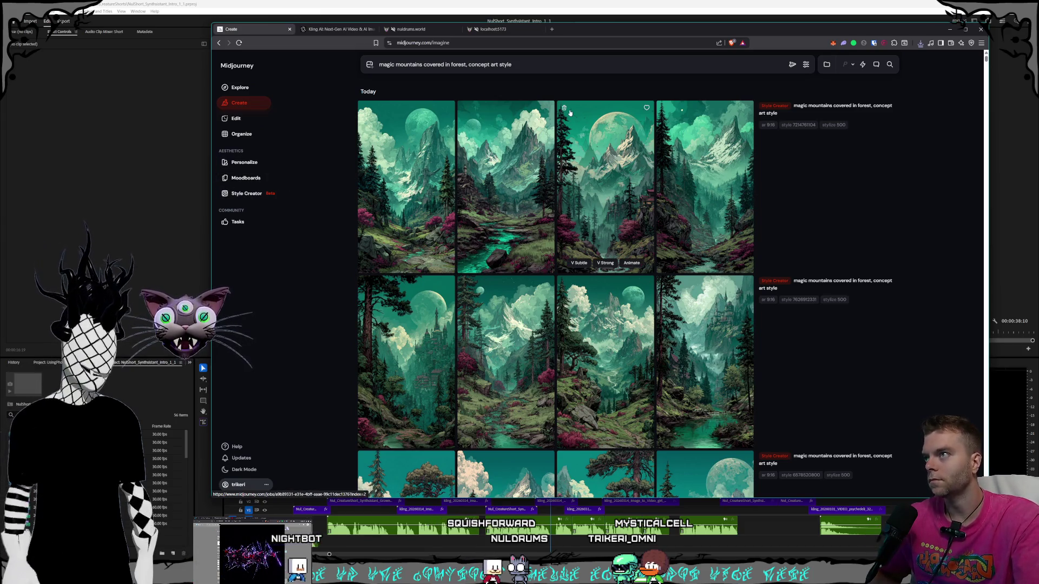
# Enlarge and review the second, third and fourth images of the first row.
pyautogui.click(533, 66)
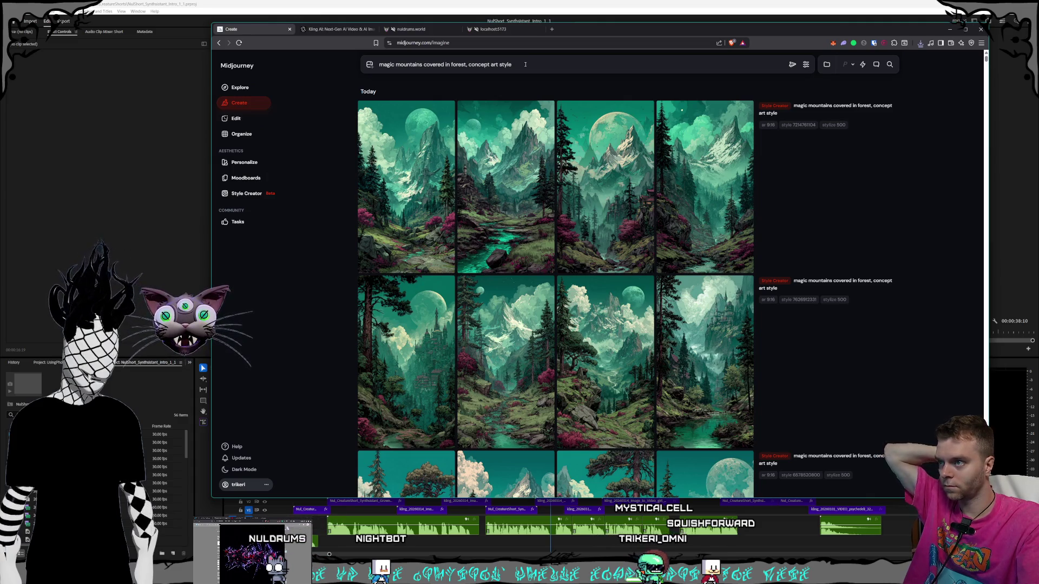
pyautogui.click(553, 201)
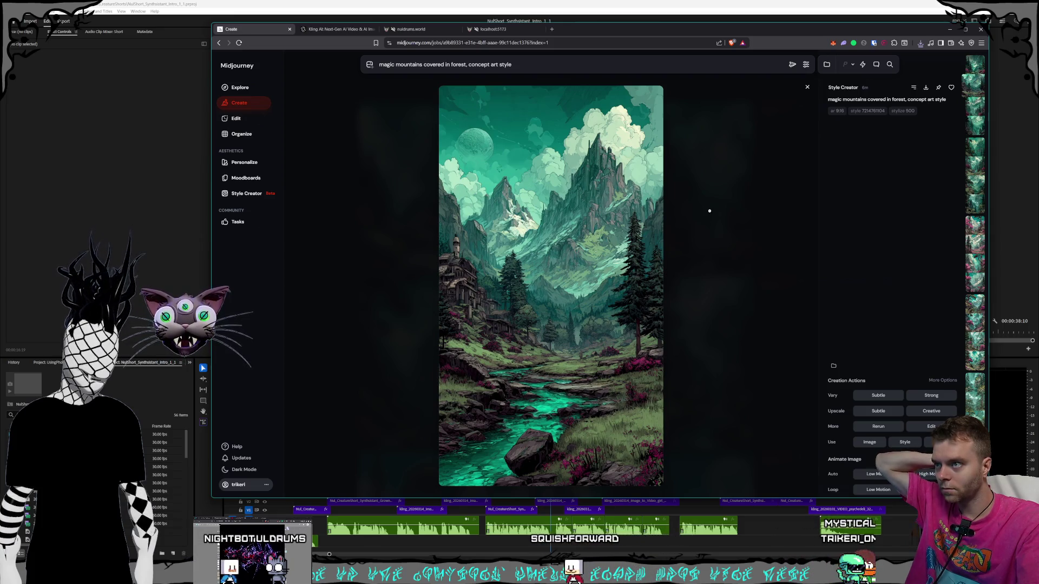
pyautogui.click(709, 211)
pyautogui.click(619, 200)
pyautogui.click(721, 265)
pyautogui.click(614, 198)
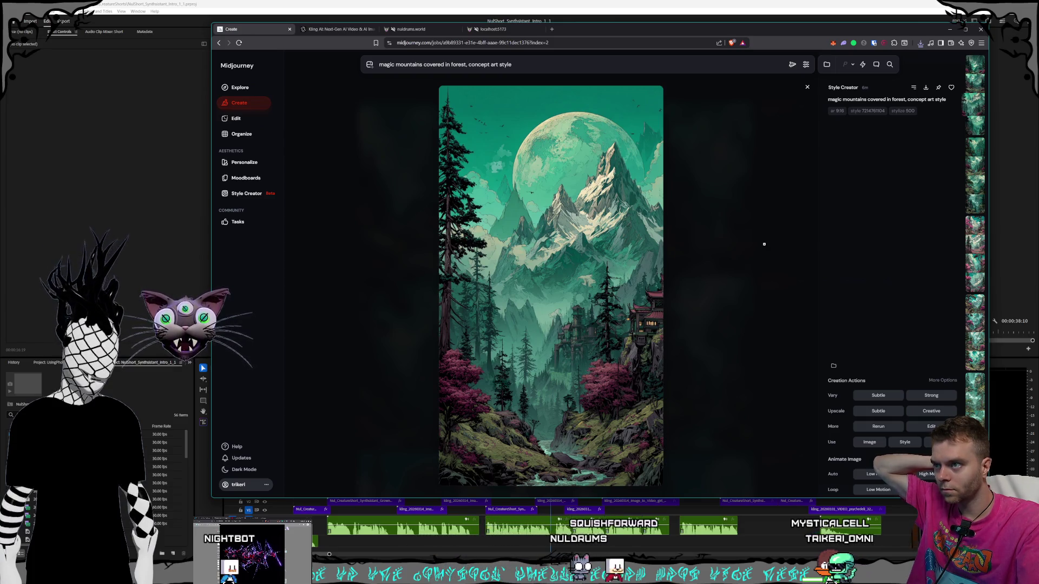
pyautogui.click(763, 243)
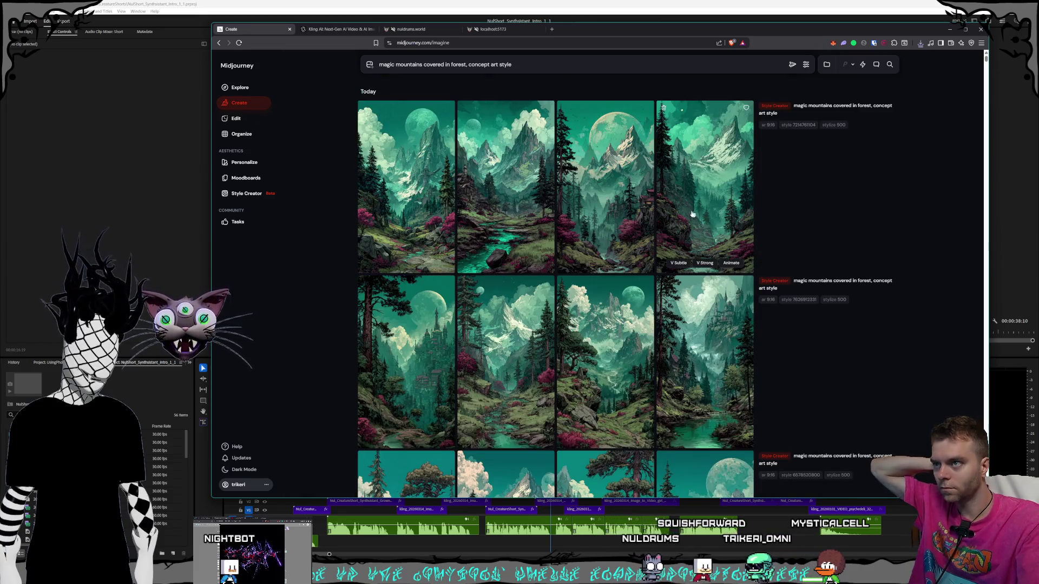
pyautogui.click(708, 264)
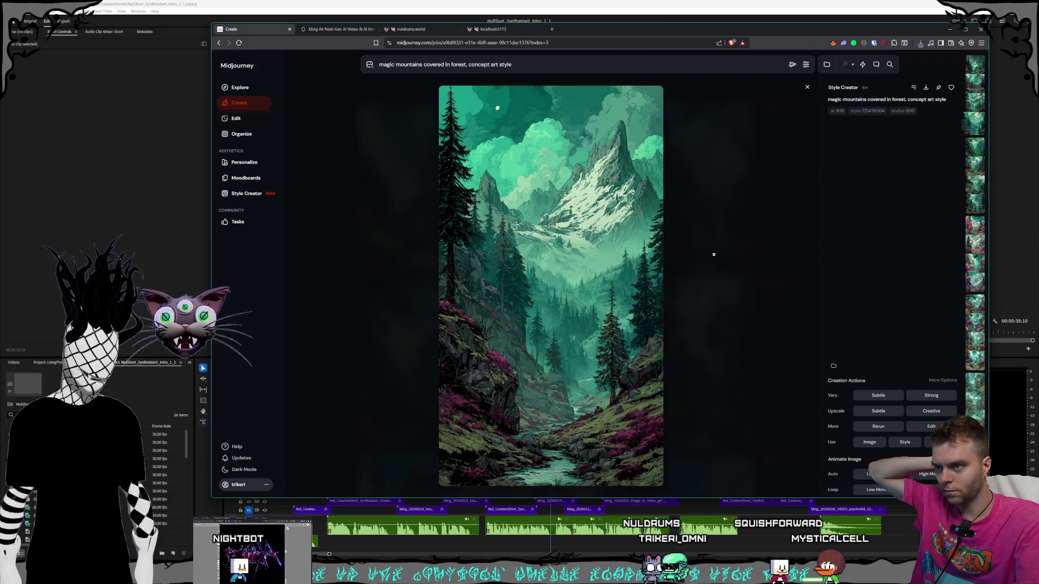
pyautogui.click(713, 252)
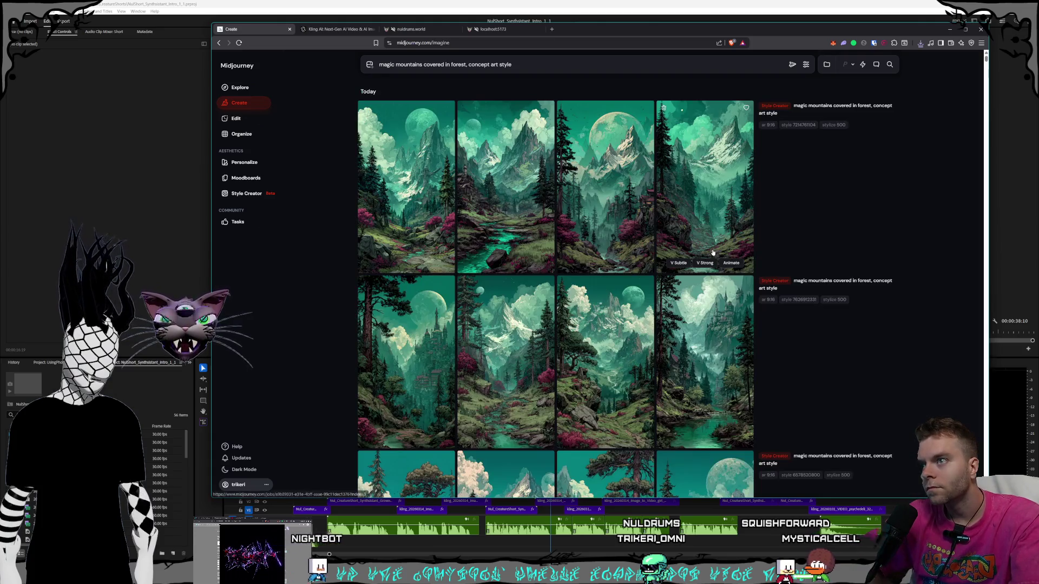
# Enlarge the third and fourth images of the second set, including the moon-and-castle image.
pyautogui.click(606, 379)
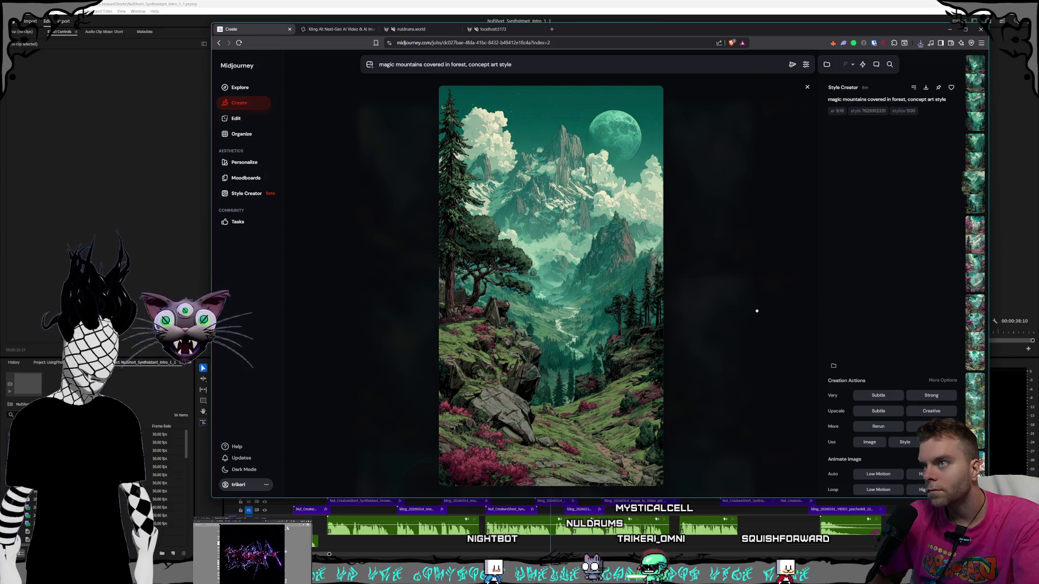
pyautogui.click(756, 311)
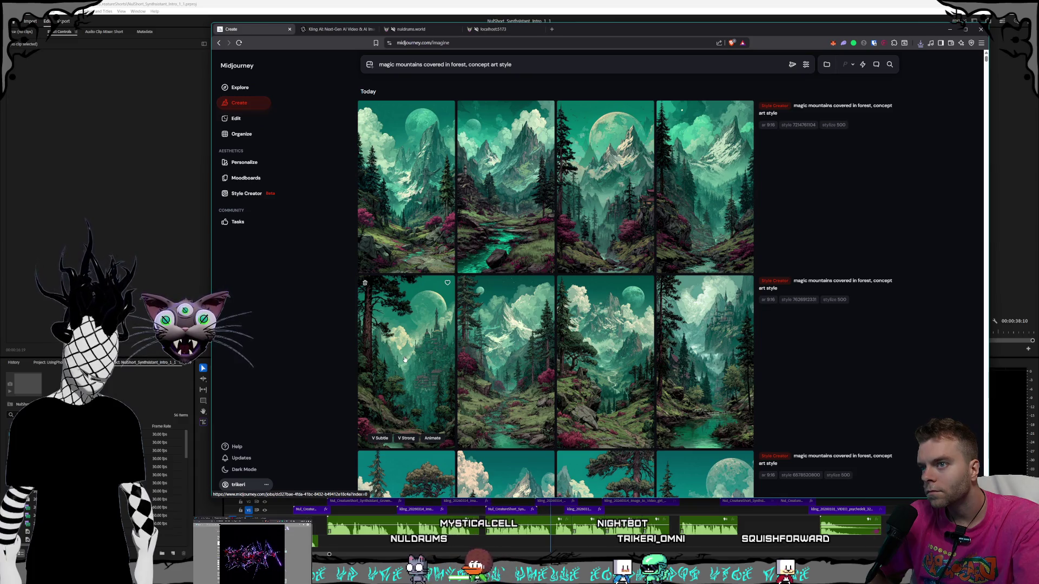
pyautogui.click(745, 328)
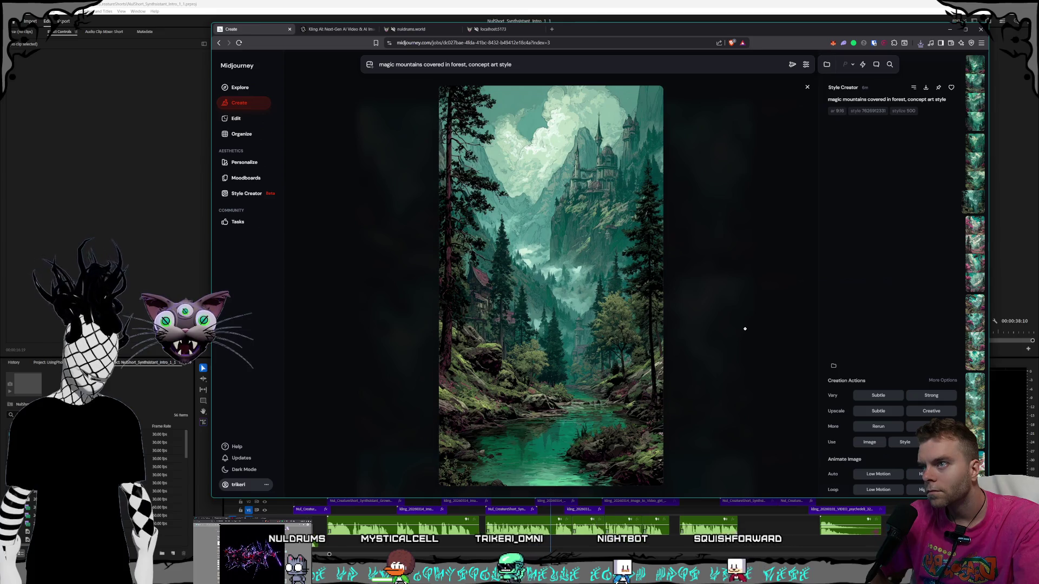
pyautogui.click(745, 328)
pyautogui.click(757, 324)
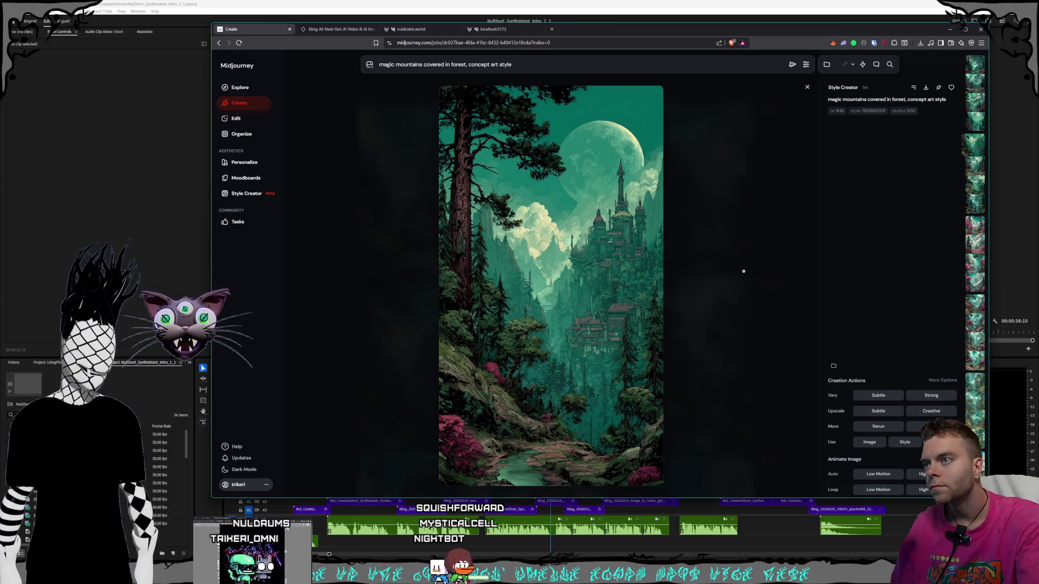
pyautogui.click(744, 272)
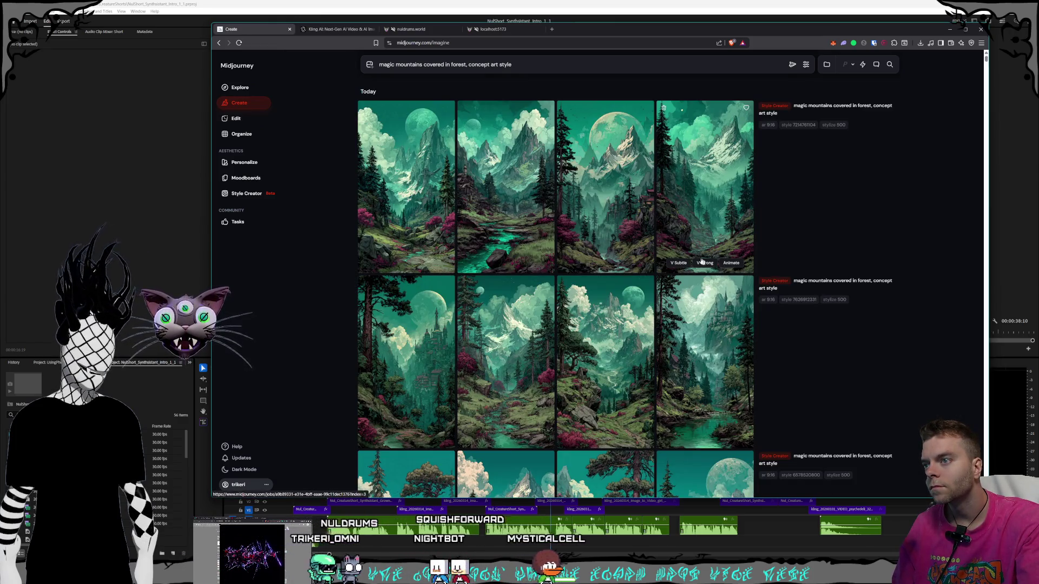
pyautogui.scroll(-1, 672, 247)
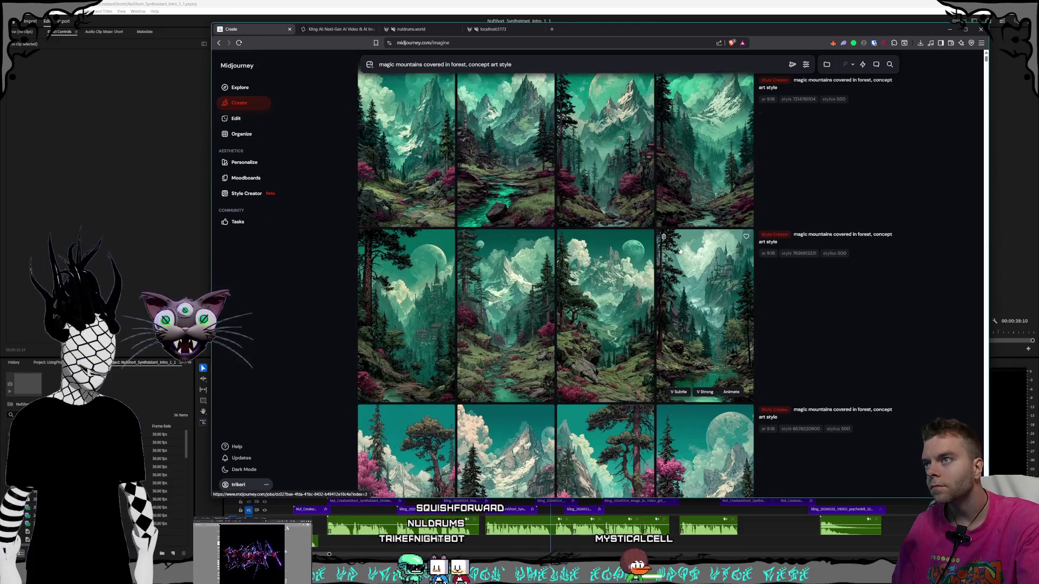
pyautogui.scroll(2, 676, 249)
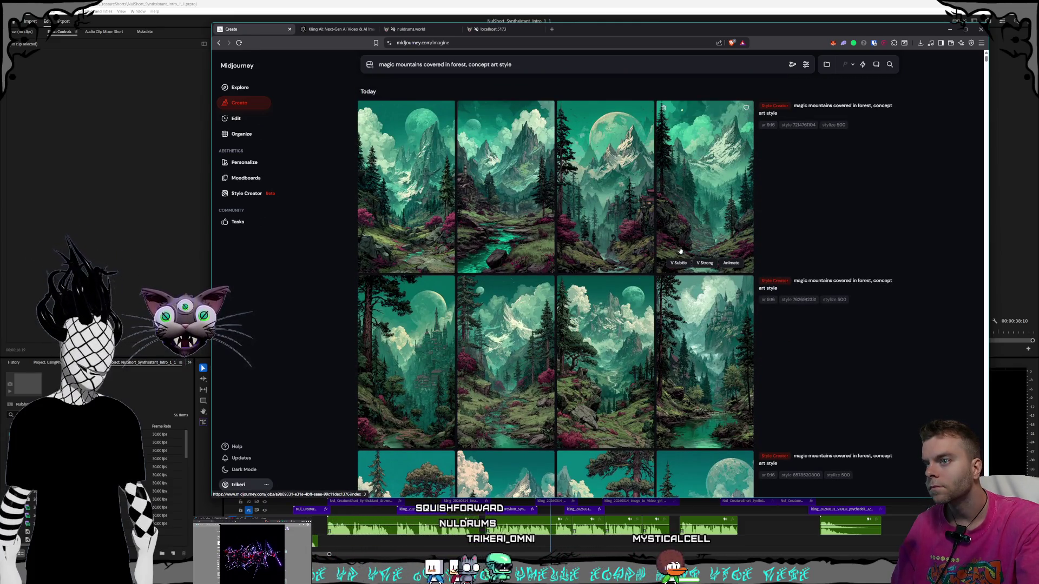
pyautogui.scroll(-1, 676, 292)
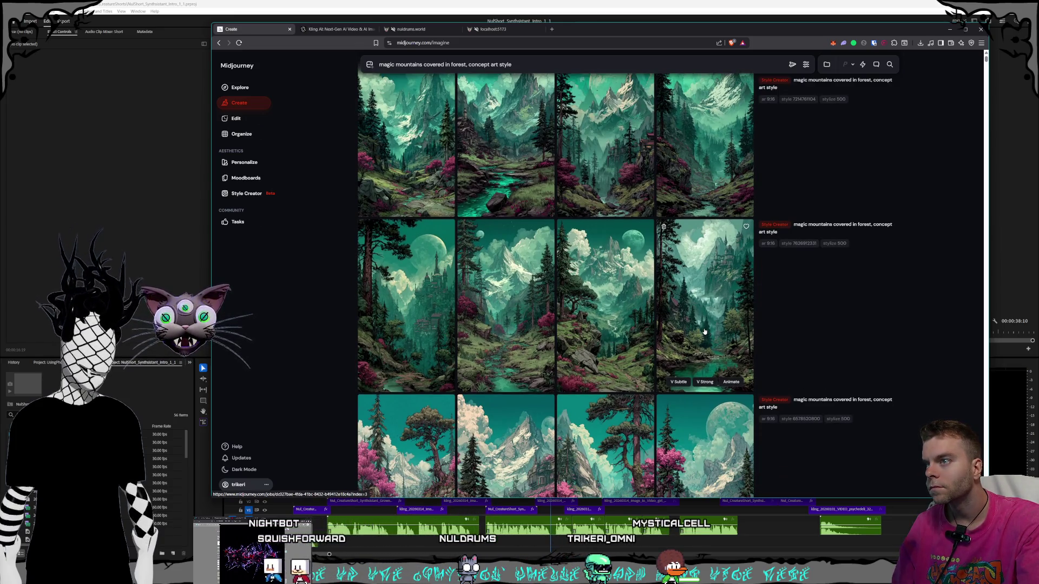
pyautogui.scroll(-1, 704, 329)
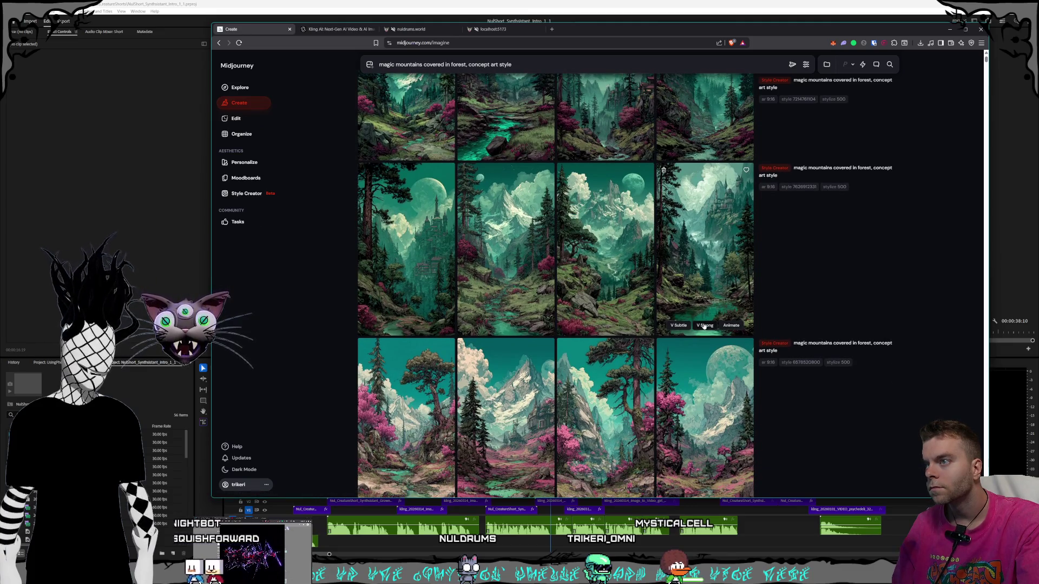
pyautogui.click(509, 270)
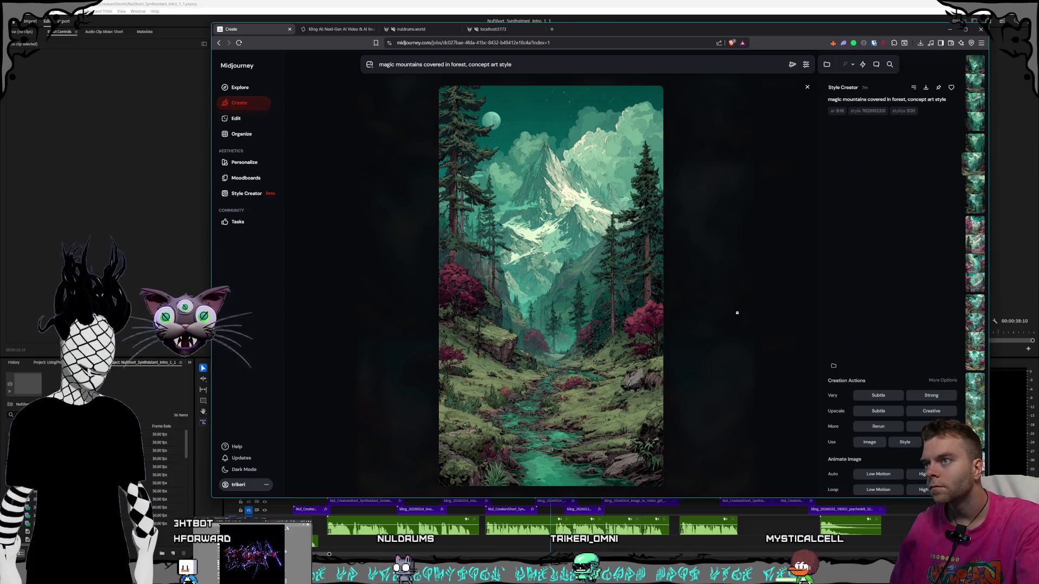
pyautogui.click(737, 313)
pyautogui.scroll(-2, 644, 302)
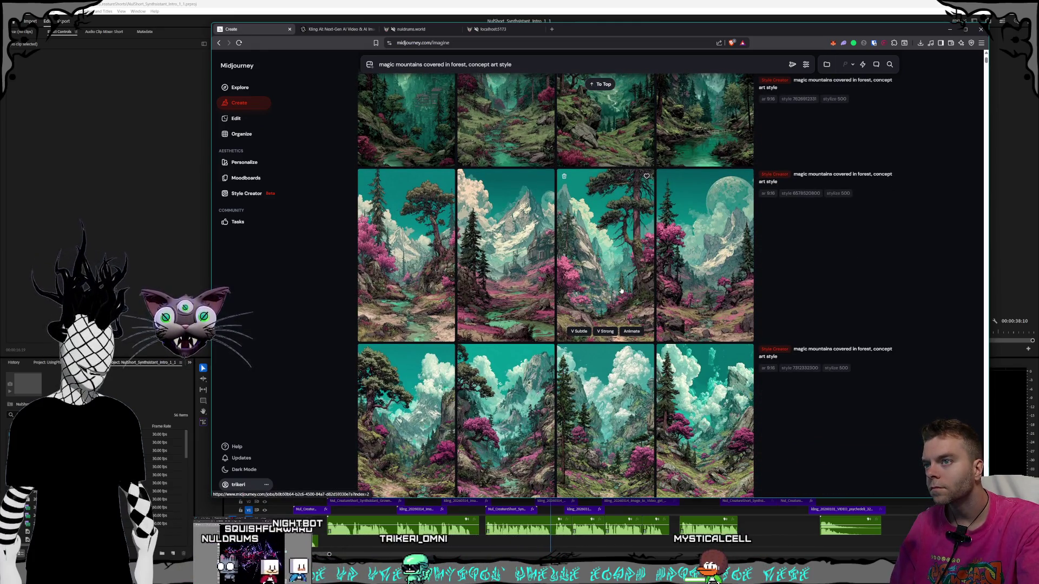
pyautogui.click(618, 307)
pyautogui.click(741, 316)
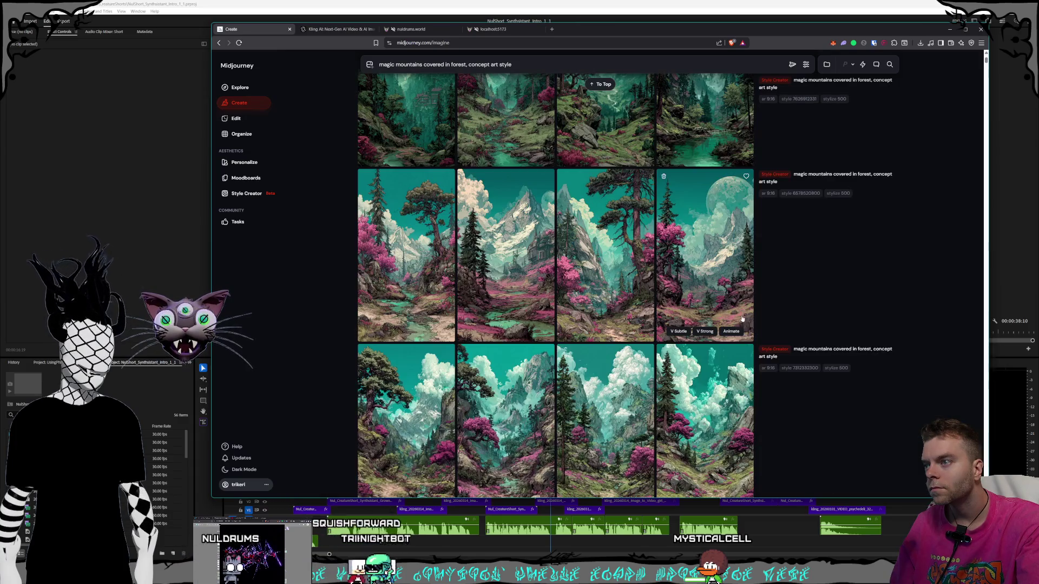
pyautogui.scroll(-2, 555, 276)
pyautogui.scroll(-2, 555, 276)
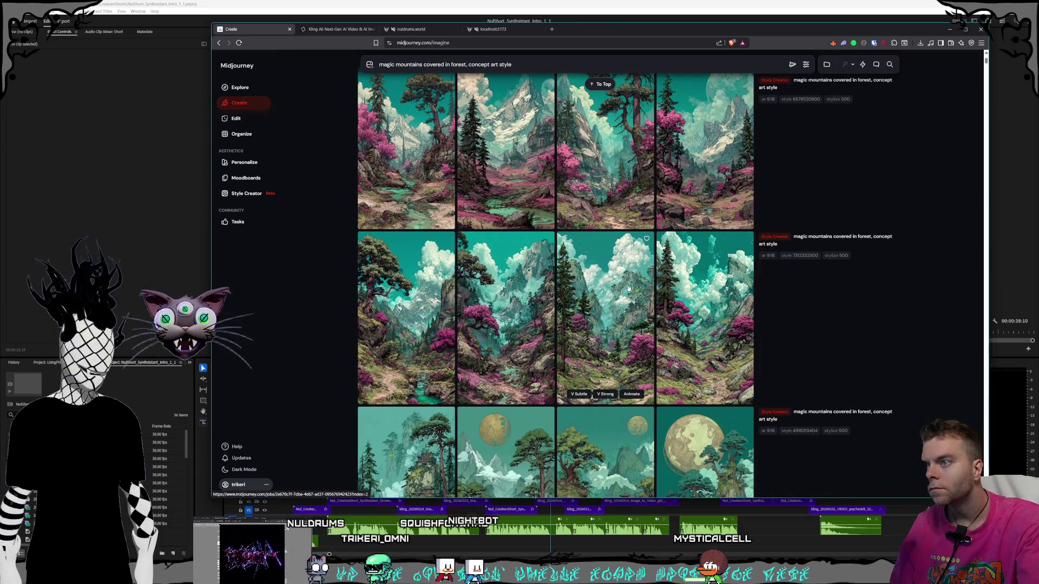
pyautogui.scroll(-1, 607, 292)
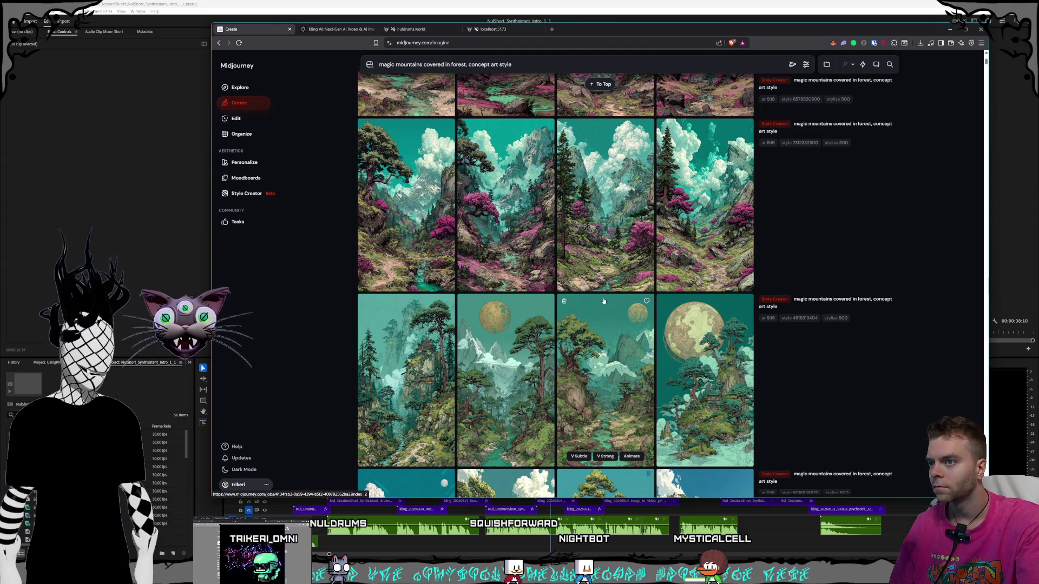
pyautogui.scroll(3, 604, 301)
pyautogui.click(457, 336)
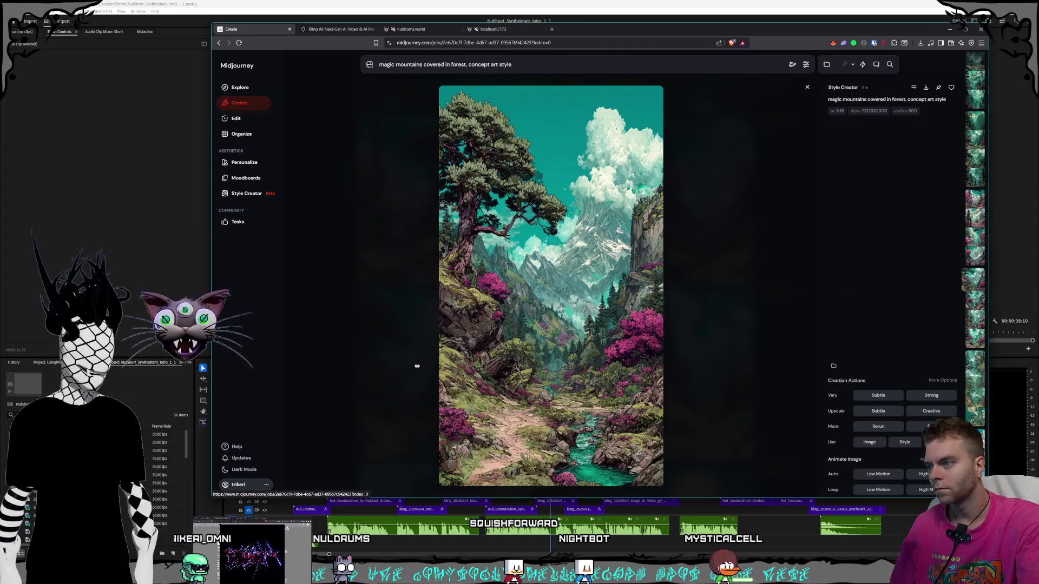
pyautogui.click(723, 354)
pyautogui.click(497, 343)
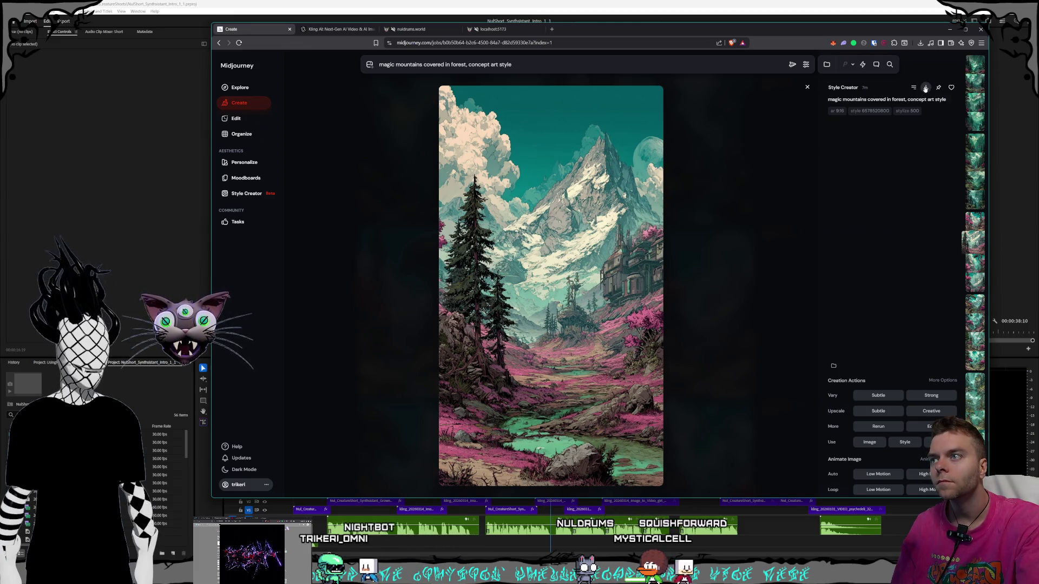
pyautogui.click(726, 296)
pyautogui.click(406, 303)
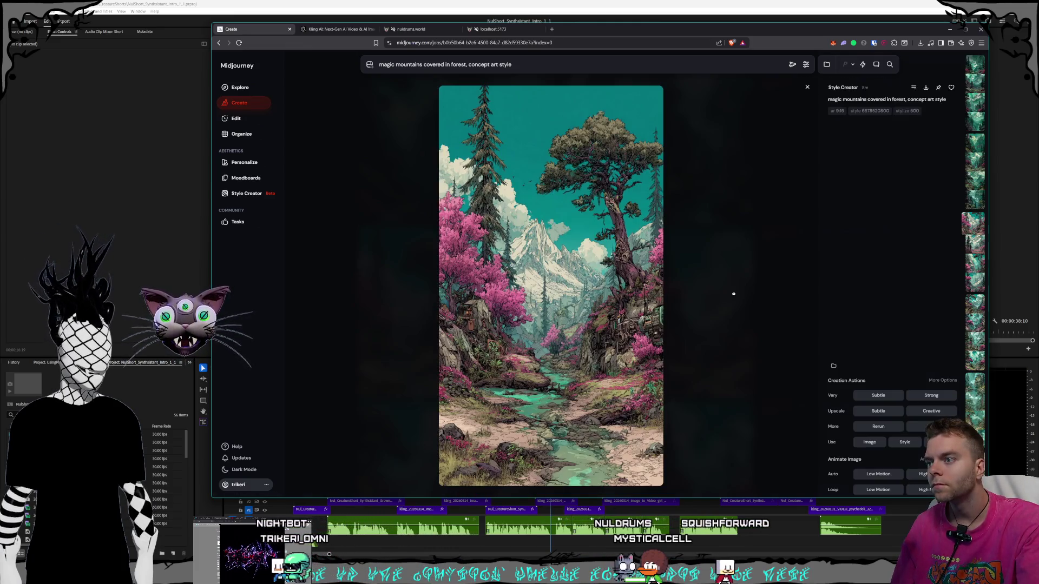
pyautogui.click(733, 294)
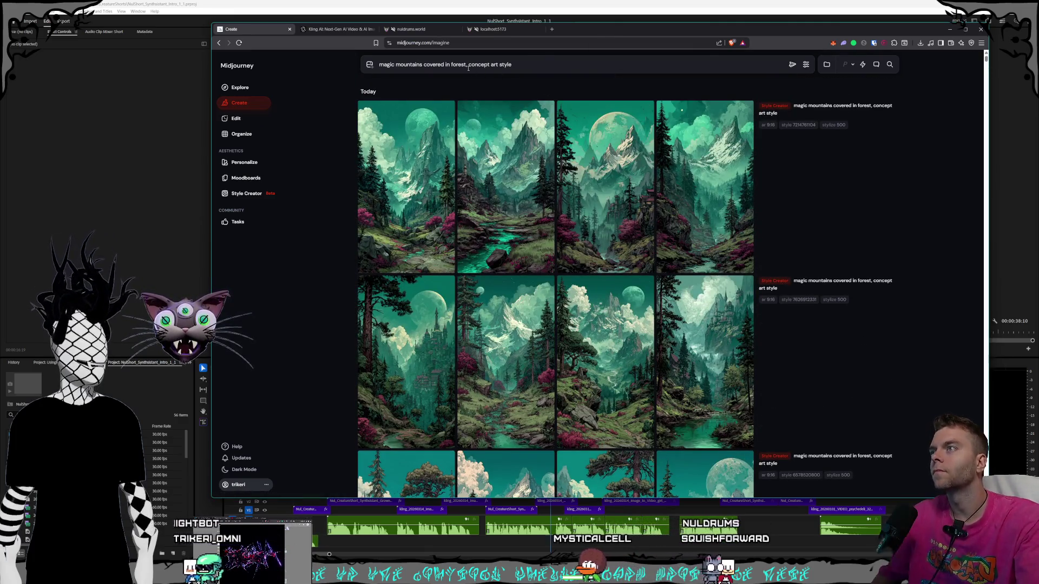
# Replace 'magic mountains covered in forest' in the prompt with 'wasteland with'.
pyautogui.moveTo(466, 64); pyautogui.dragTo(379, 65)
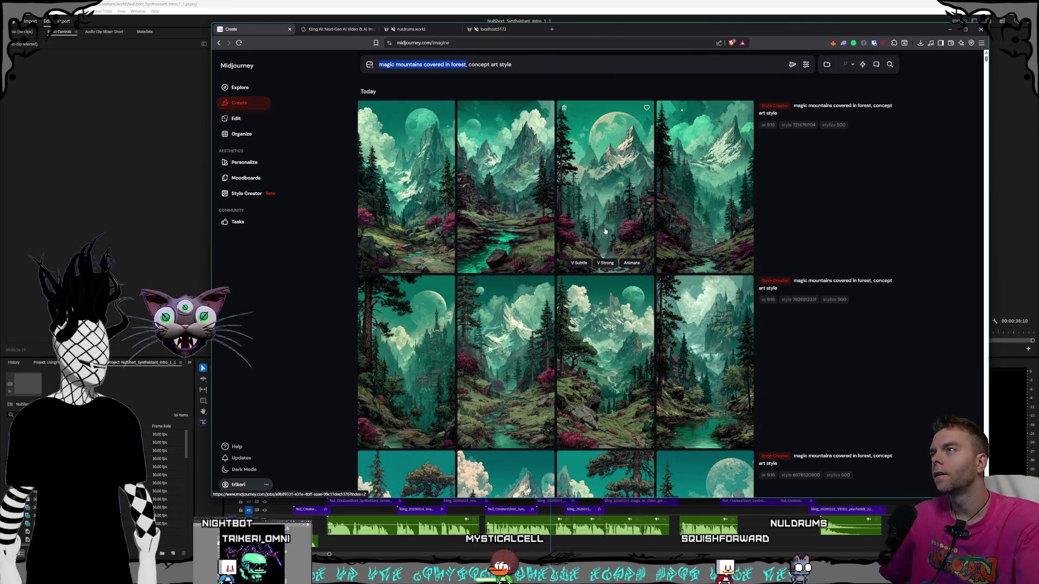
pyautogui.write('wasteland')
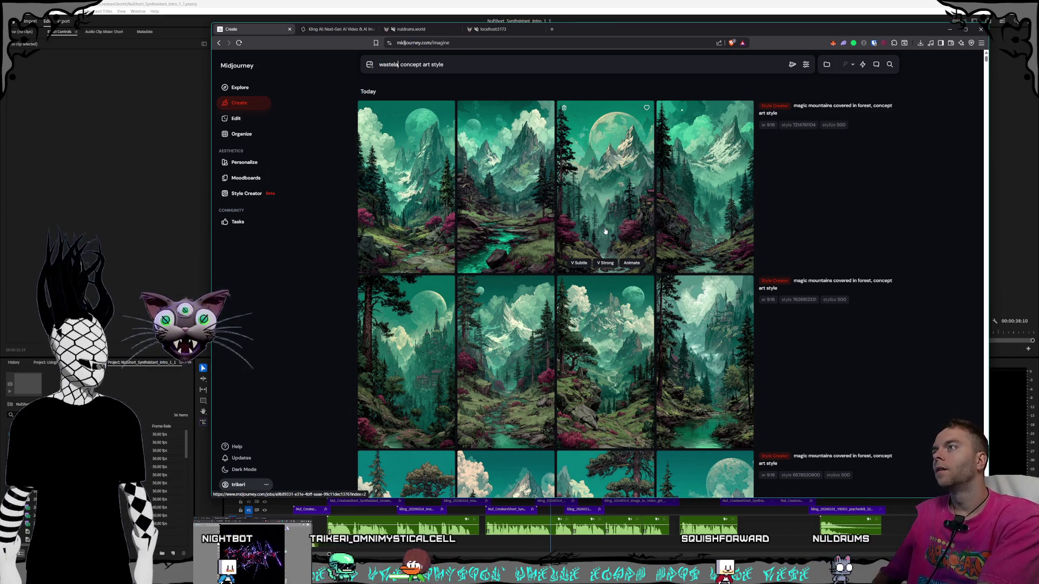
pyautogui.write(' with ,')
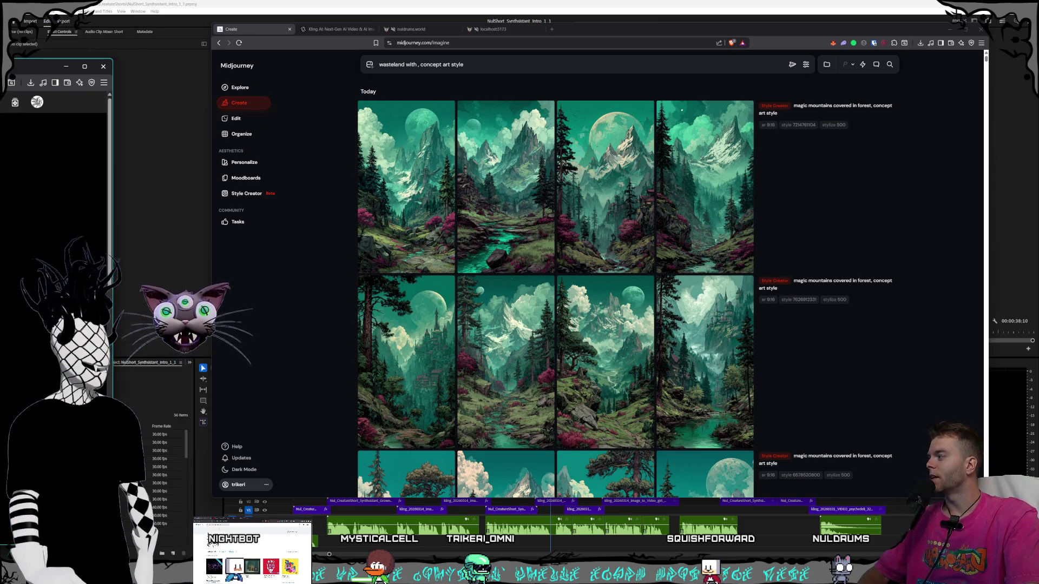
# Bring up the Bandcamp Eviscerate album window, enlarge it, then drag it off to the left.
pyautogui.hotkey('alt', 'Tab')
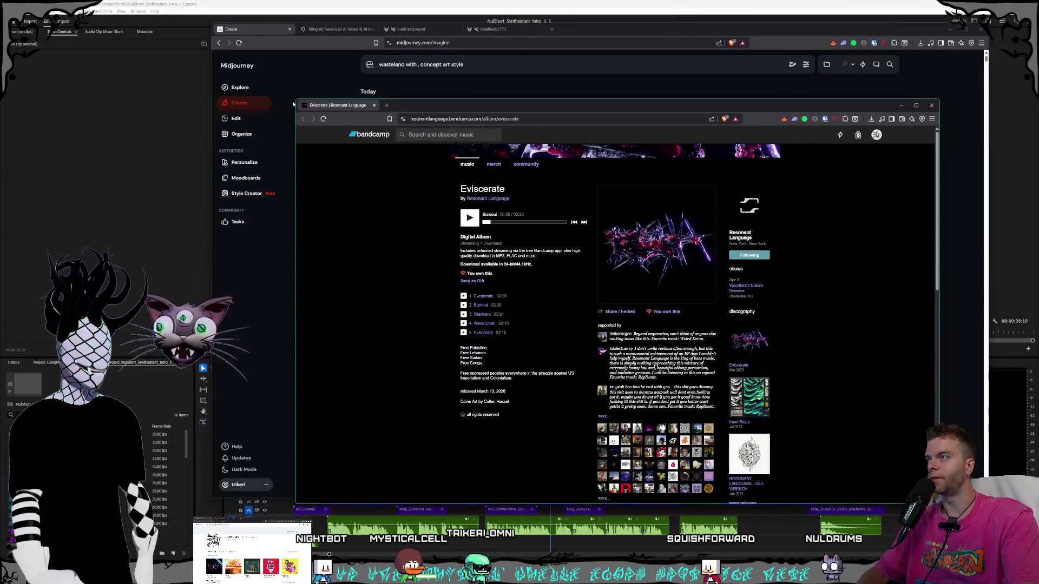
pyautogui.moveTo(296, 100); pyautogui.dragTo(170, 52)
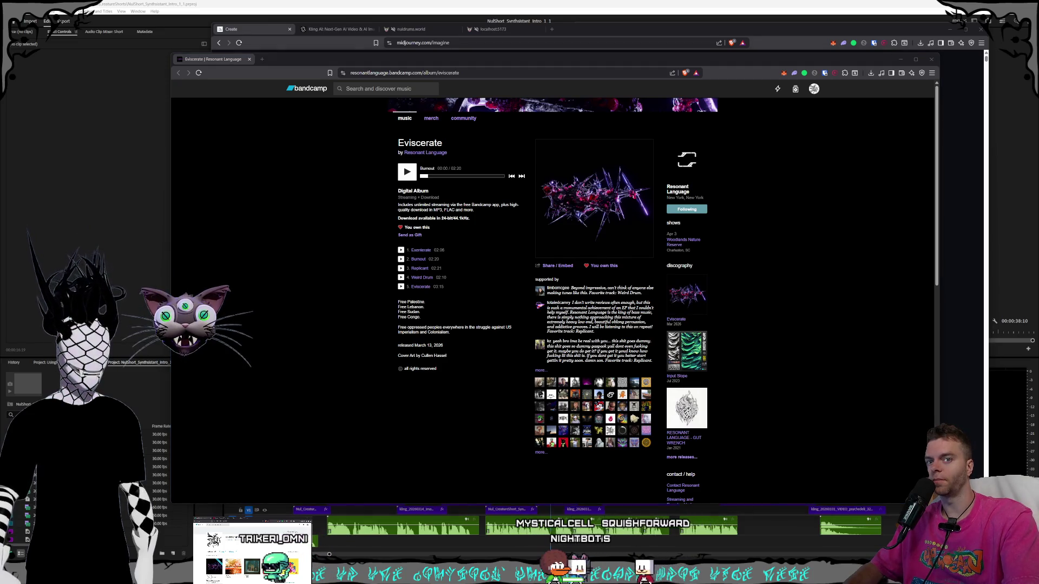
pyautogui.click(339, 327)
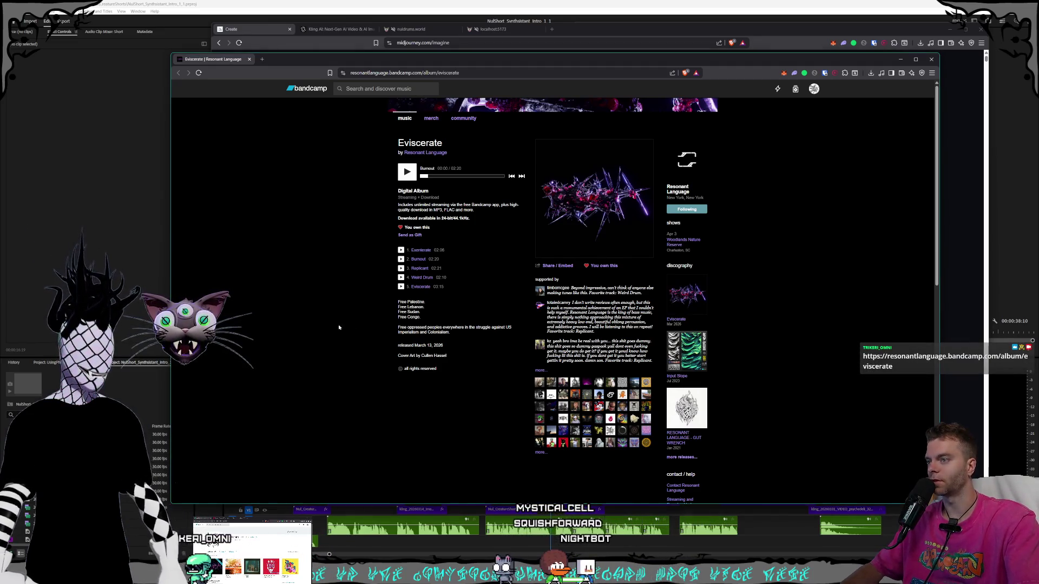
pyautogui.moveTo(218, 61)
pyautogui.mouseDown()
pyautogui.moveTo(0, 189)
pyautogui.moveTo(0, 8)
pyautogui.moveTo(0, 54)
pyautogui.mouseUp()
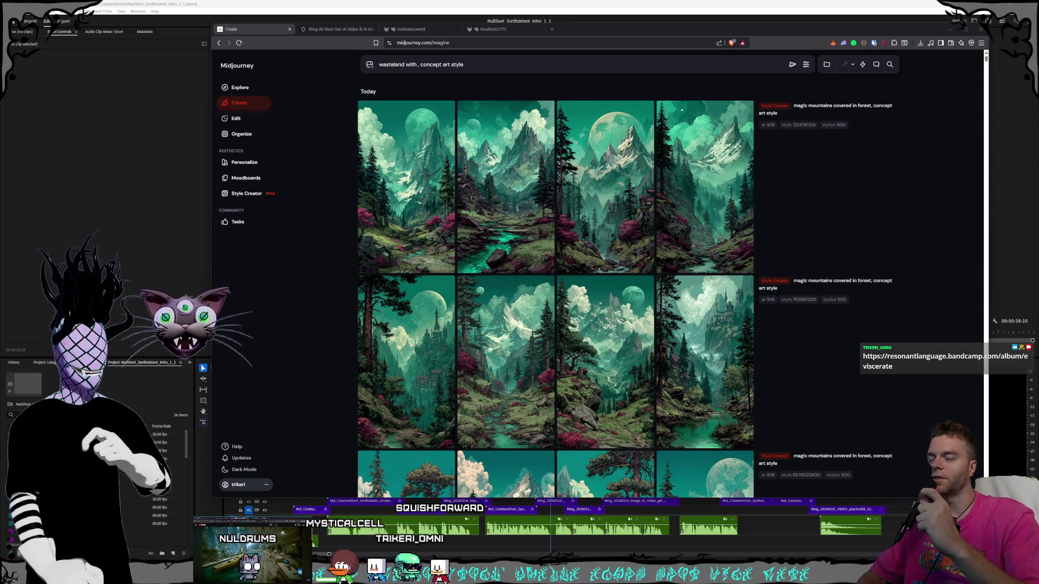
# Preview the mountain images enlarged, then open the moonlit mountain-forest image full size to save.
pyautogui.click(505, 190)
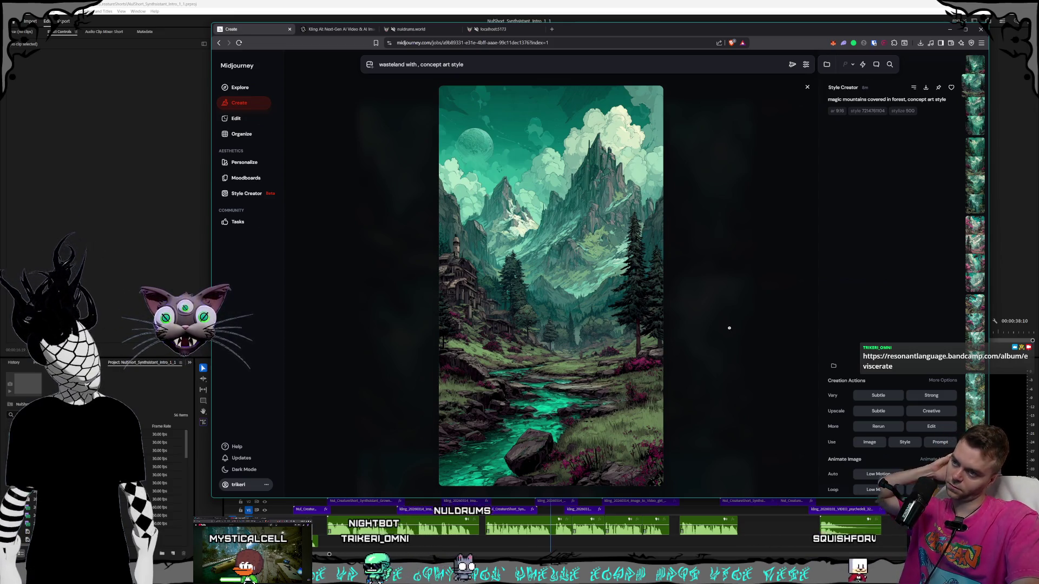
pyautogui.click(729, 328)
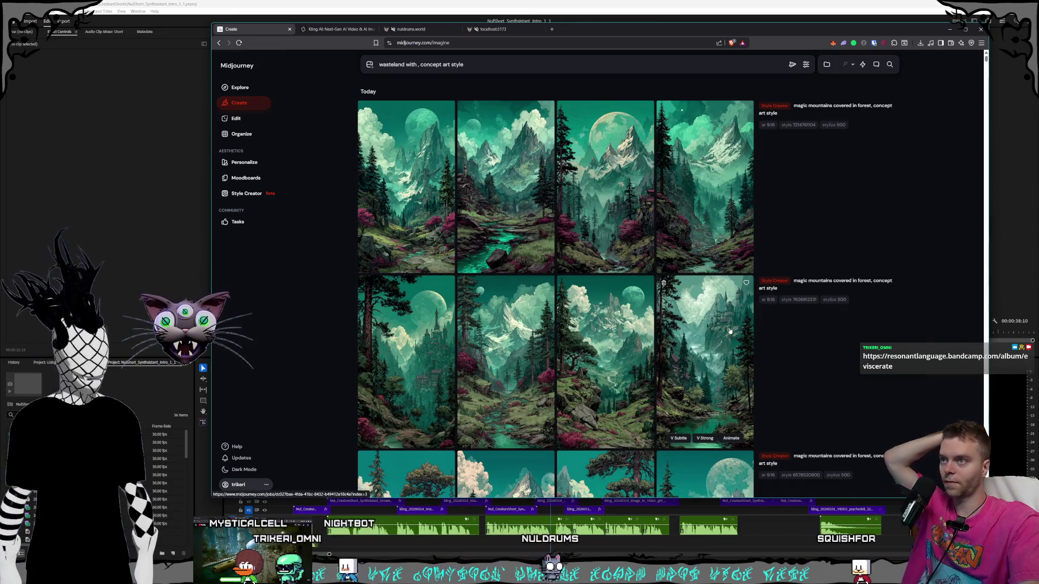
pyautogui.moveTo(690, 279)
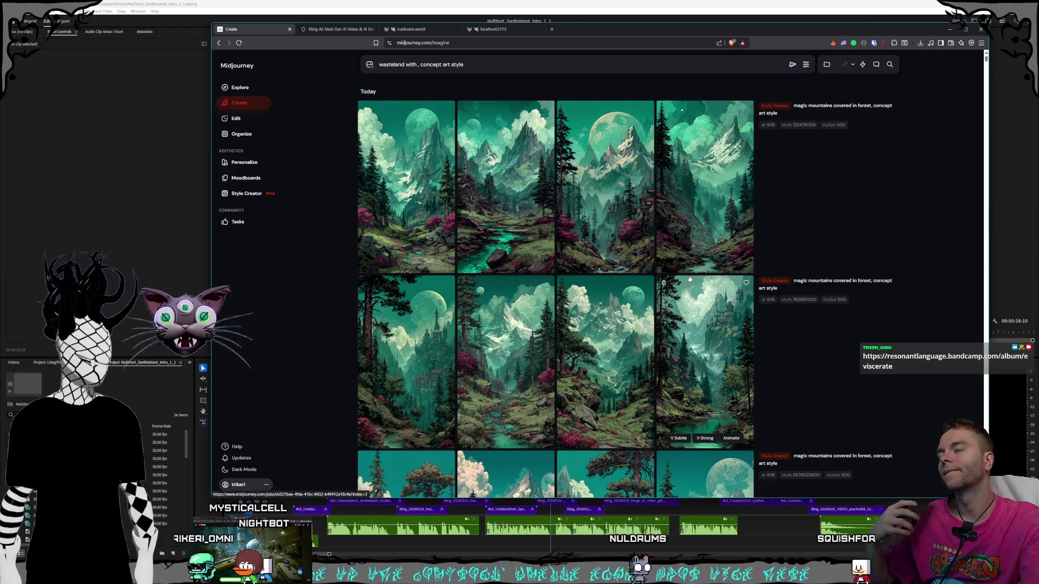
pyautogui.click(536, 246)
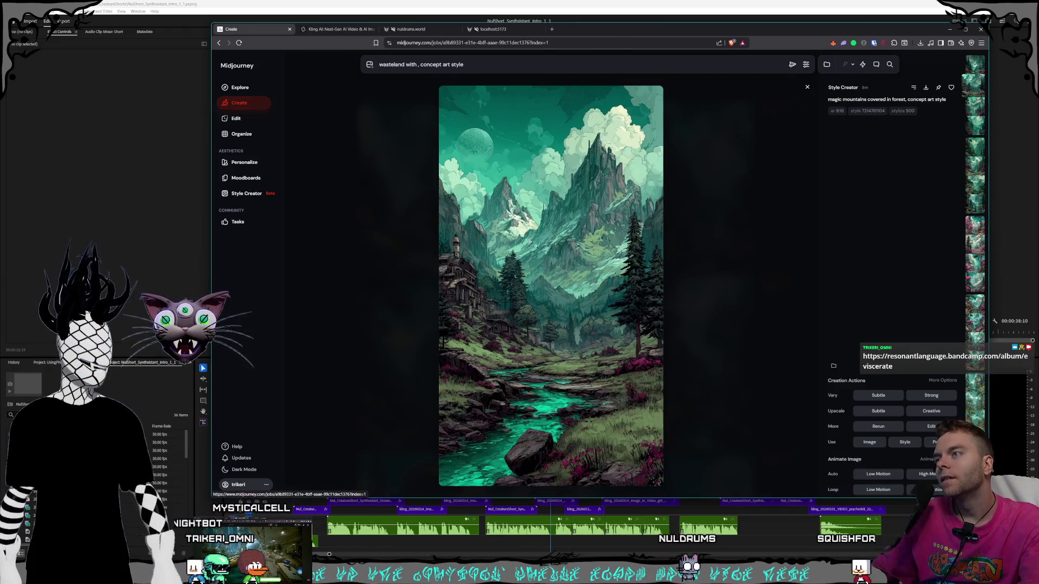
pyautogui.click(708, 355)
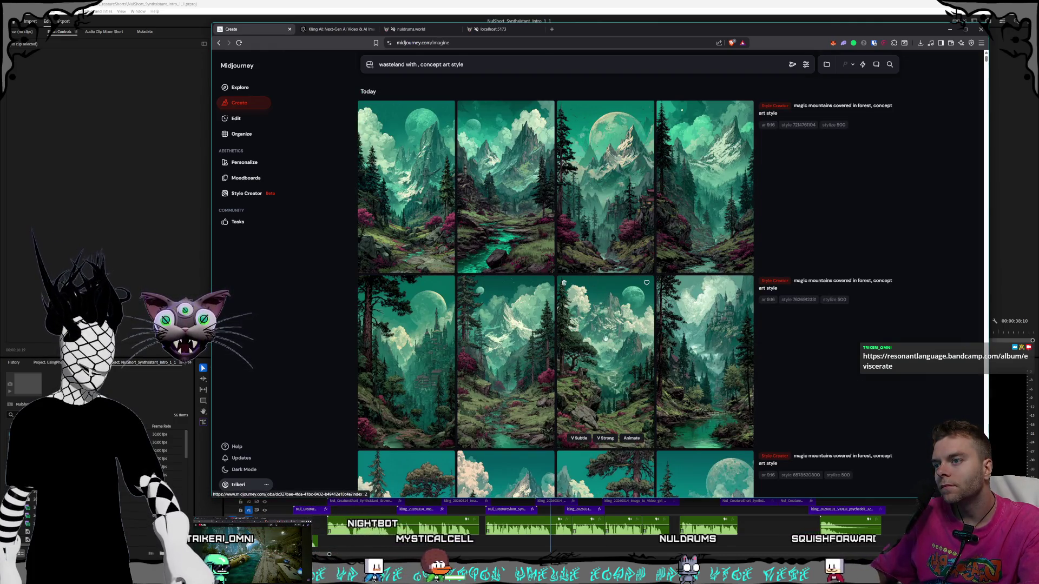
pyautogui.click(607, 353)
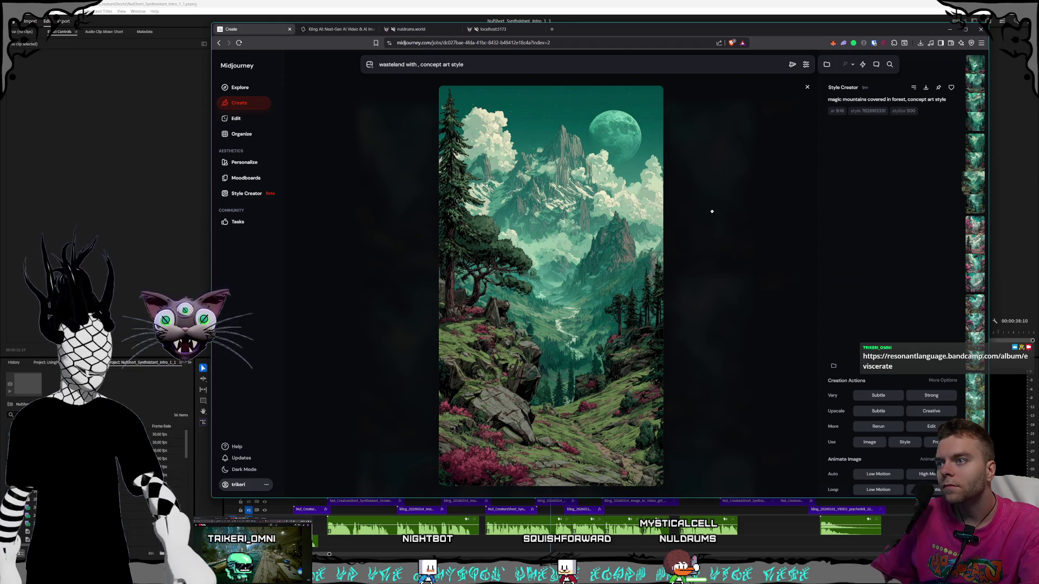
pyautogui.hotkey('ctrl', 's')
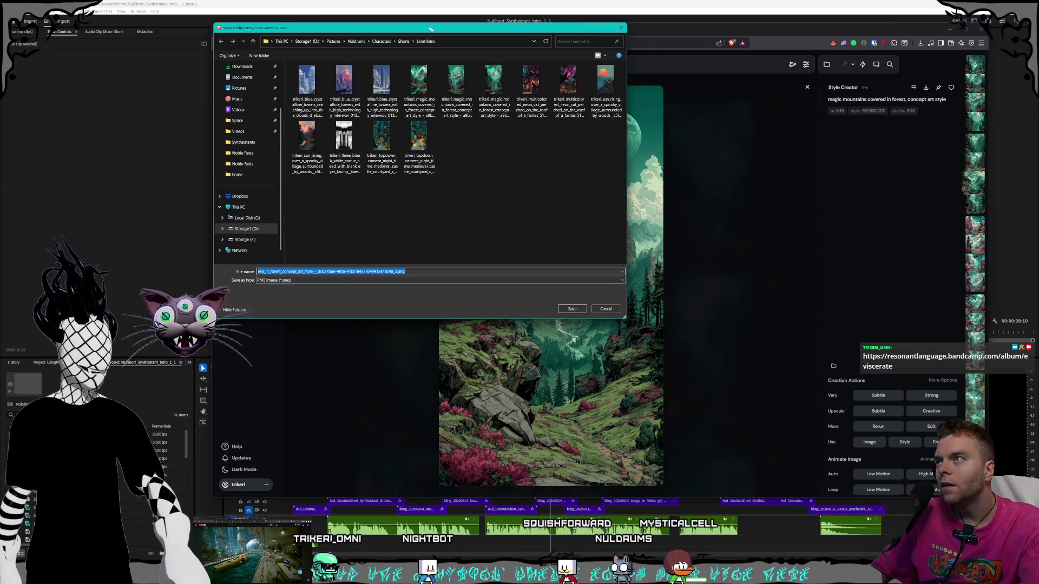
# Save the moonlit mountain image as a PNG in Shorts › Noble Reds, then return to the grid.
pyautogui.click(575, 105)
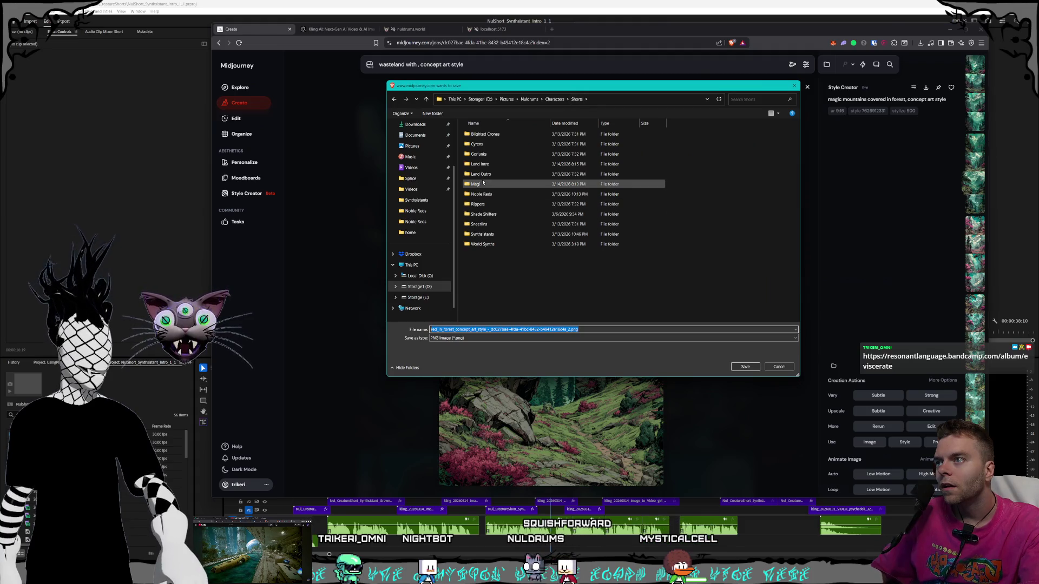
pyautogui.doubleClick(519, 209)
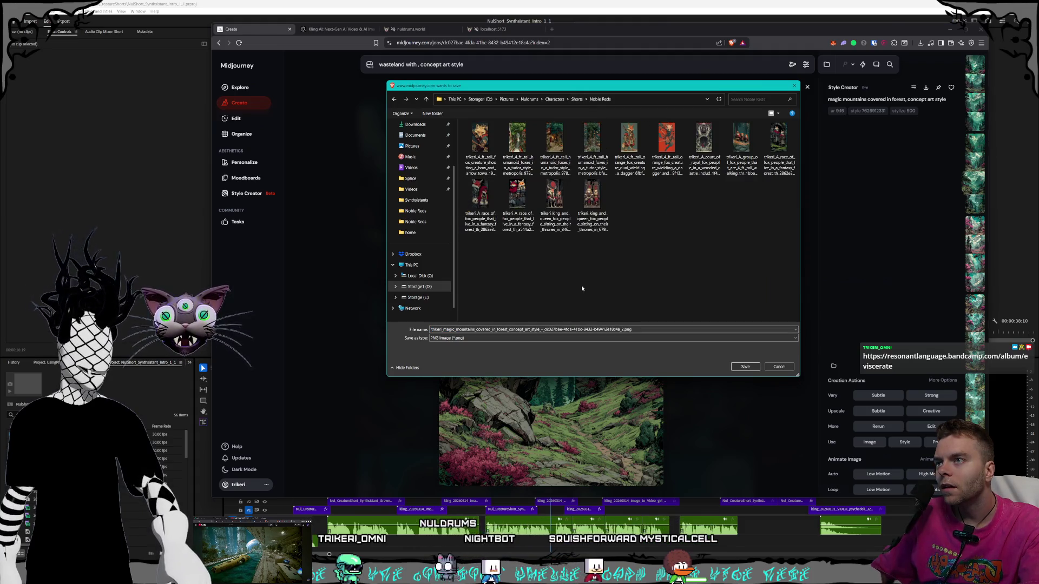
pyautogui.click(757, 370)
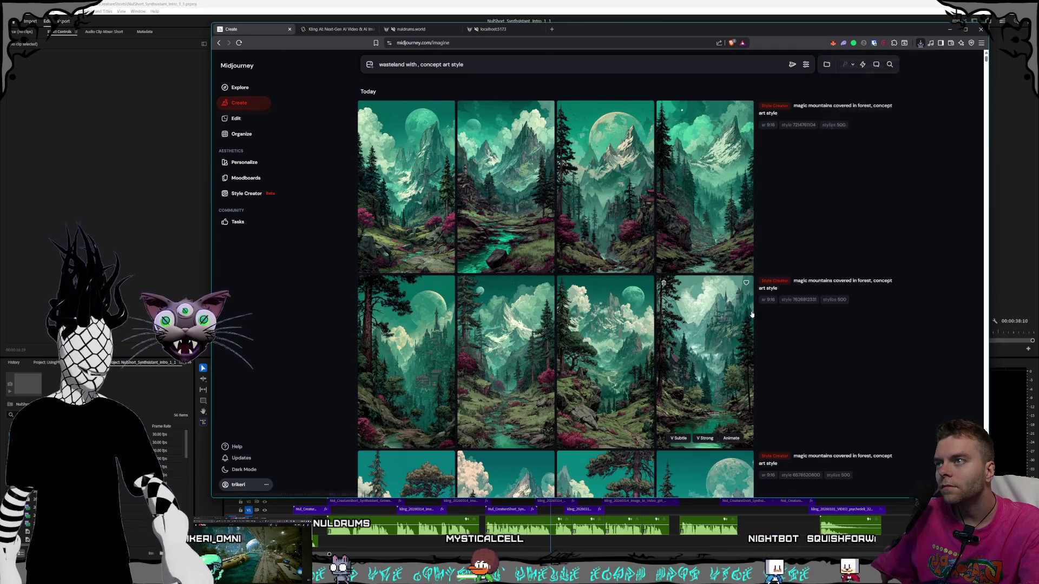
pyautogui.click(749, 313)
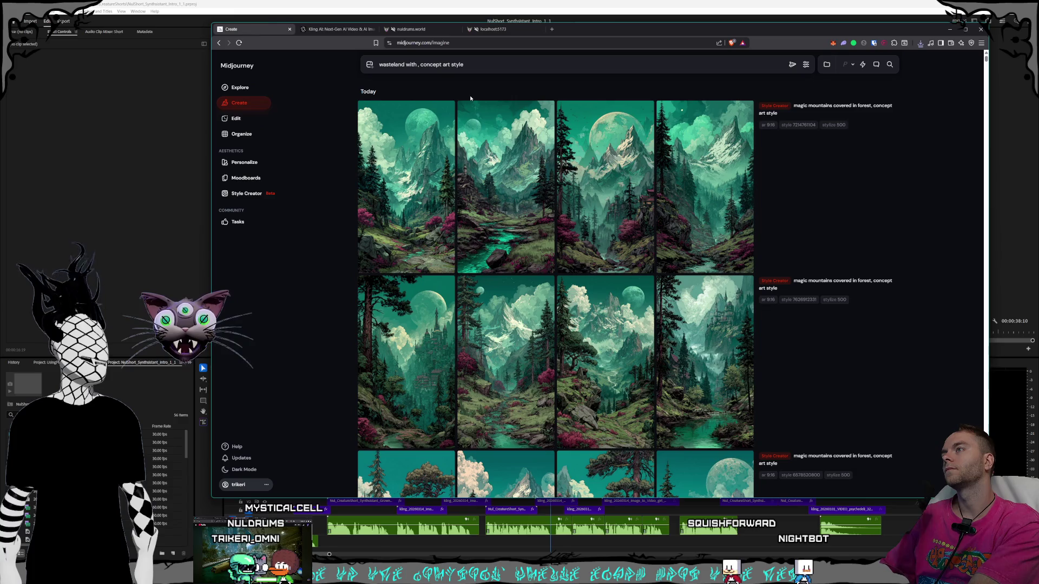
# Reword the prompt: wasteland with broken high-tech alien technology and a massive blue crystalline tower in the horizon, then submit.
pyautogui.write(',')
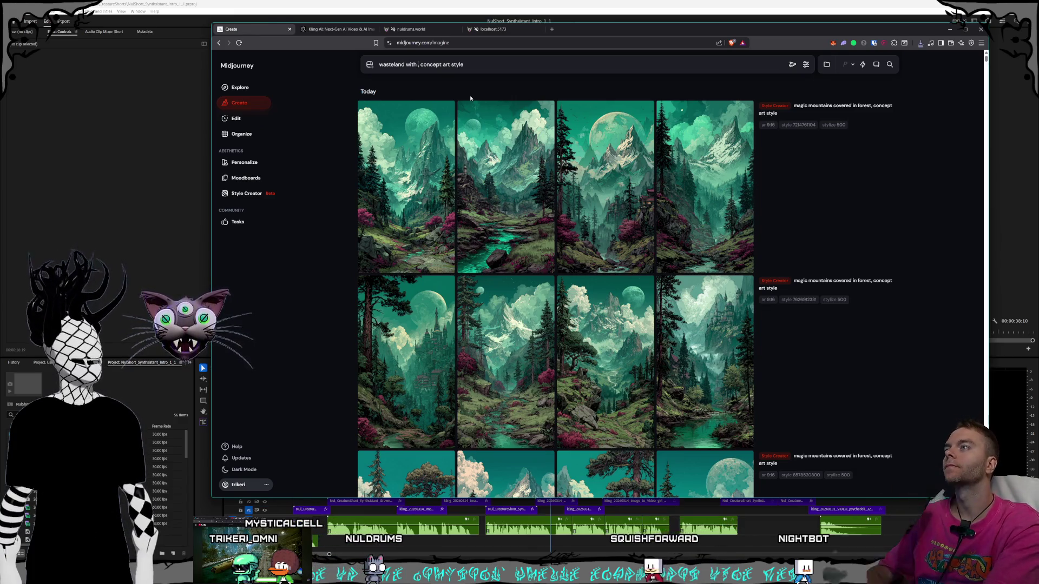
pyautogui.write('assive ')
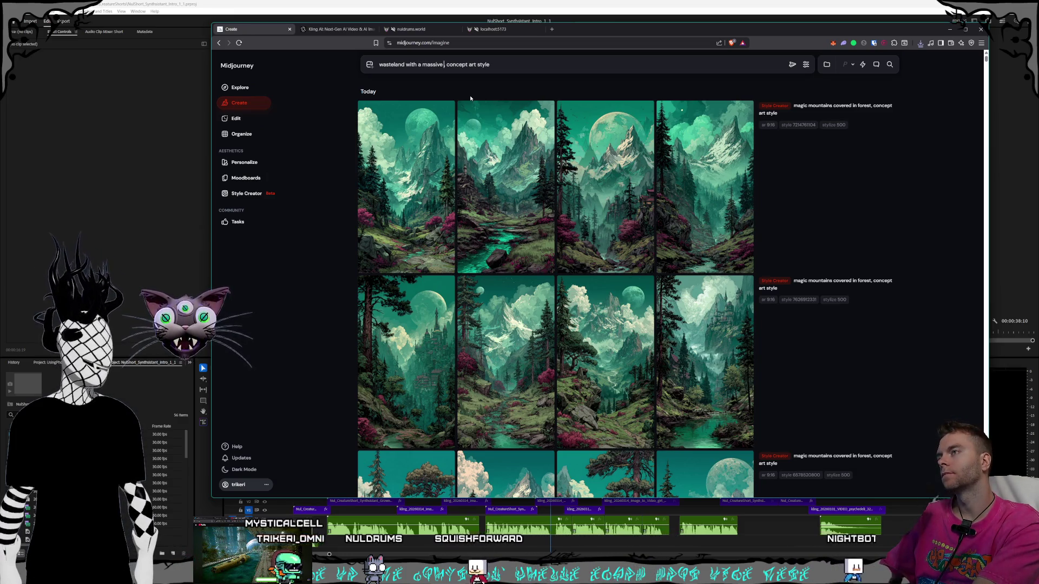
pyautogui.write('blue c')
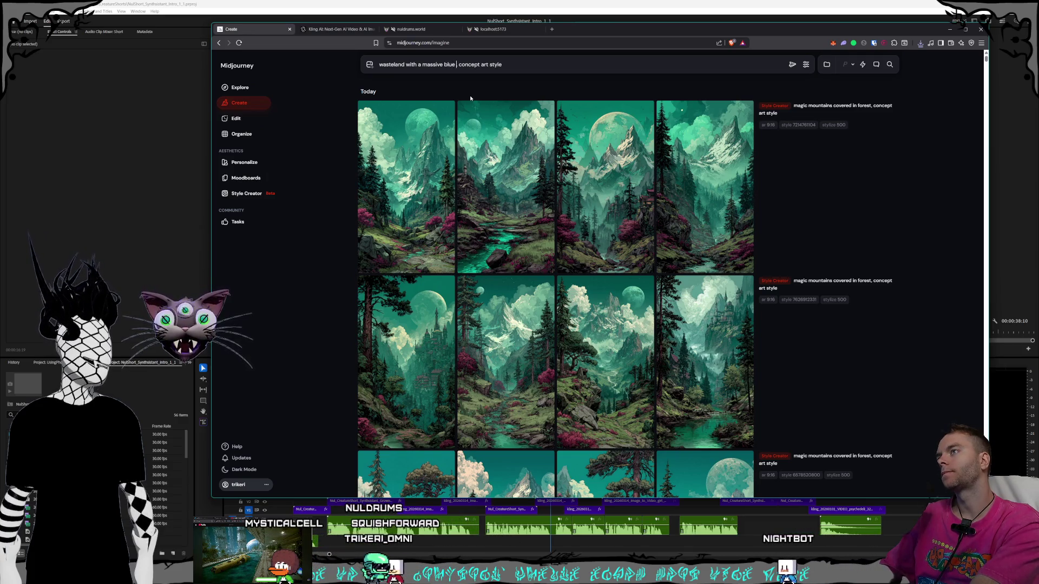
pyautogui.write('rsy')
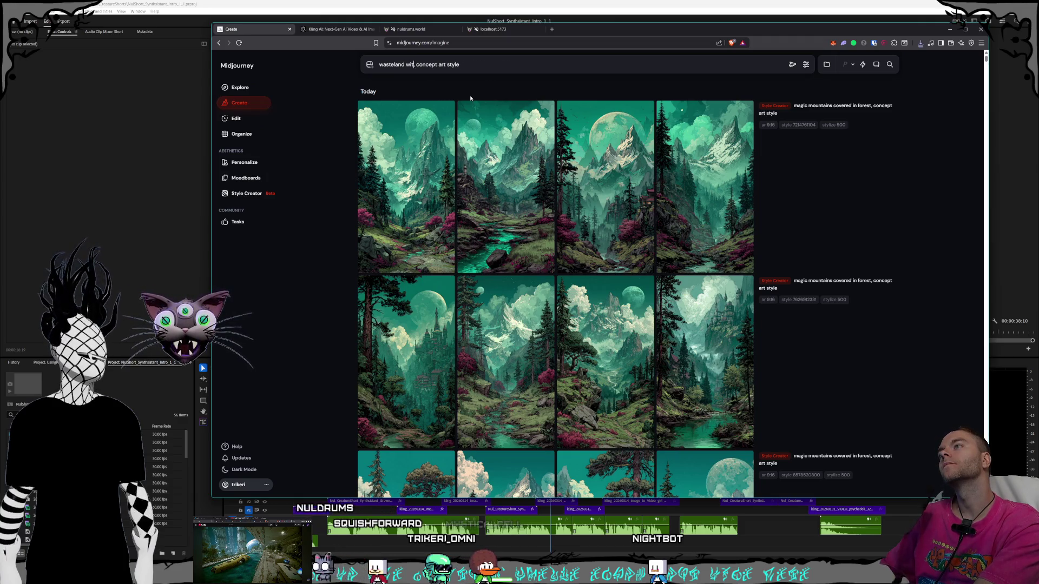
pyautogui.press('BackSpace')
pyautogui.press('BackSpace')
pyautogui.press('BackSpace')
pyautogui.write('tered with h')
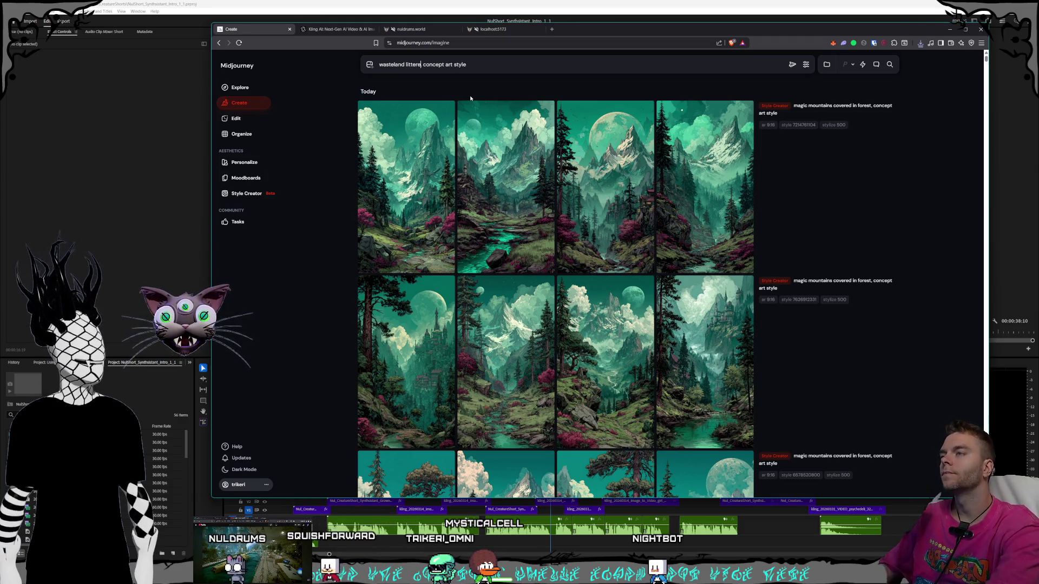
pyautogui.write('ig')
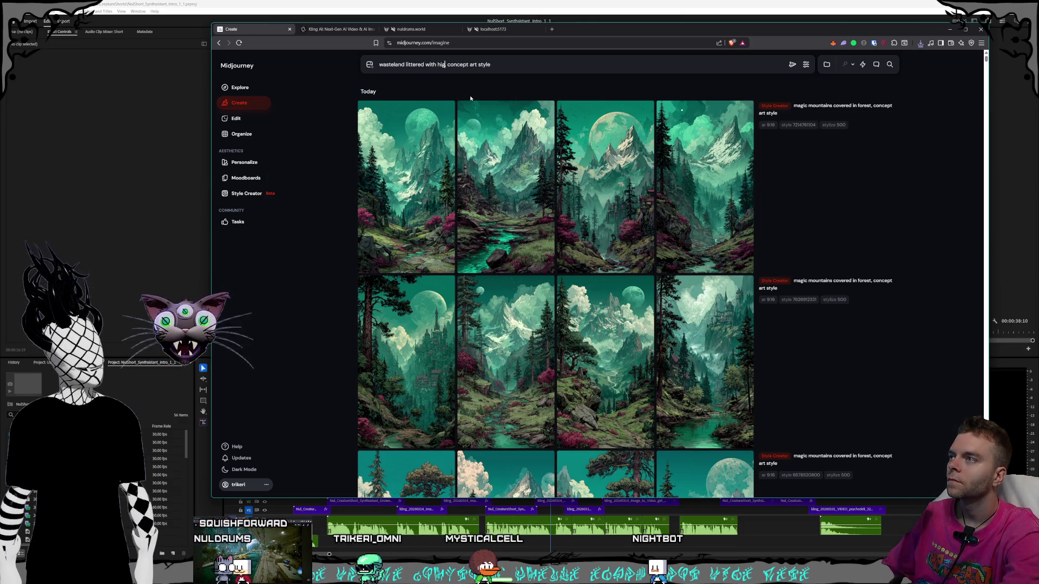
pyautogui.press('BackSpace')
pyautogui.press('BackSpace')
pyautogui.press('BackSpace')
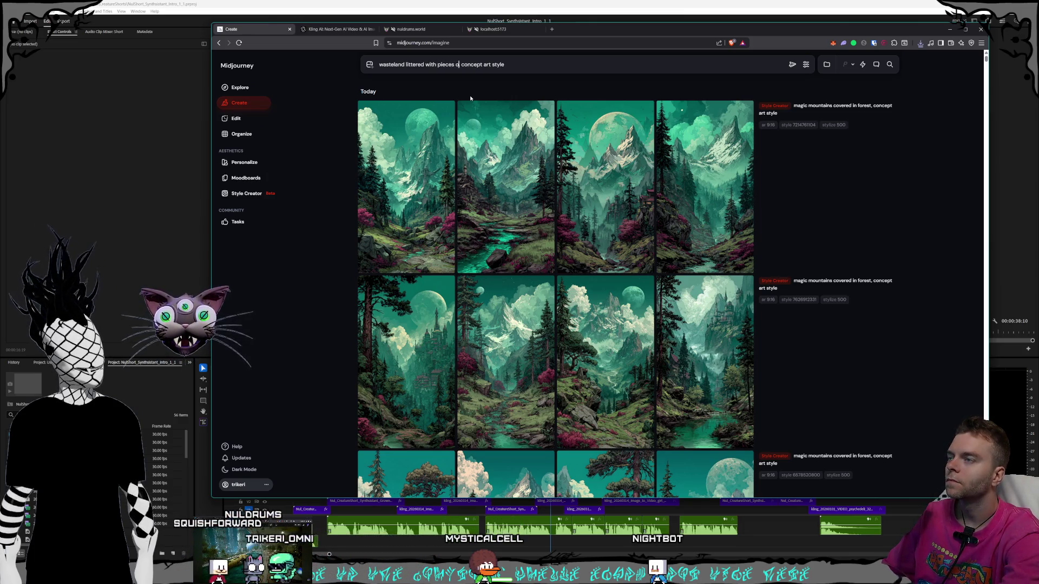
pyautogui.press('BackSpace')
pyautogui.press('BackSpace')
pyautogui.press('BackSpace')
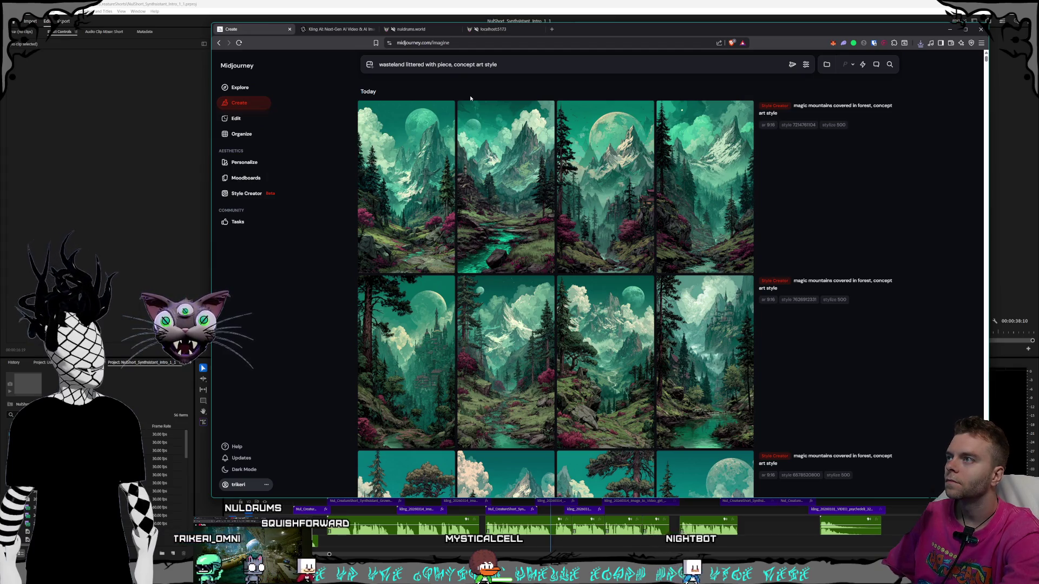
pyautogui.write('broken')
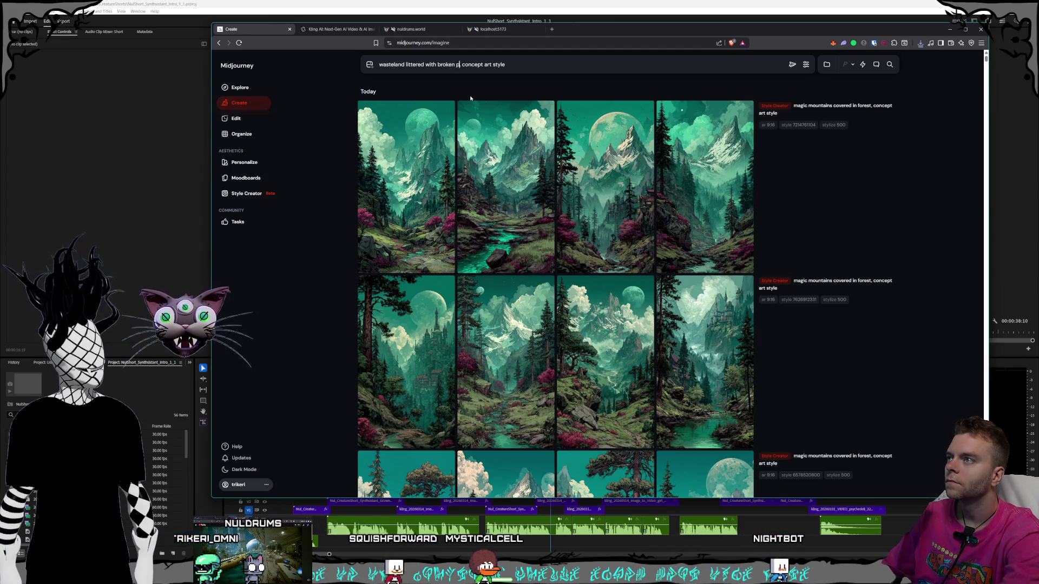
pyautogui.write(' pieces of high ')
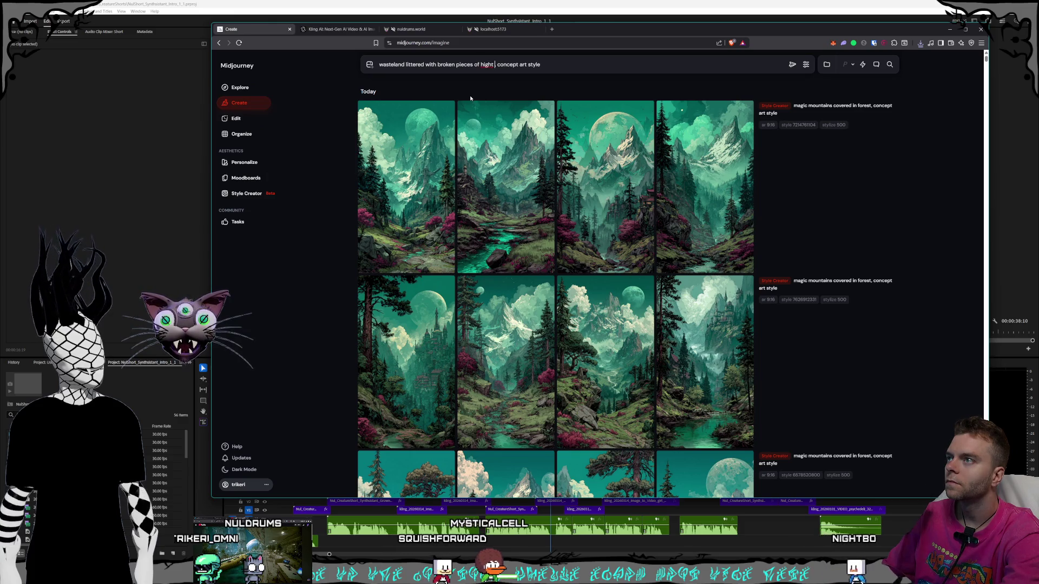
pyautogui.write('tech alien technol')
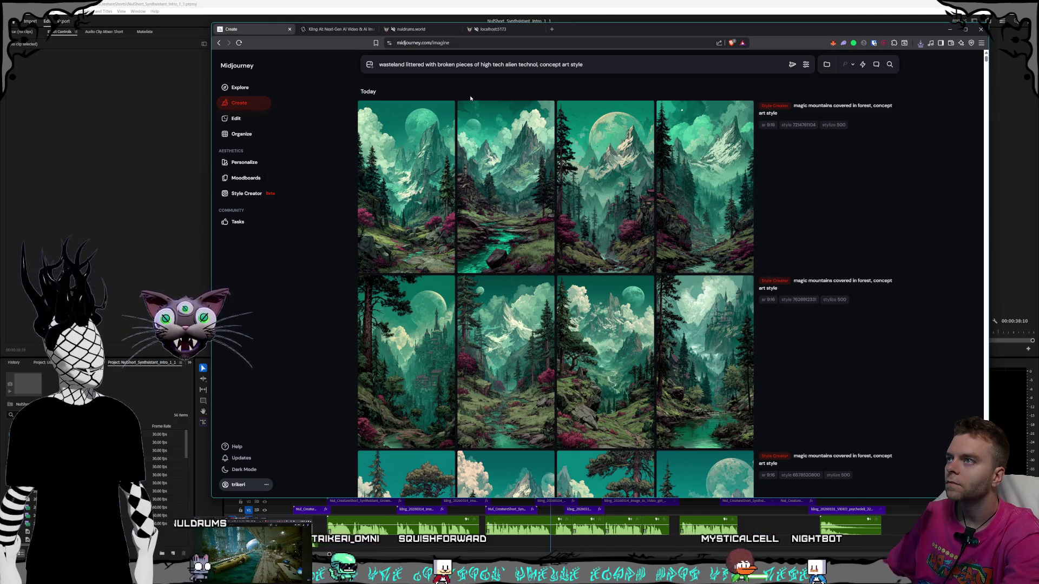
pyautogui.write('ogy with a mas')
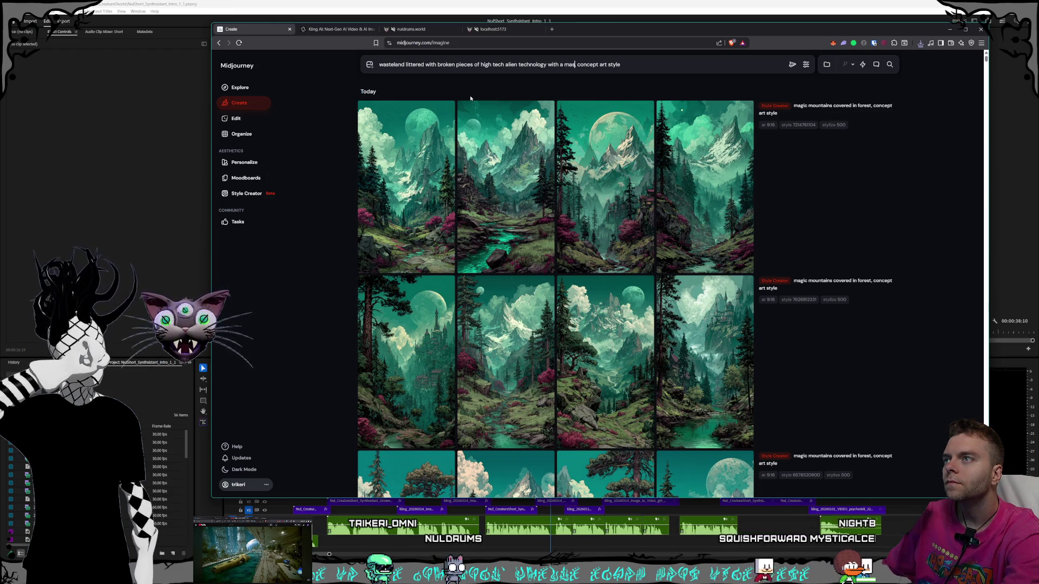
pyautogui.write('crs')
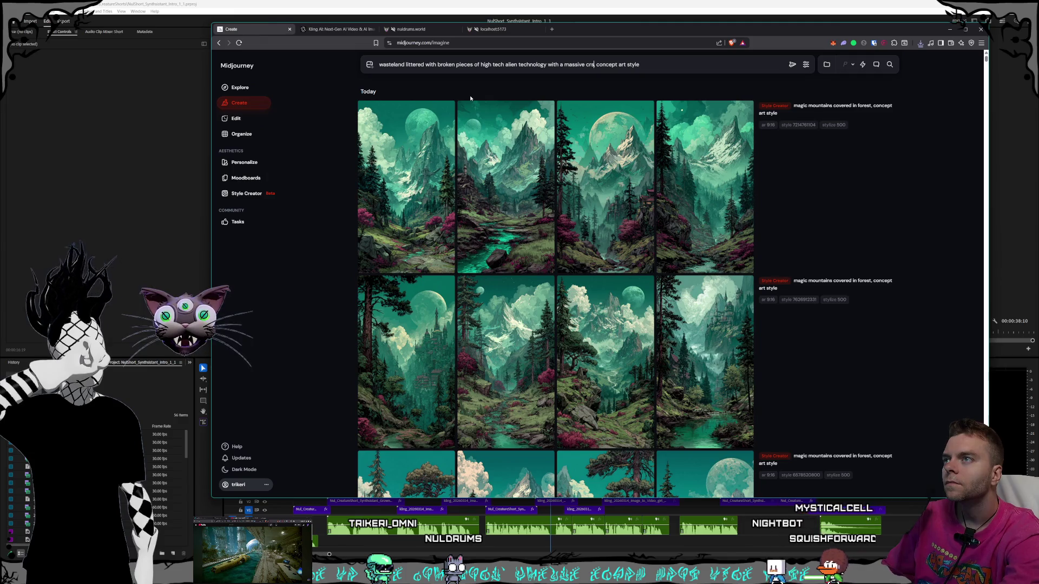
pyautogui.write('rs')
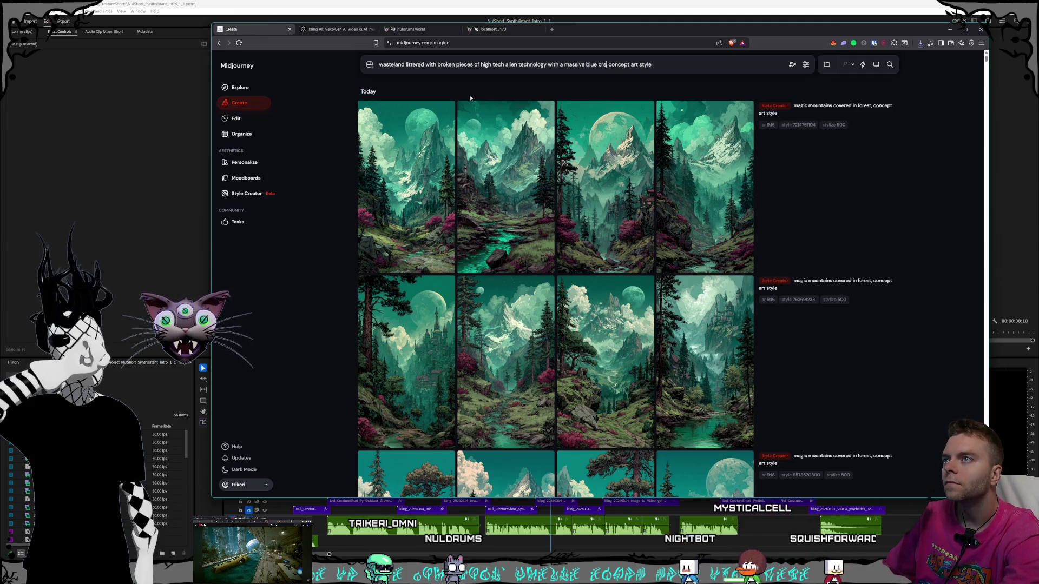
pyautogui.press('BackSpace')
pyautogui.press('BackSpace')
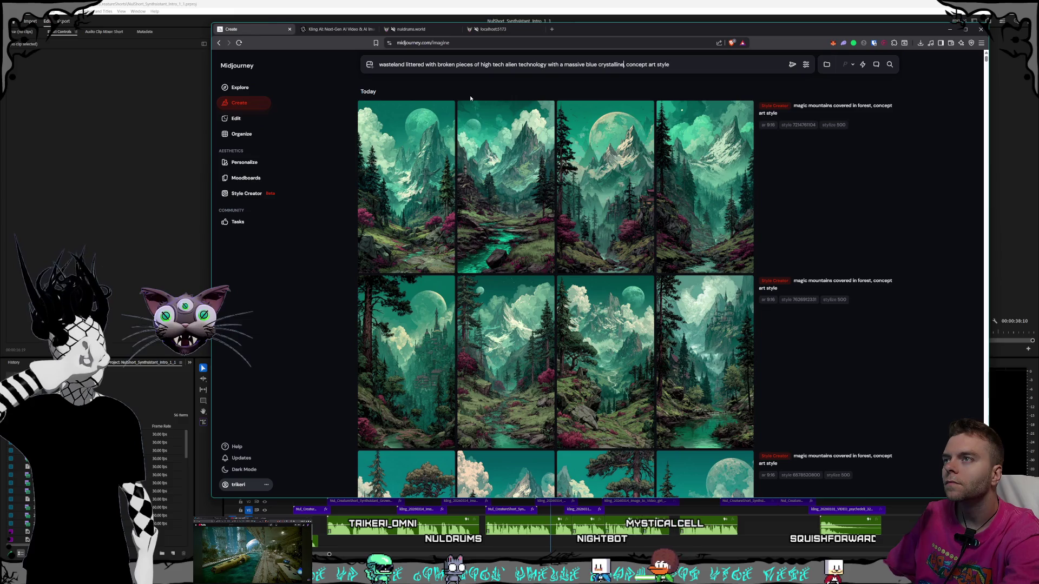
pyautogui.write('tower in the horizon')
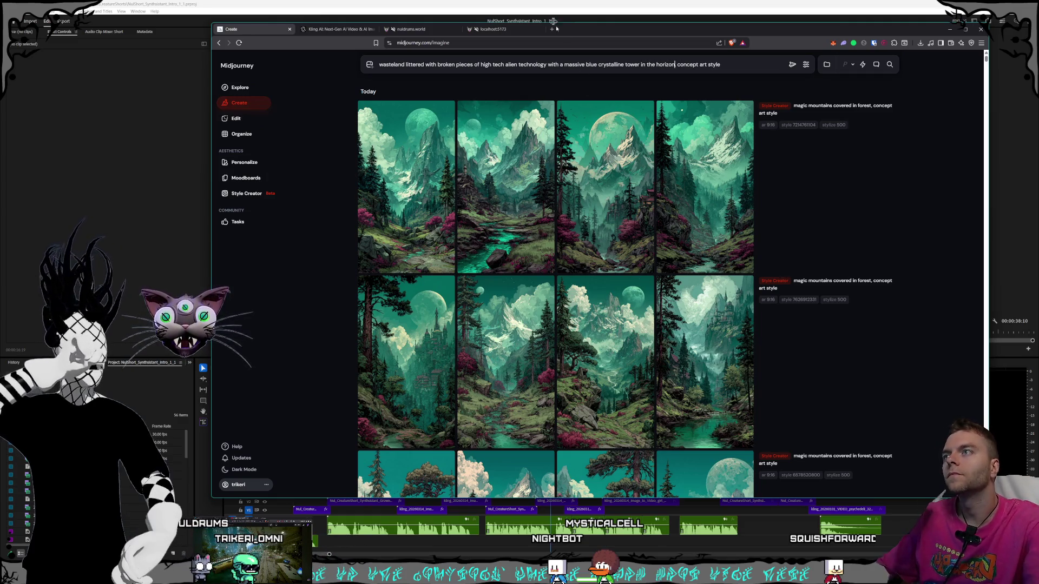
pyautogui.click(793, 64)
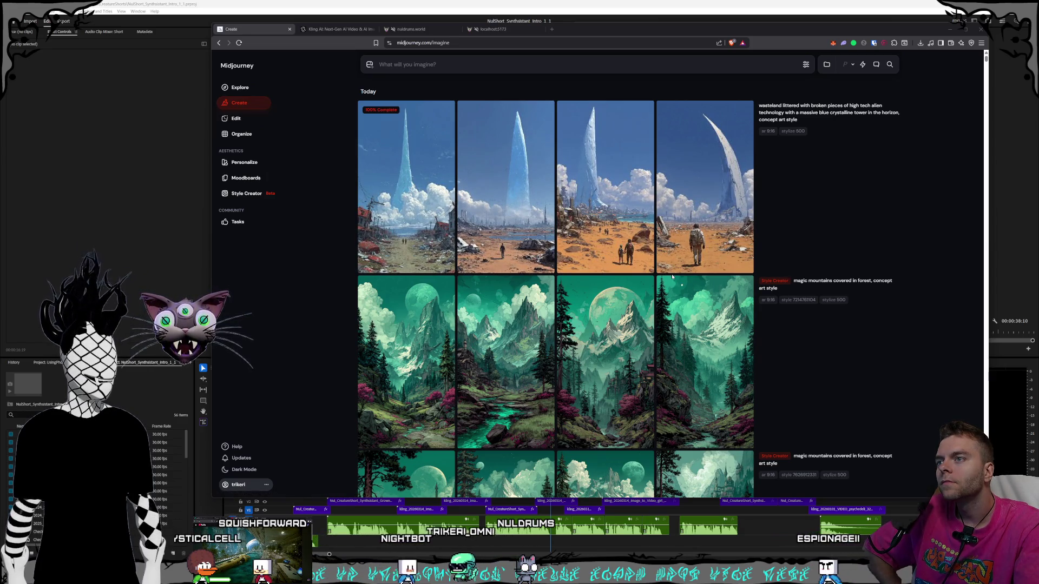
# Inspect the third wasteland image full size, then reuse its prompt in Style Creator.
pyautogui.click(605, 237)
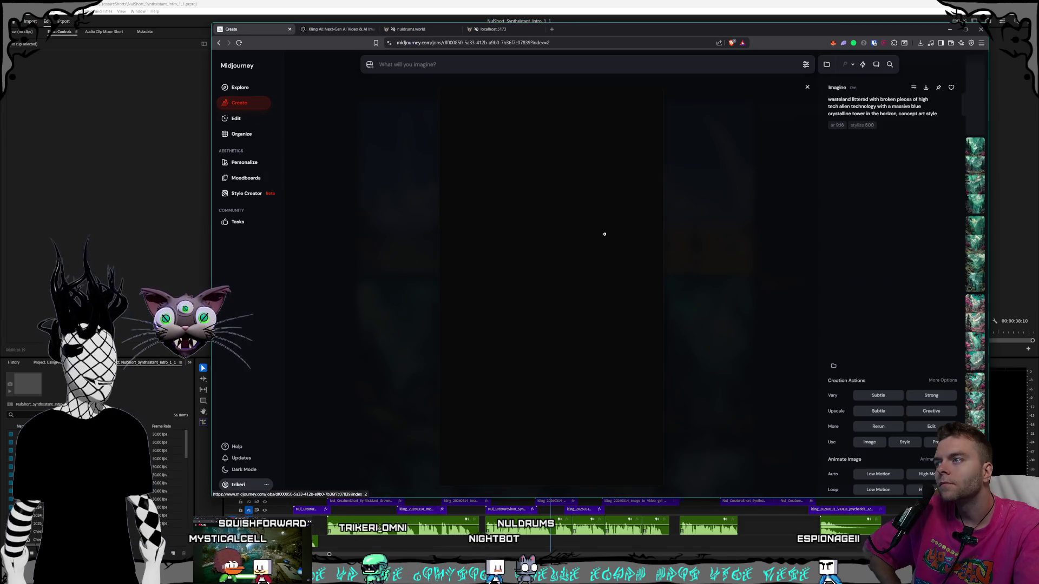
pyautogui.click(726, 285)
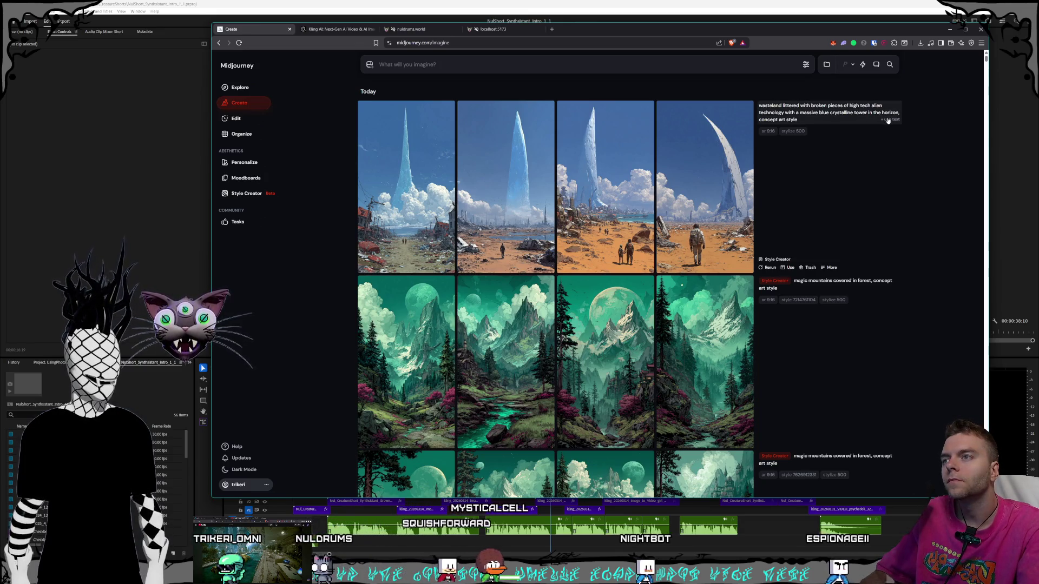
pyautogui.click(888, 121)
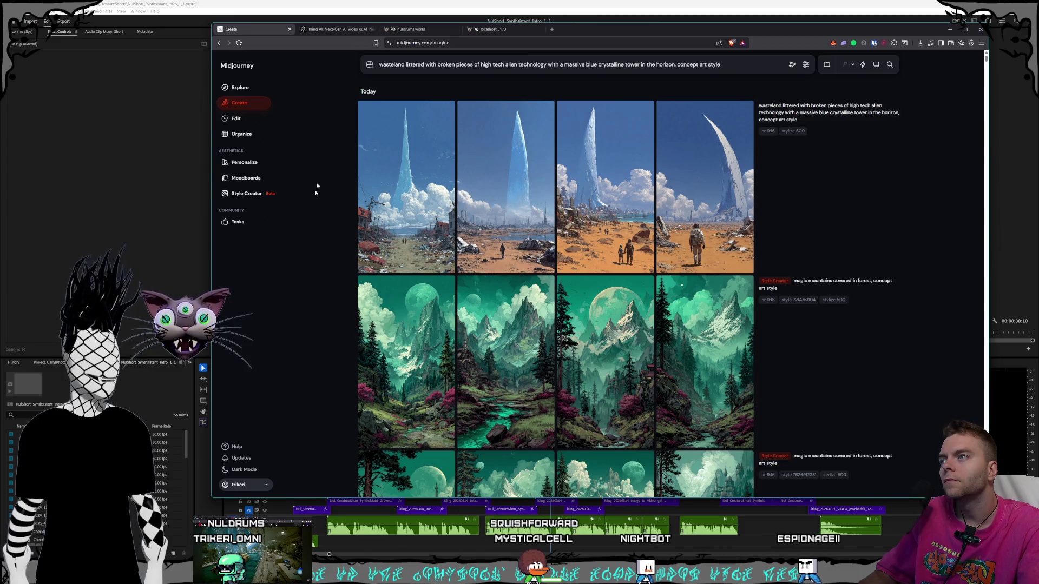
pyautogui.click(246, 193)
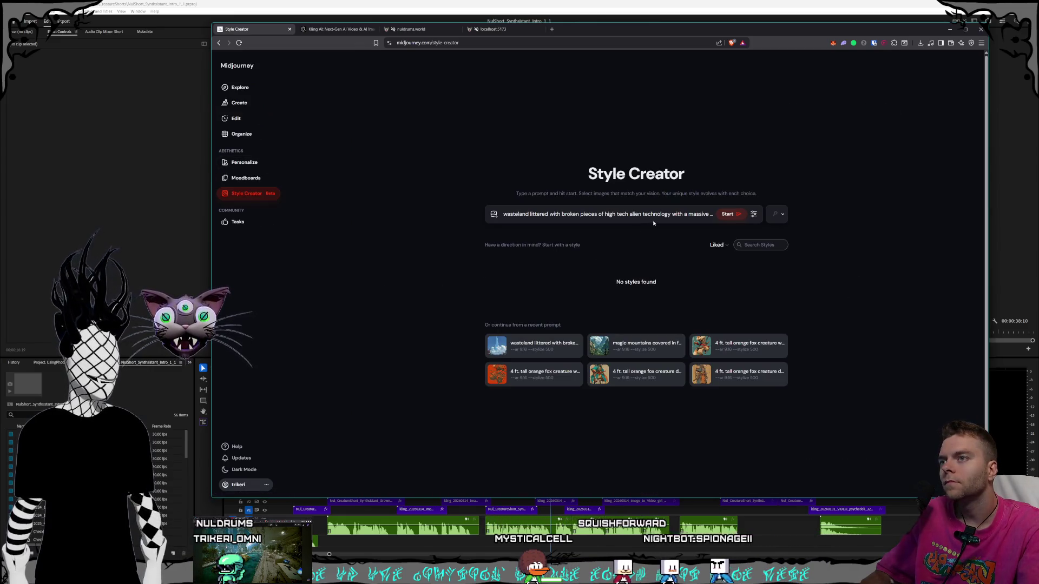
# Add 'super futuristic' to the alien technology phrase and start the Style Creator session.
pyautogui.tripleClick(665, 215)
pyautogui.click(583, 223)
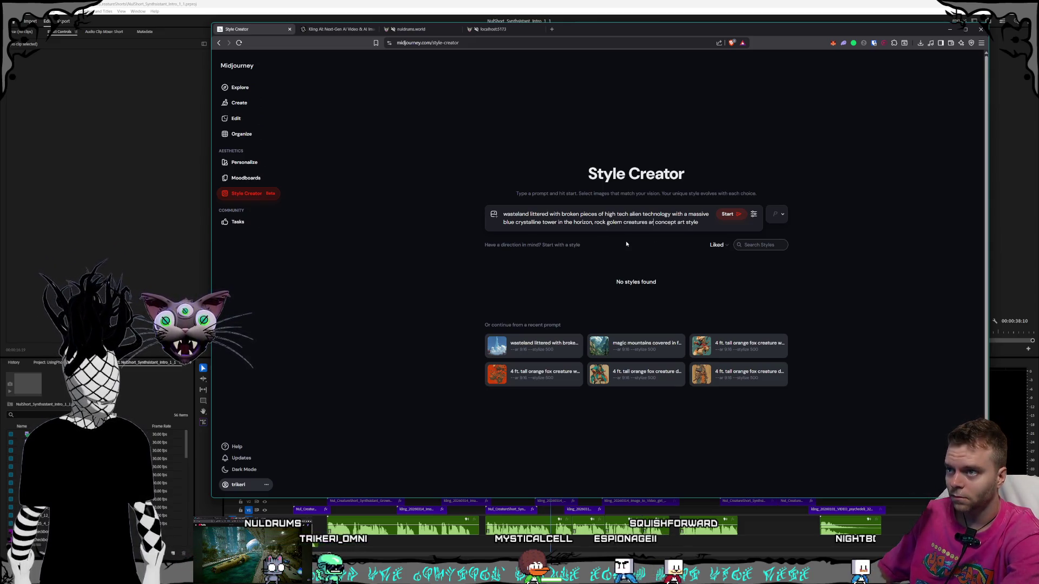
pyautogui.write('e scaven')
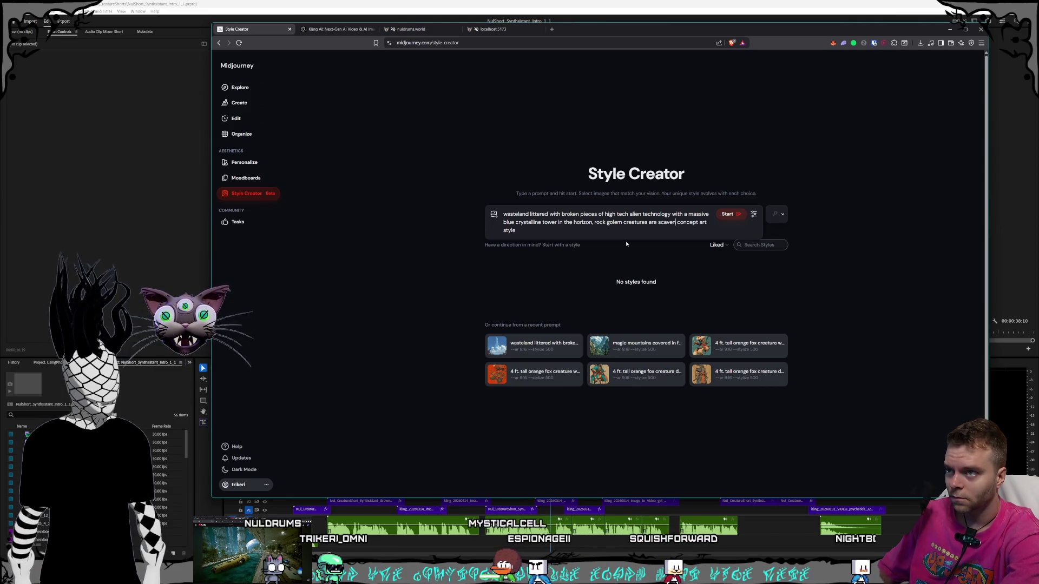
pyautogui.write('he')
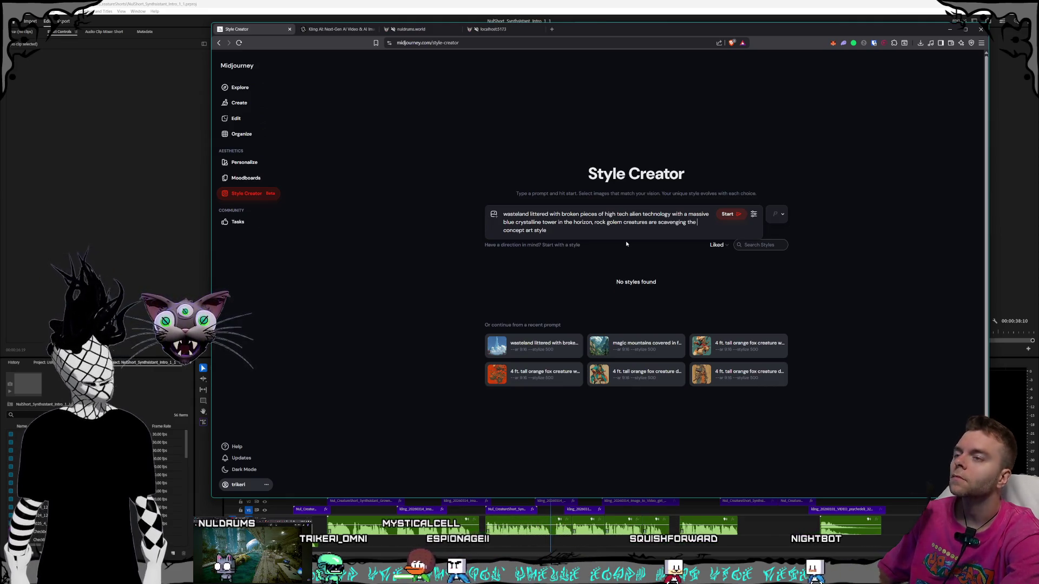
pyautogui.write('technology')
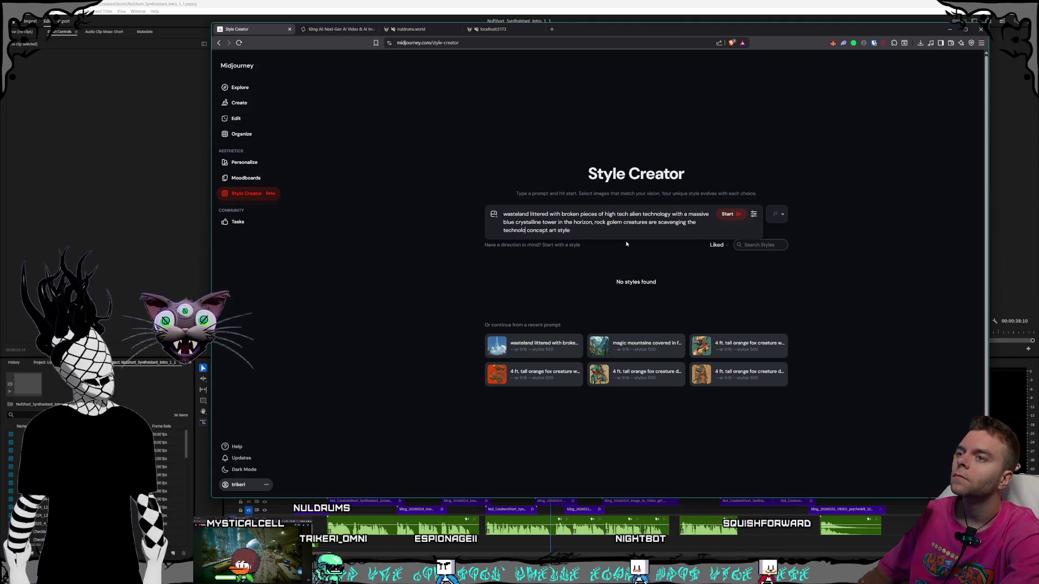
pyautogui.write(',')
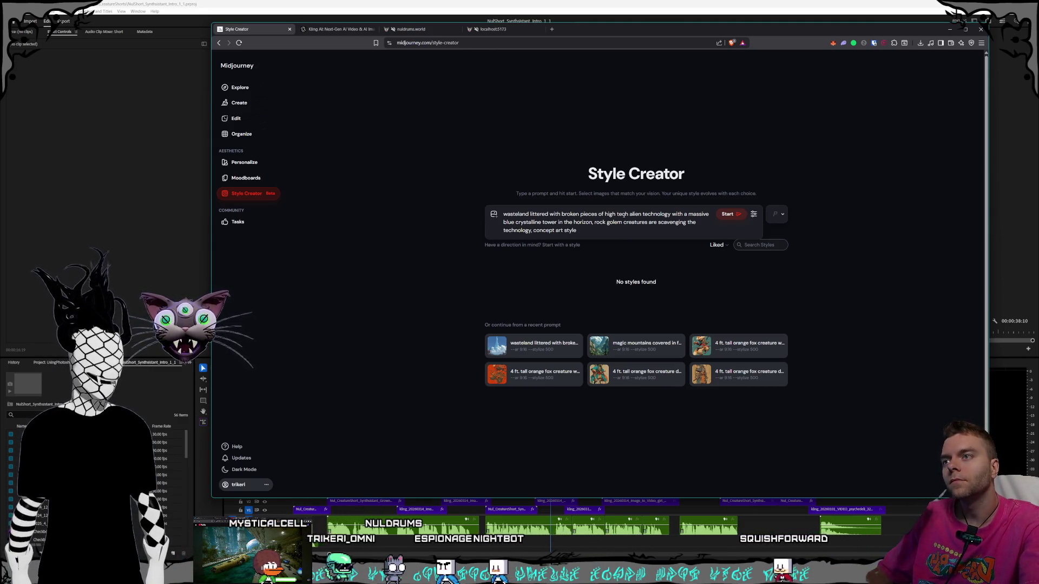
pyautogui.write('super futuris')
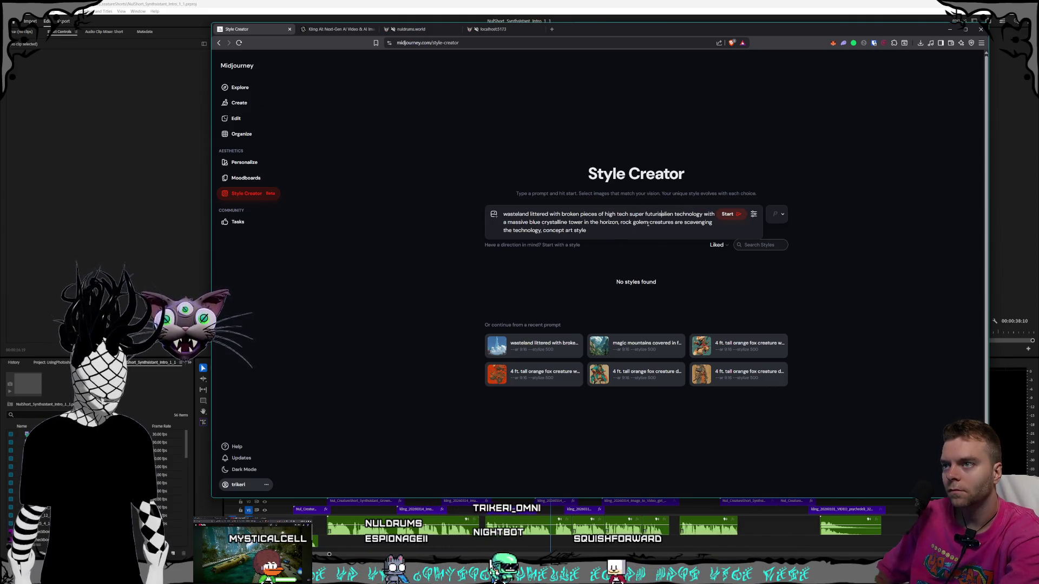
pyautogui.write('tic')
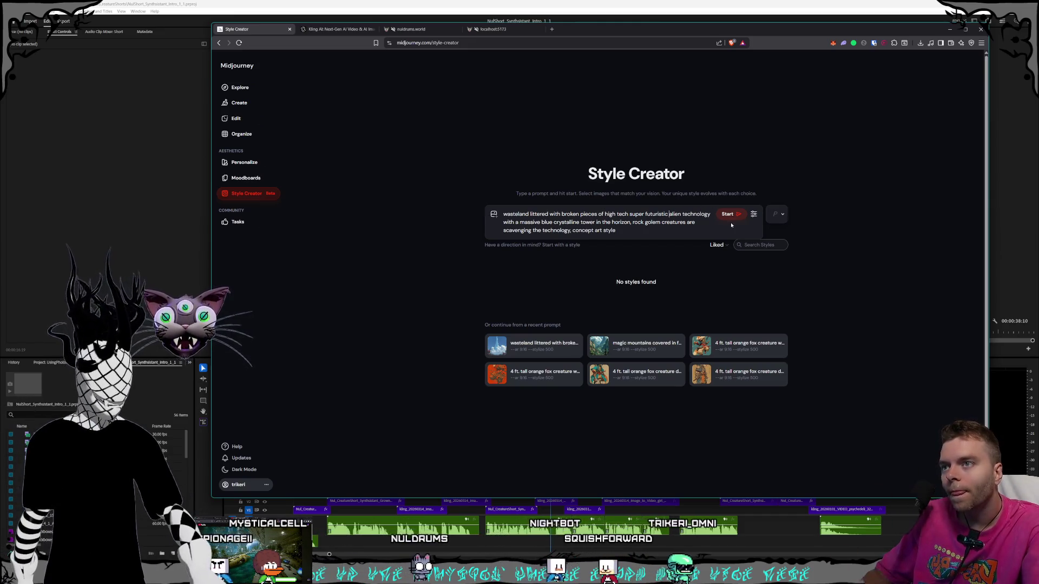
pyautogui.press('Return')
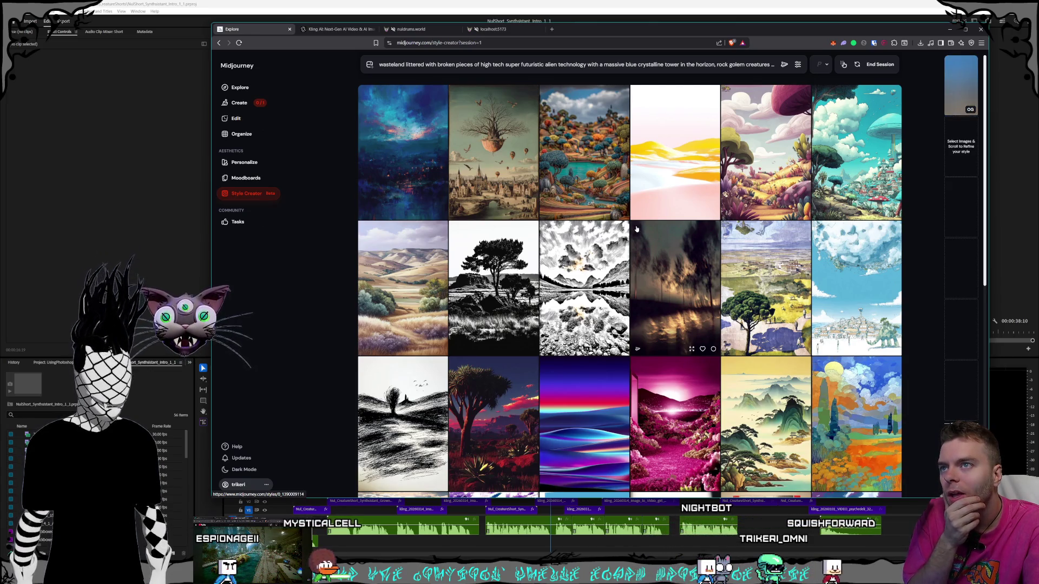
# Scroll the style grid and pick the colourful canyon and a second landscape image.
pyautogui.scroll(-1, 636, 229)
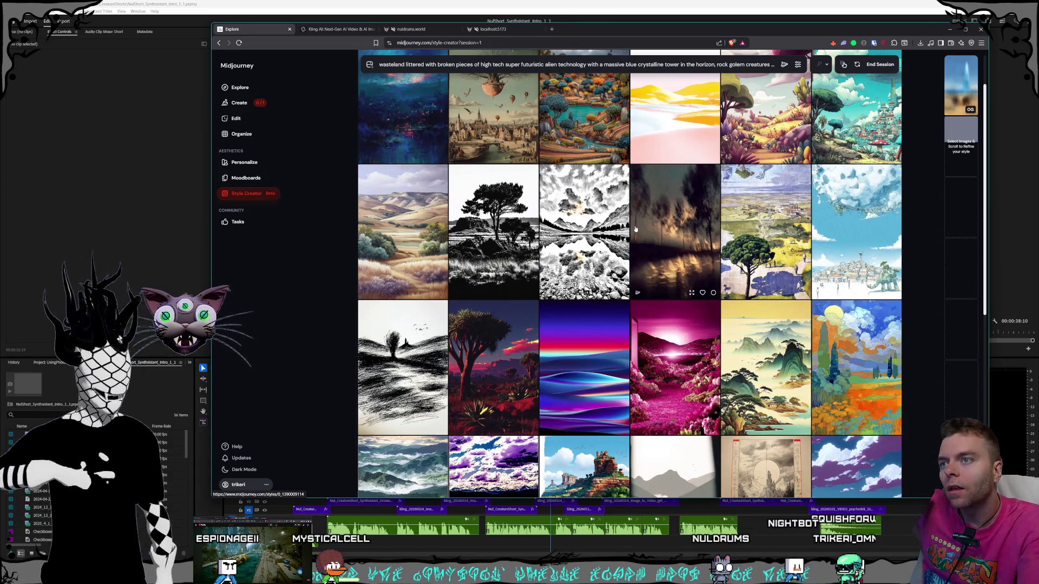
pyautogui.scroll(-3, 636, 229)
pyautogui.scroll(-4, 611, 163)
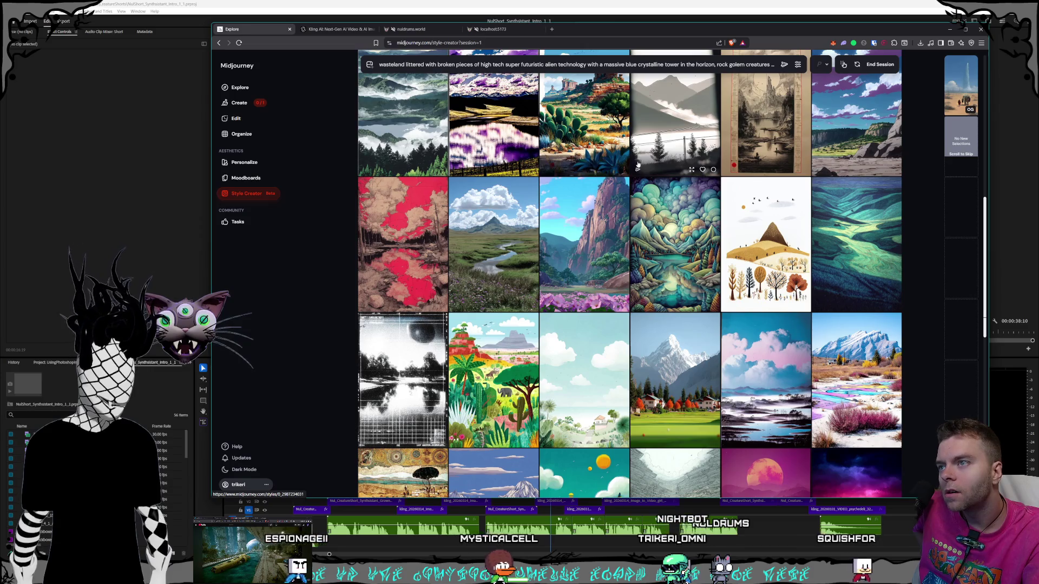
pyautogui.scroll(-2, 638, 163)
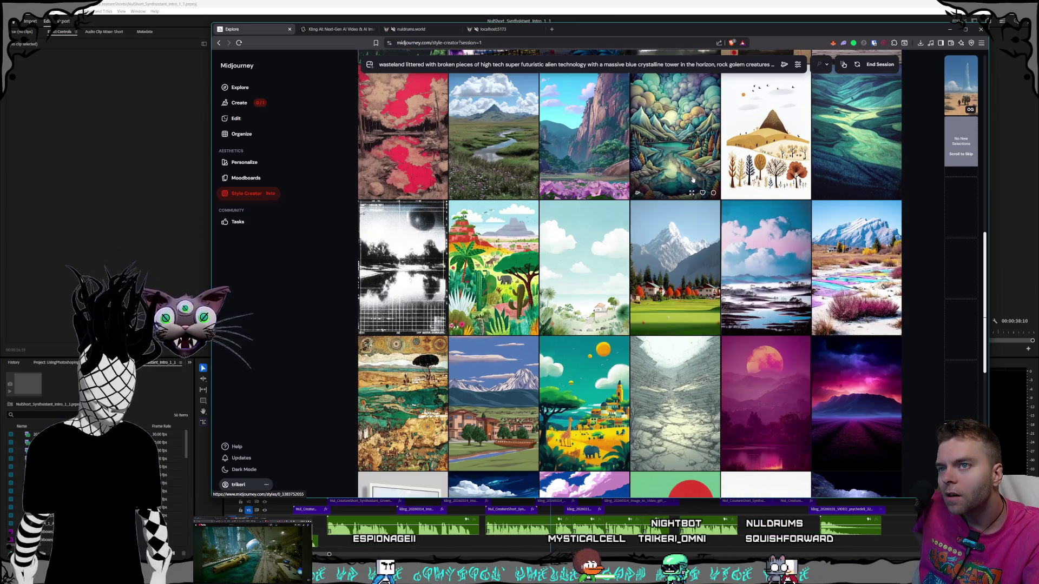
pyautogui.scroll(-2, 693, 180)
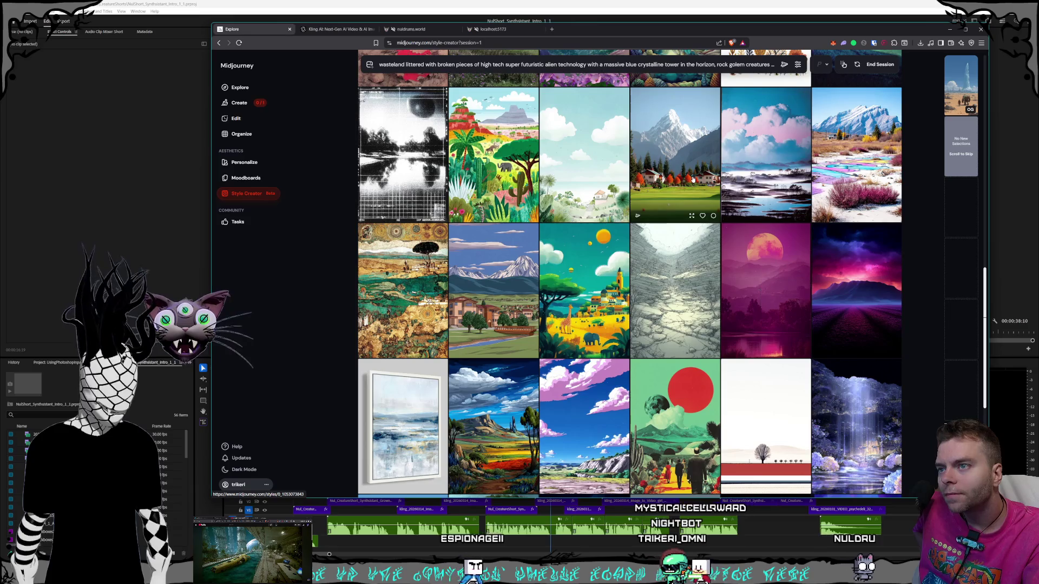
pyautogui.scroll(-1, 692, 180)
pyautogui.scroll(-2, 693, 180)
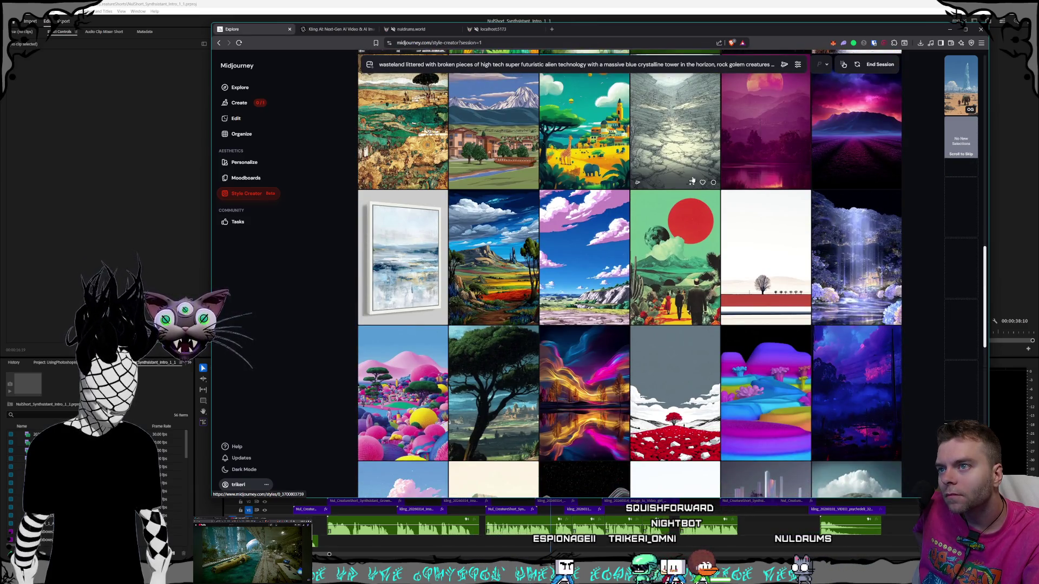
pyautogui.scroll(-1, 692, 180)
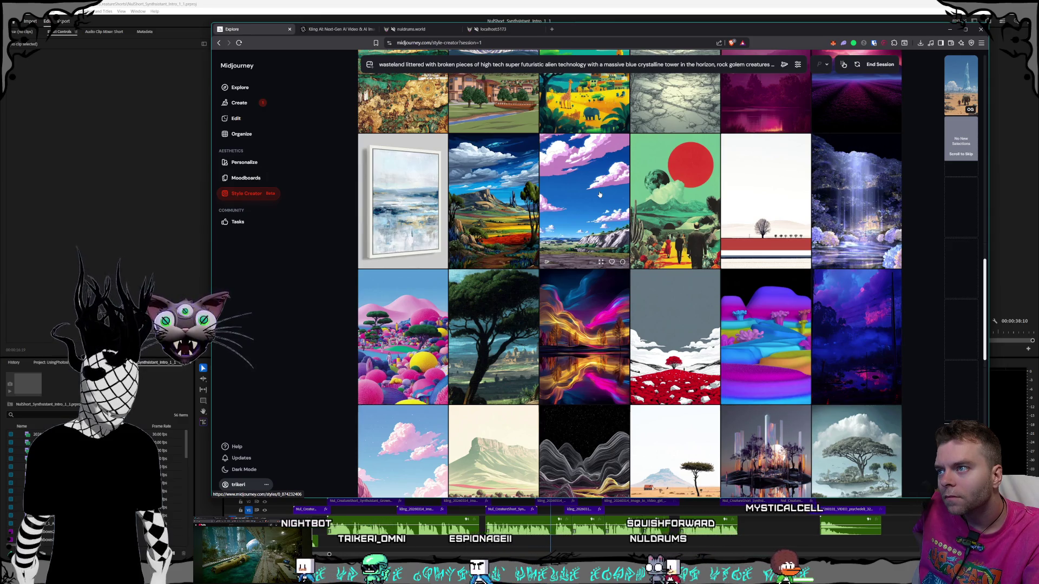
pyautogui.click(532, 261)
pyautogui.scroll(-1, 665, 201)
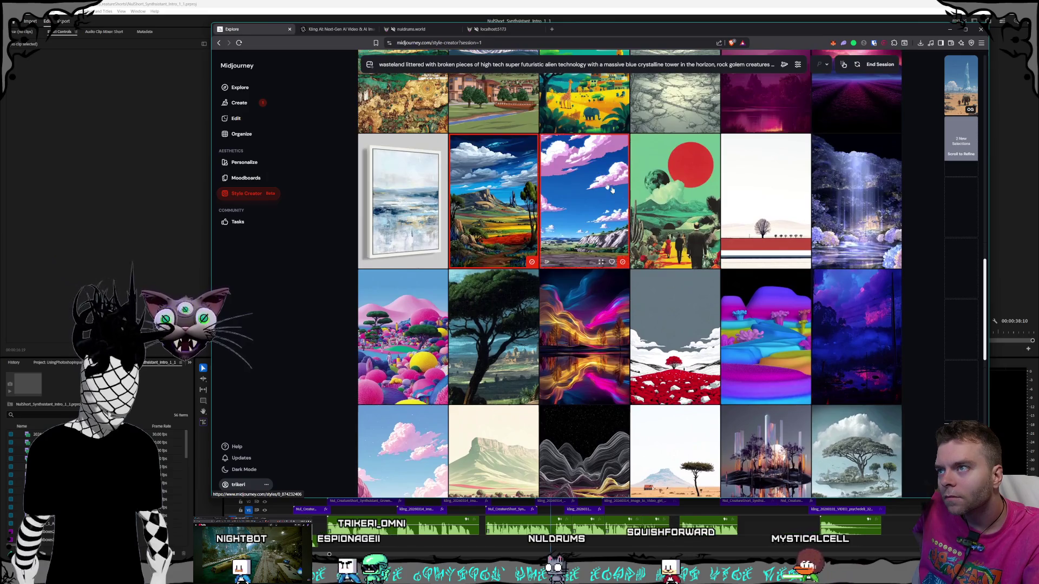
pyautogui.click(665, 202)
pyautogui.scroll(-5, 661, 208)
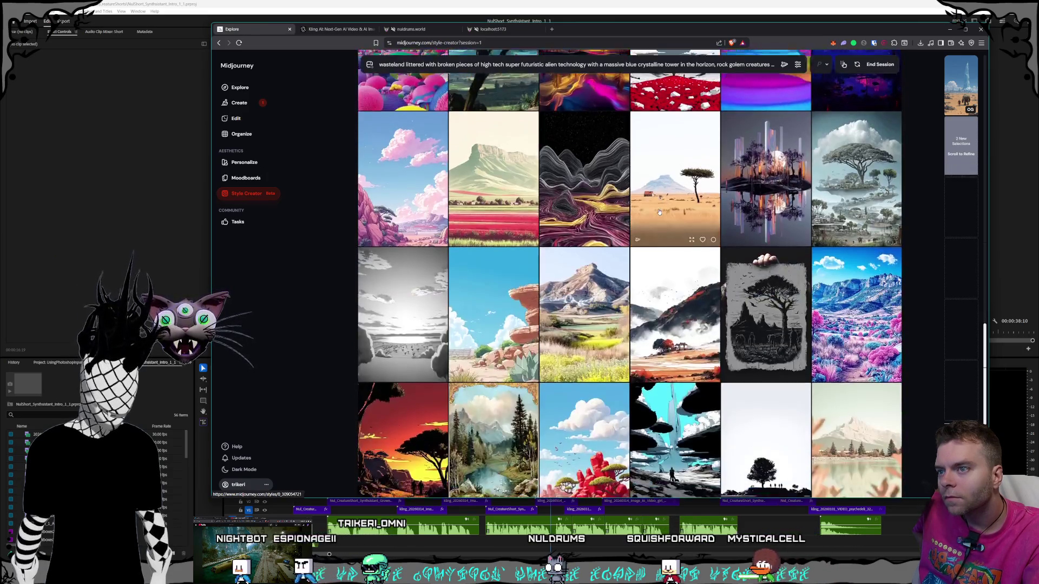
pyautogui.scroll(-5, 659, 212)
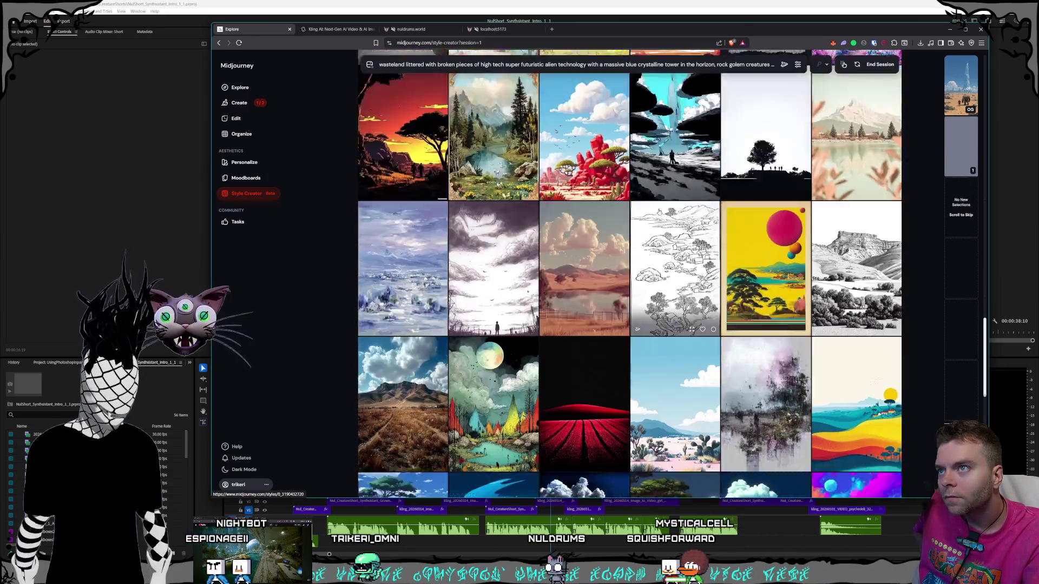
pyautogui.scroll(-5, 659, 212)
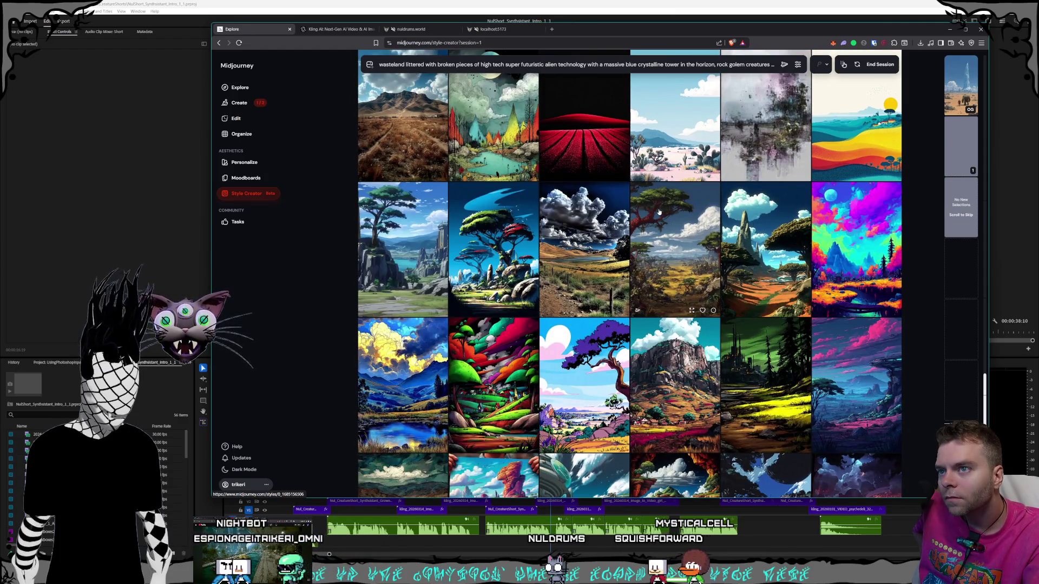
pyautogui.scroll(-1, 659, 211)
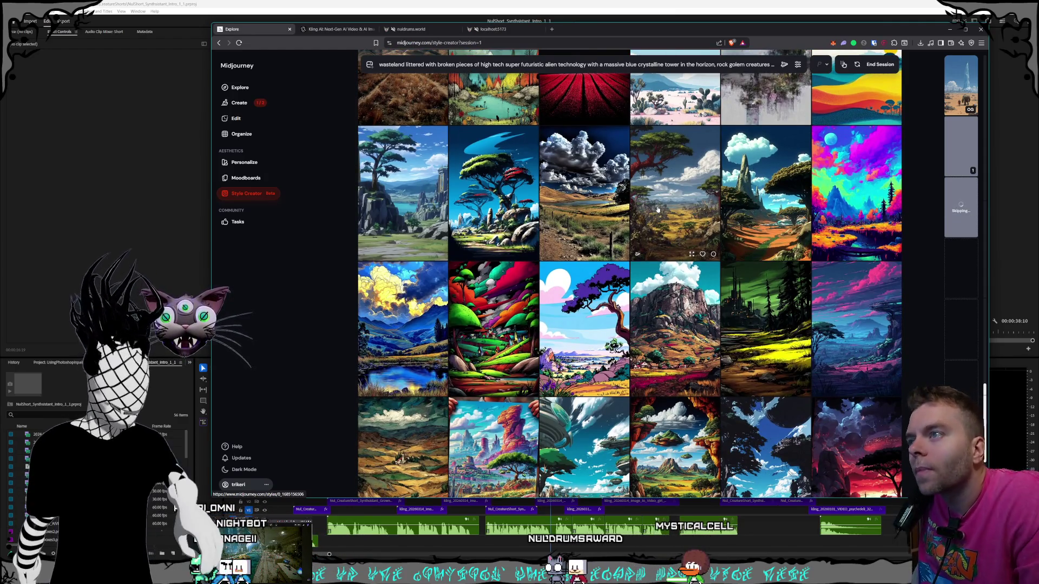
pyautogui.scroll(-1, 669, 172)
pyautogui.scroll(-1, 669, 172)
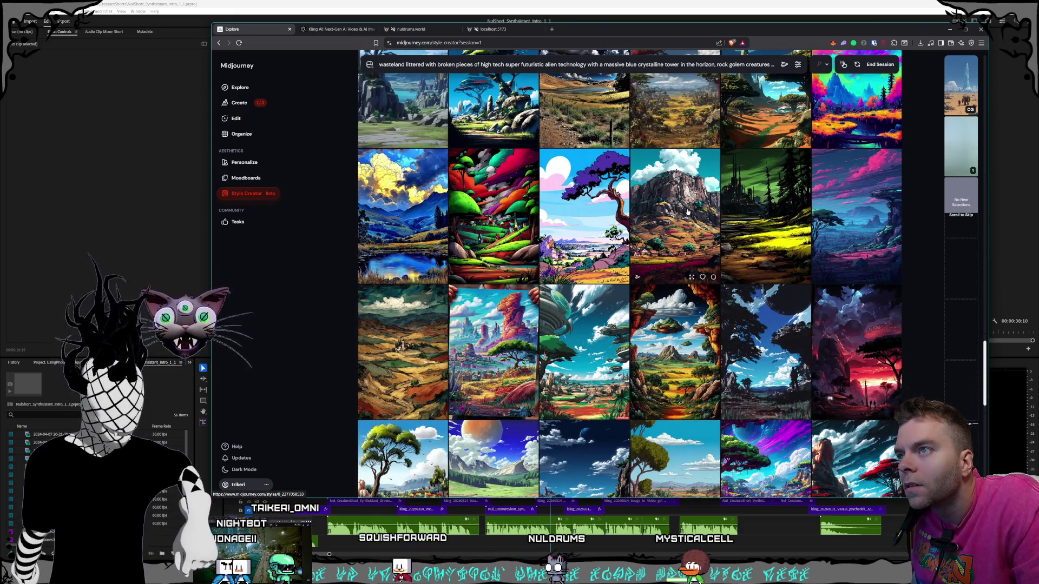
# Further down, pick the dark blue landscape, another landscape and the dark mountain image.
pyautogui.click(879, 222)
pyautogui.scroll(-5, 710, 194)
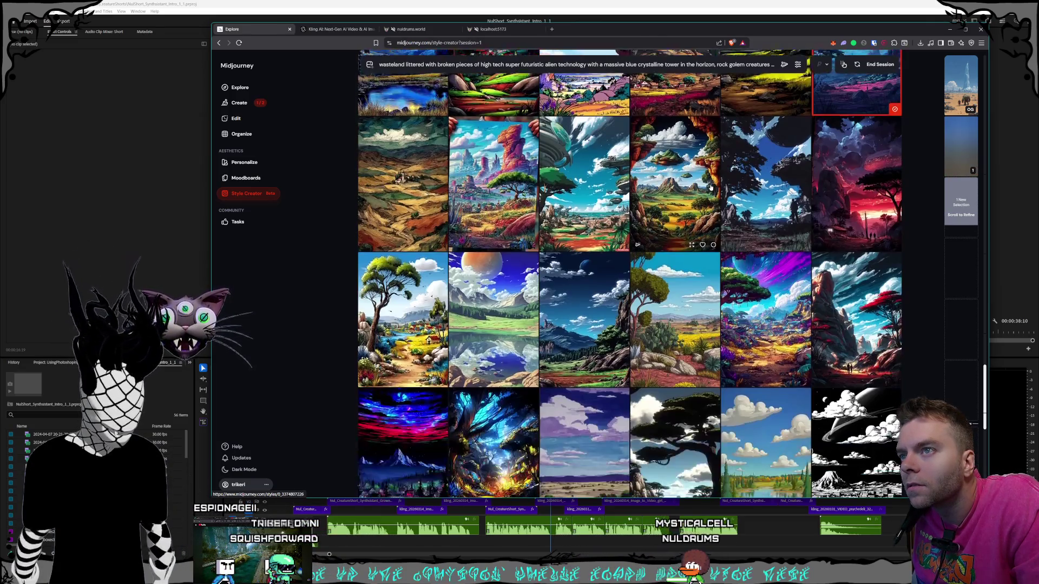
pyautogui.scroll(-4, 710, 194)
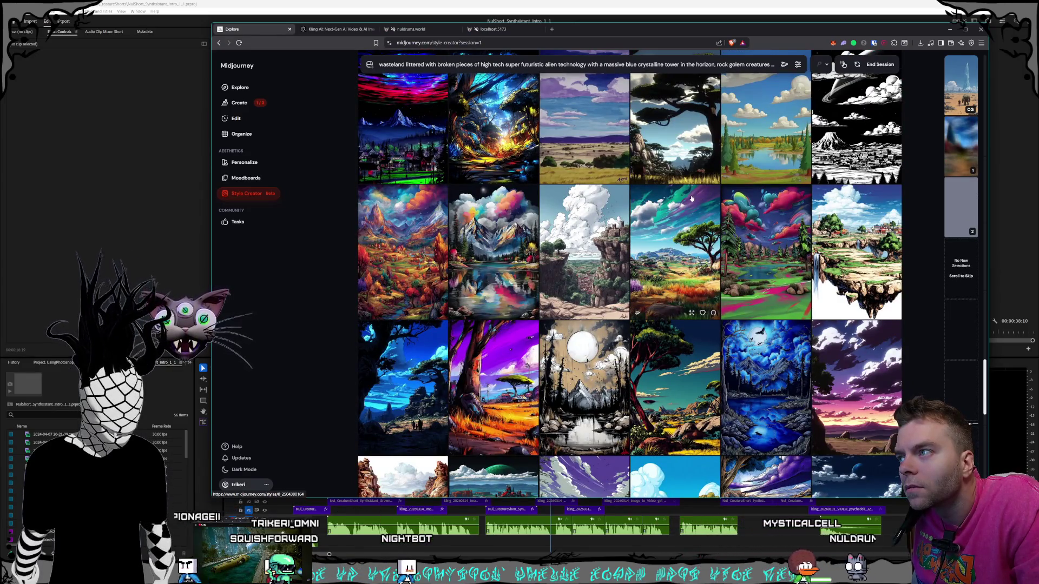
pyautogui.scroll(-2, 692, 199)
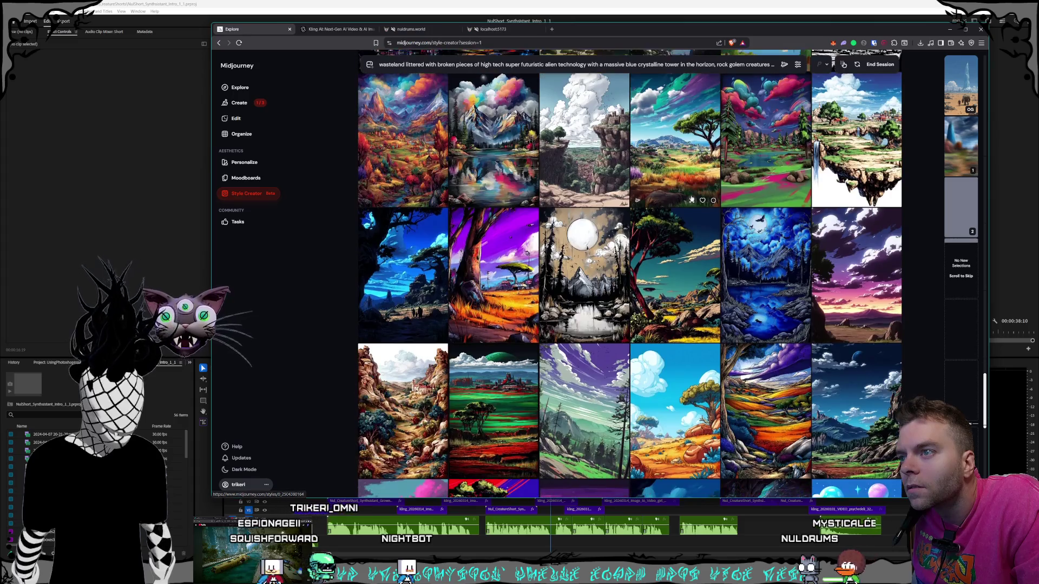
pyautogui.scroll(-2, 692, 199)
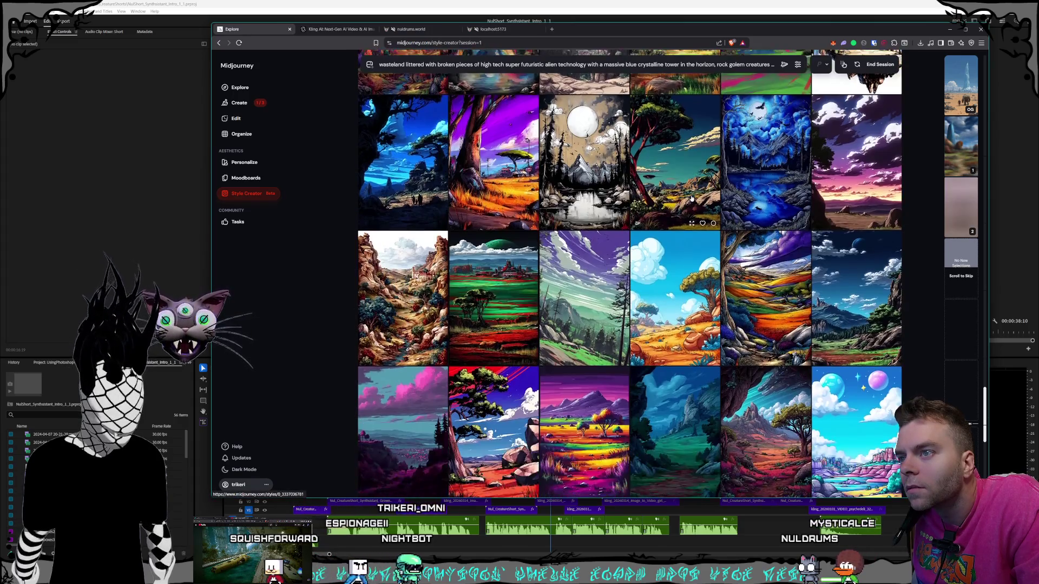
pyautogui.scroll(-2, 691, 199)
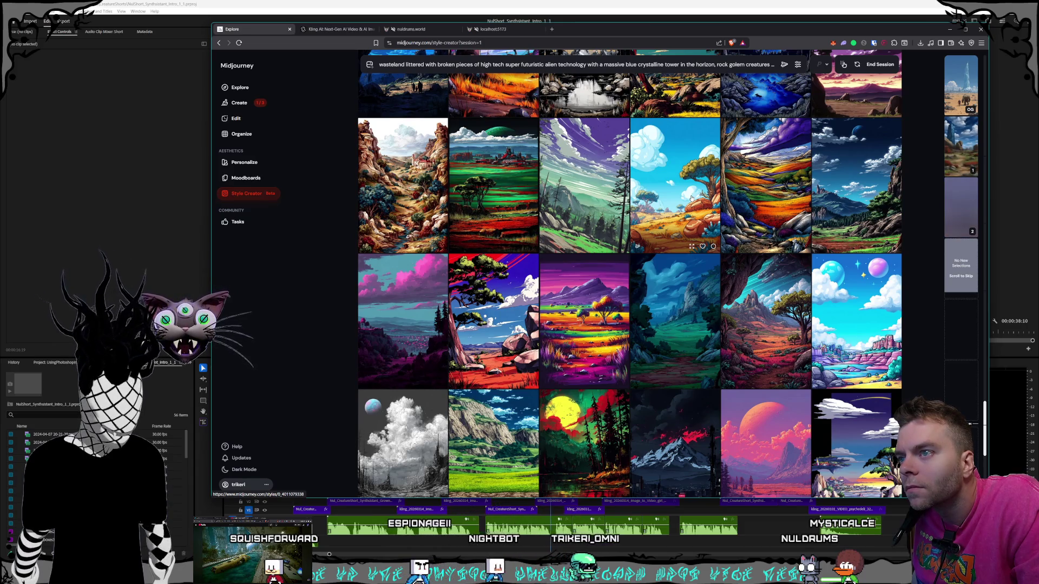
pyautogui.scroll(-1, 692, 199)
pyautogui.scroll(-1, 691, 198)
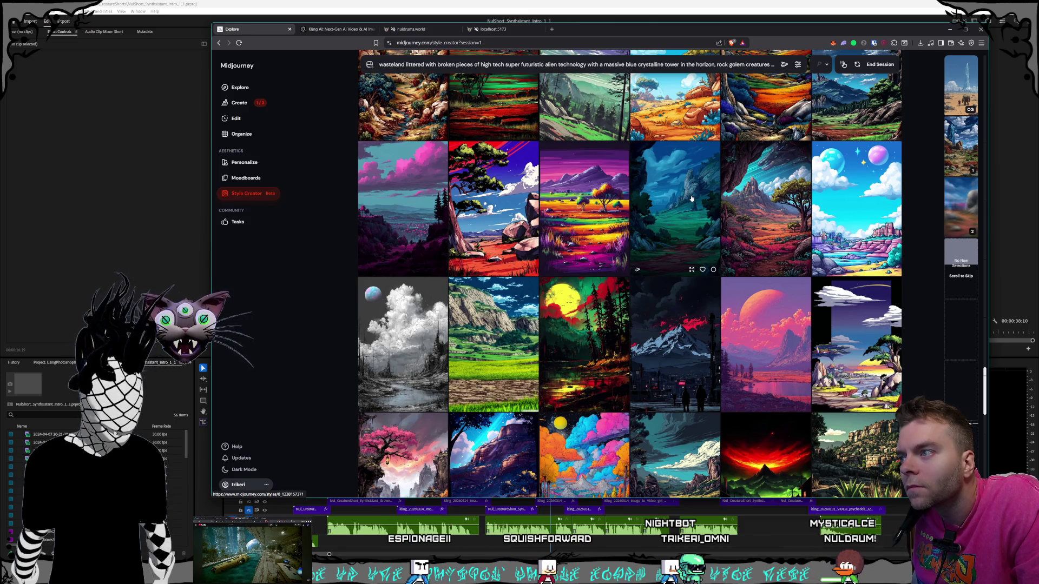
pyautogui.scroll(-1, 743, 176)
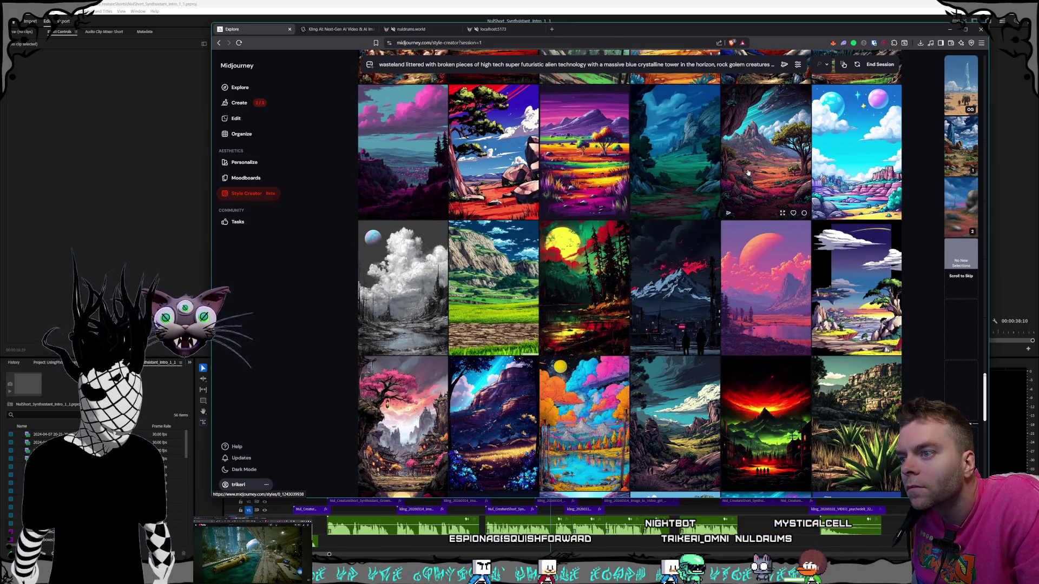
pyautogui.click(748, 172)
pyautogui.scroll(-3, 639, 193)
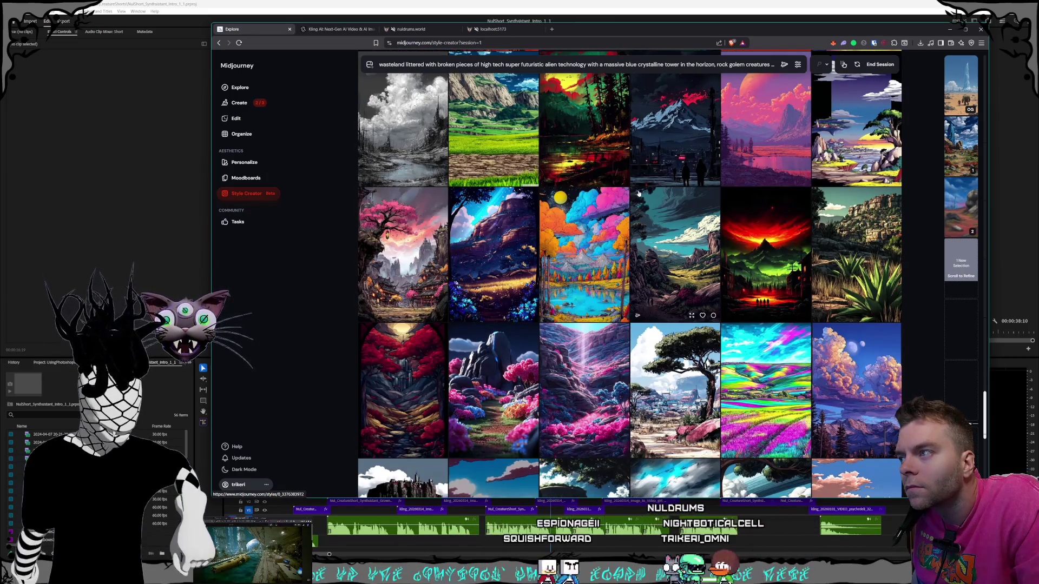
pyautogui.scroll(-1, 654, 191)
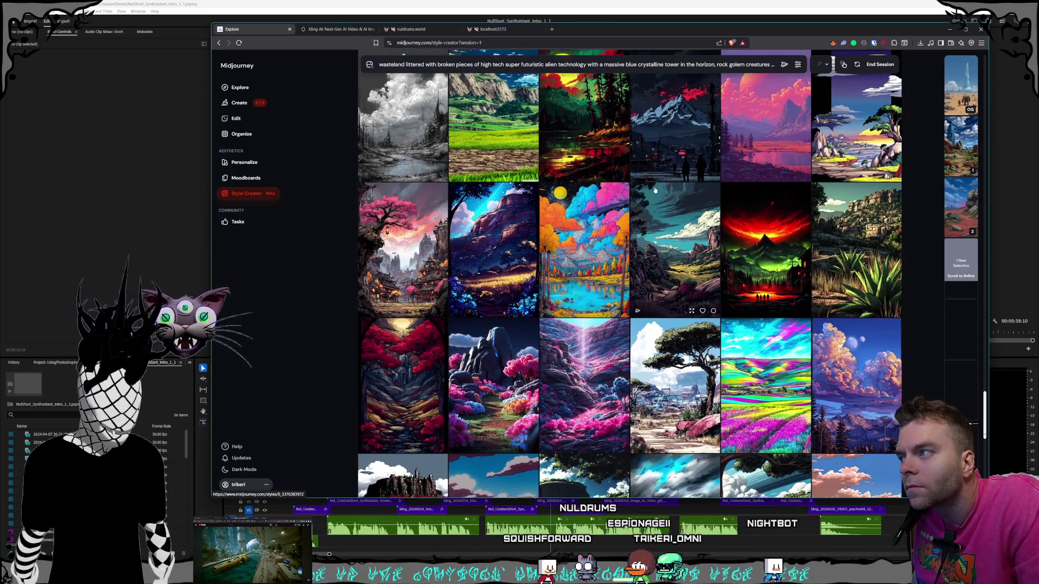
pyautogui.scroll(-1, 654, 190)
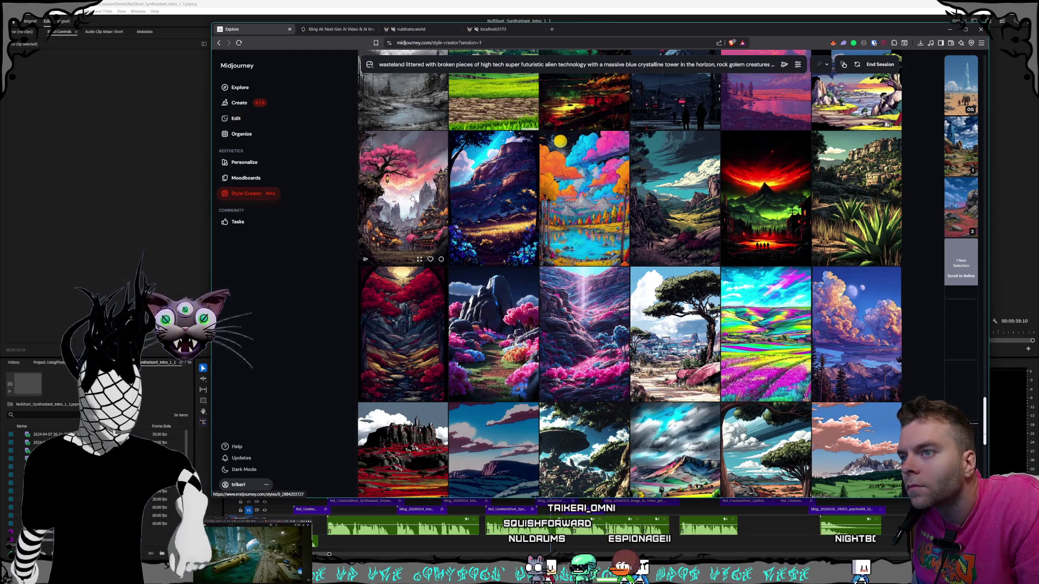
pyautogui.scroll(-10, 595, 211)
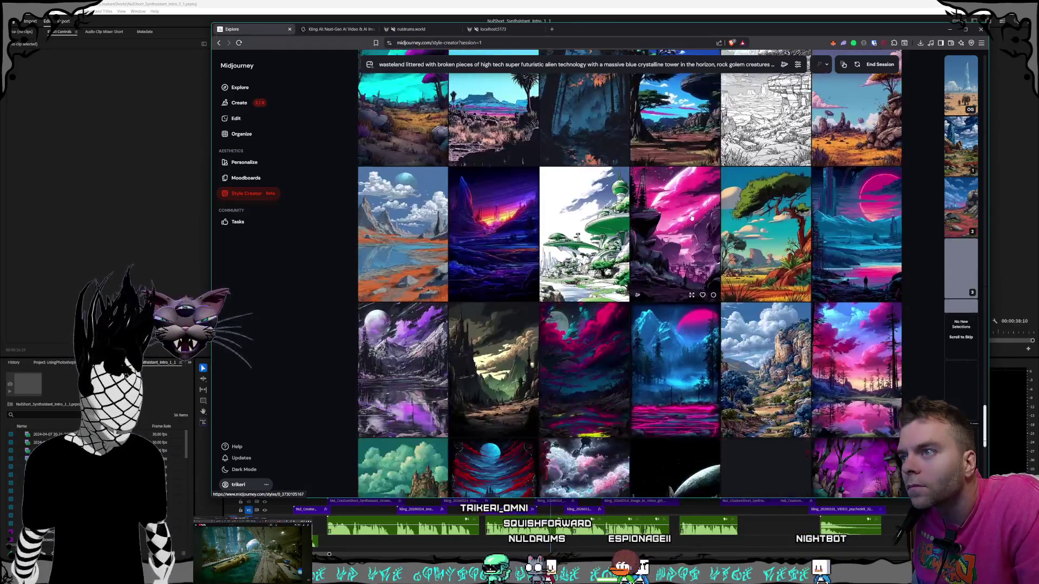
pyautogui.scroll(-2, 691, 217)
pyautogui.scroll(-2, 691, 219)
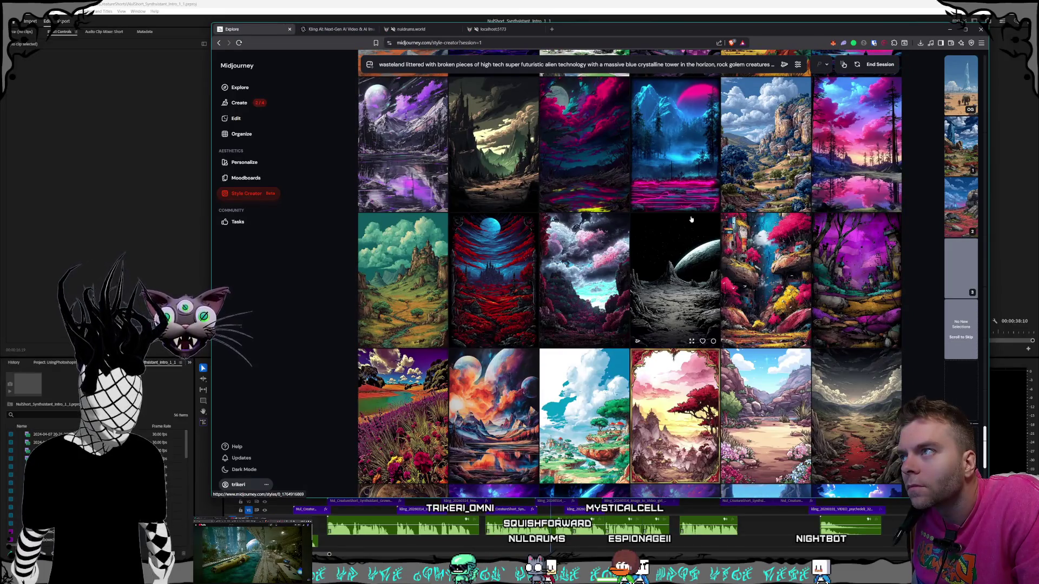
pyautogui.scroll(1, 689, 222)
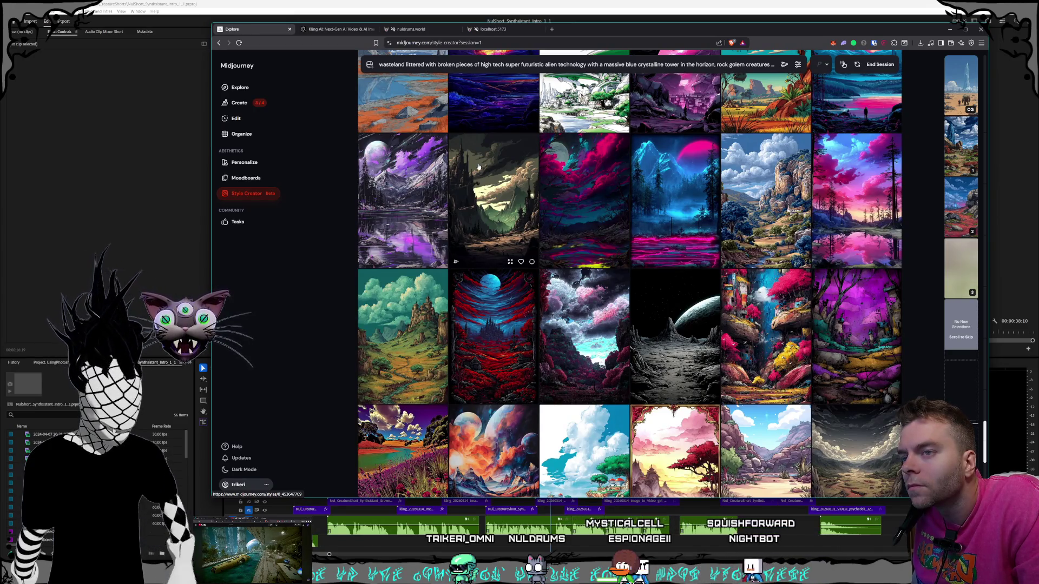
pyautogui.click(532, 262)
pyautogui.scroll(-3, 635, 201)
pyautogui.scroll(-7, 636, 200)
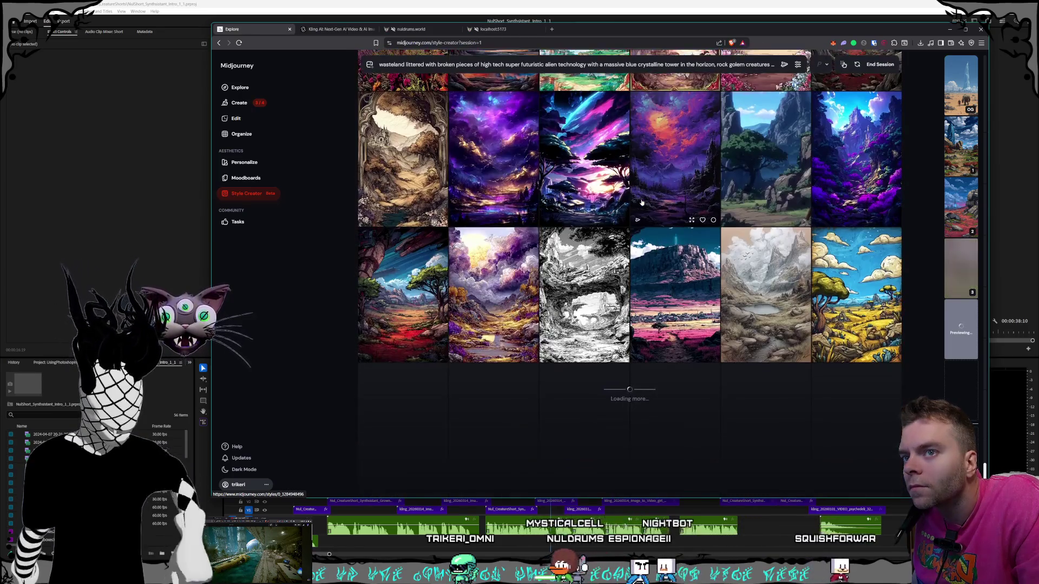
# Scroll down the Style Creator grid to review the stained-glass and purple-toned style options.
pyautogui.scroll(-2, 644, 202)
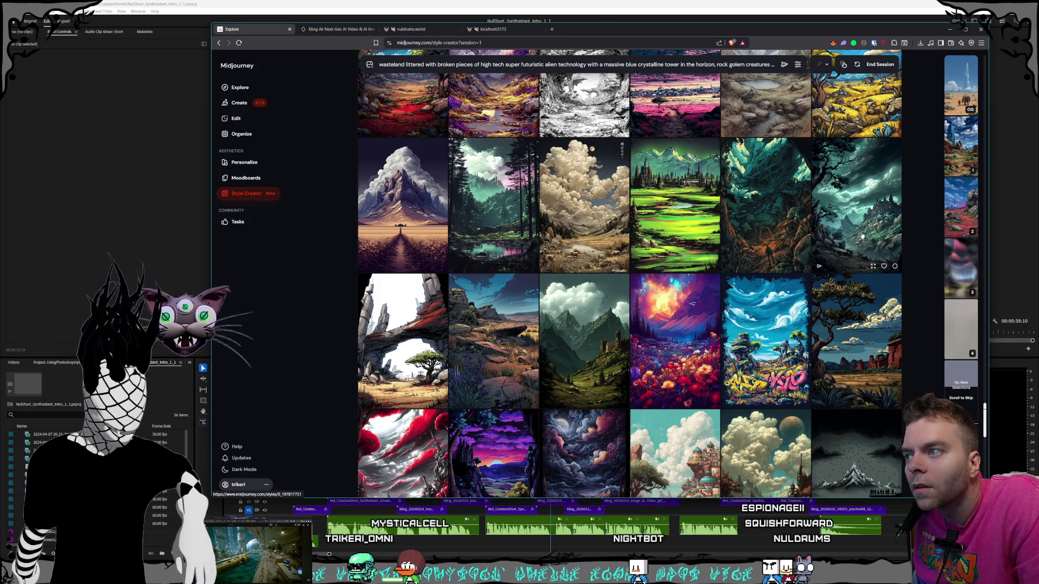
pyautogui.scroll(-15, 861, 235)
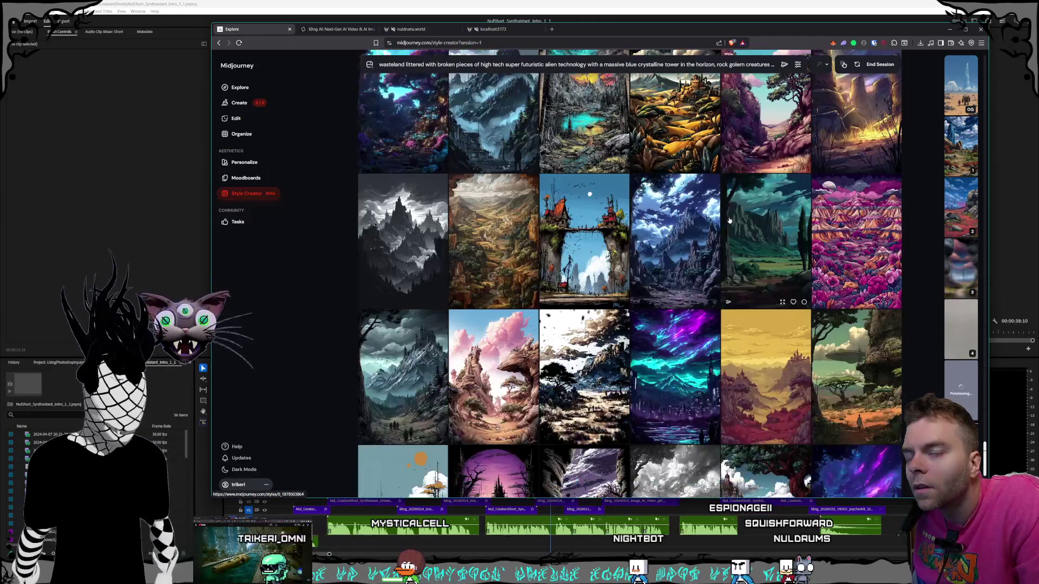
pyautogui.scroll(-1, 729, 220)
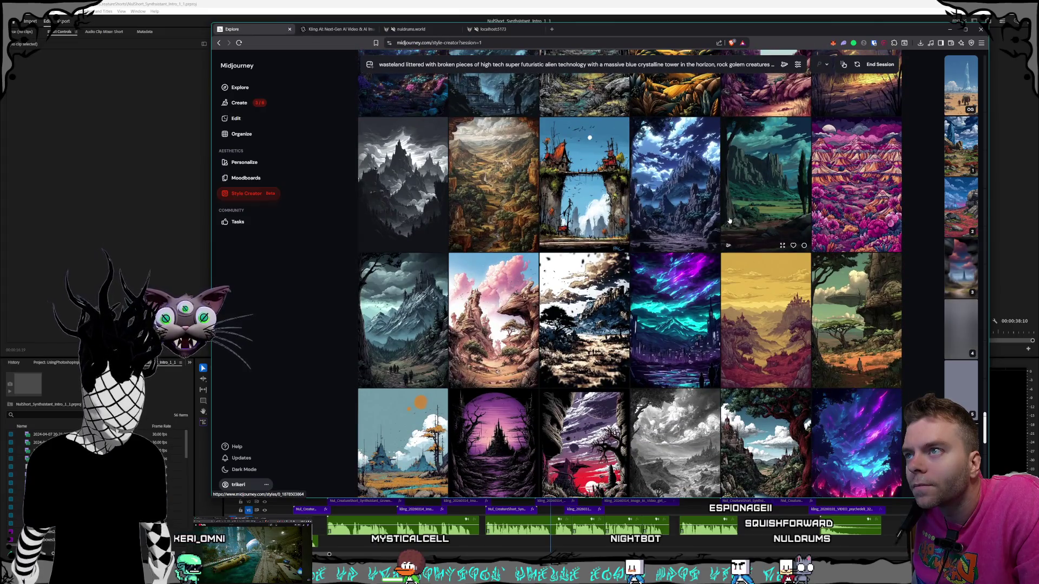
pyautogui.scroll(-2, 729, 220)
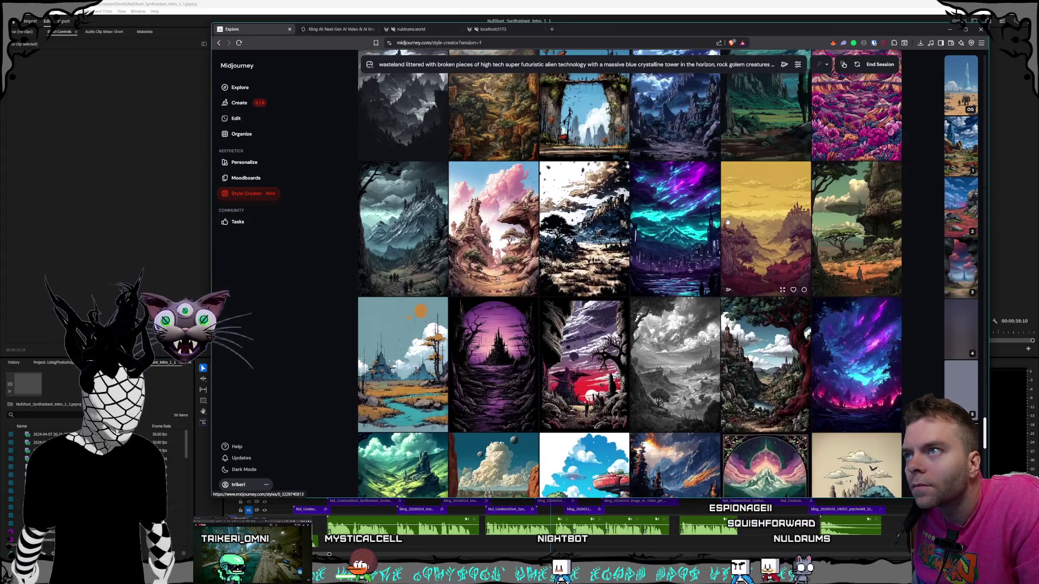
pyautogui.scroll(-2, 726, 221)
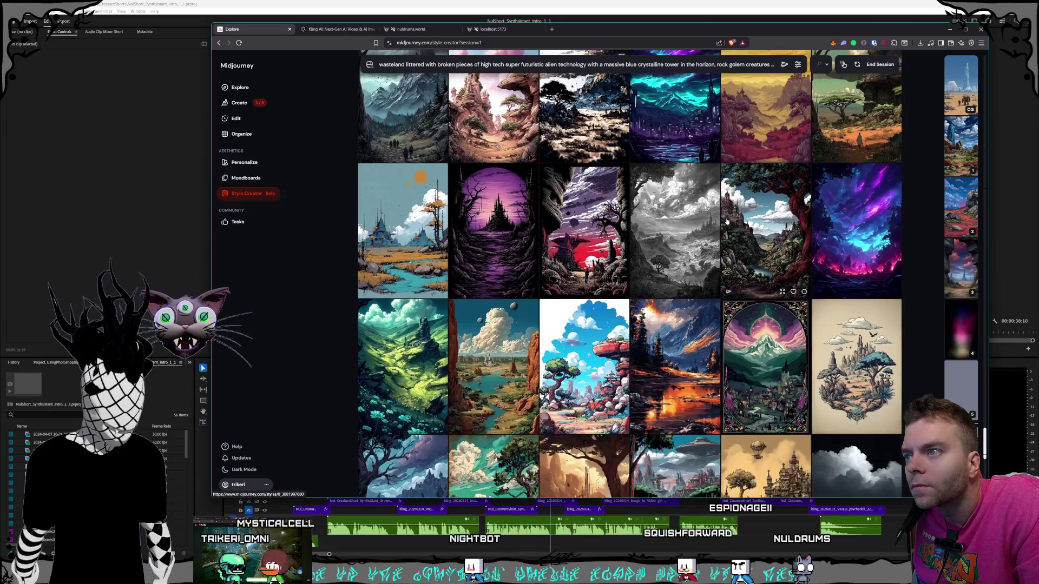
pyautogui.scroll(-2, 727, 221)
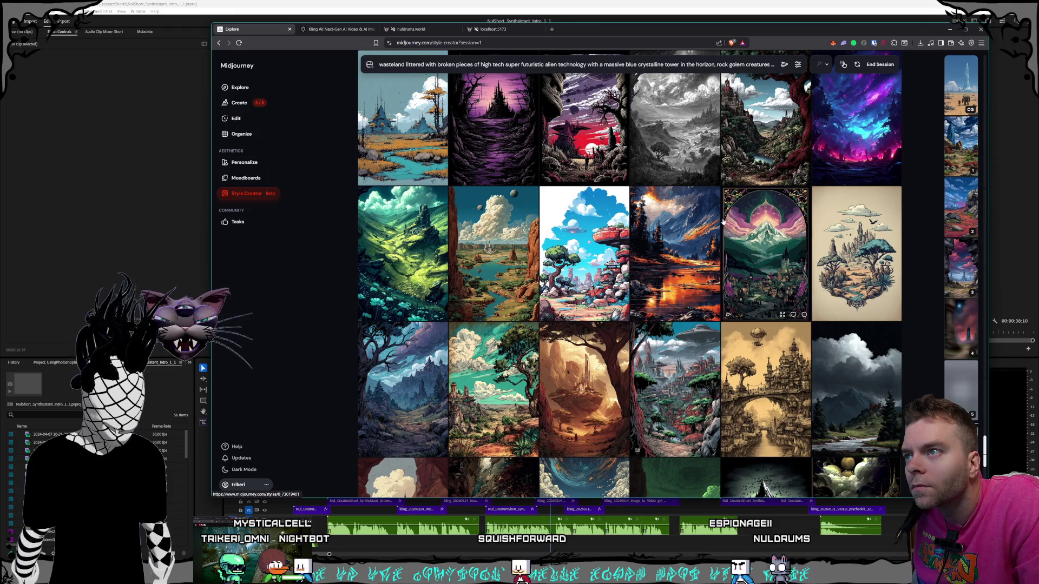
pyautogui.scroll(-1, 683, 211)
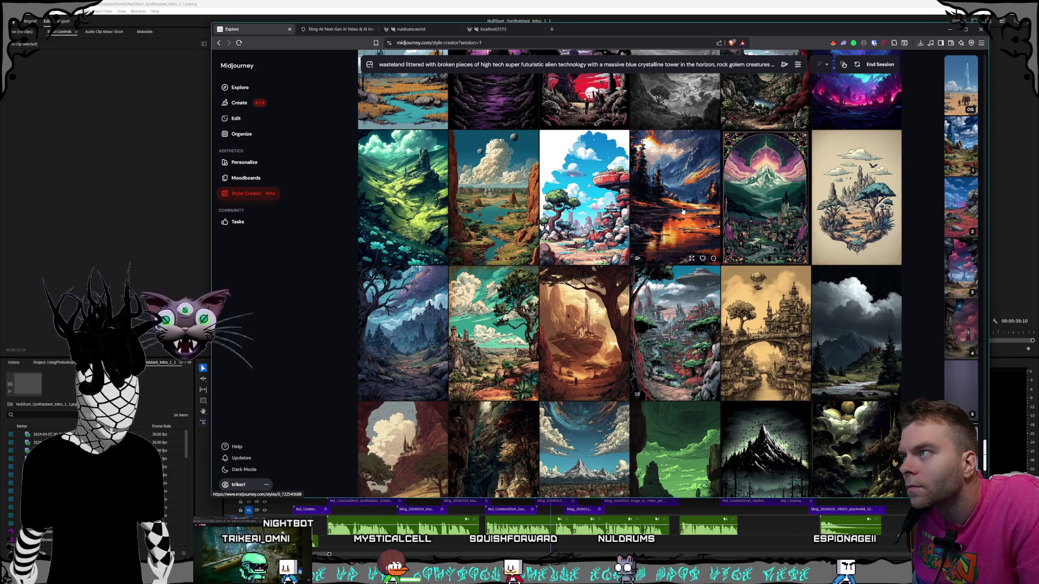
pyautogui.scroll(-1, 683, 211)
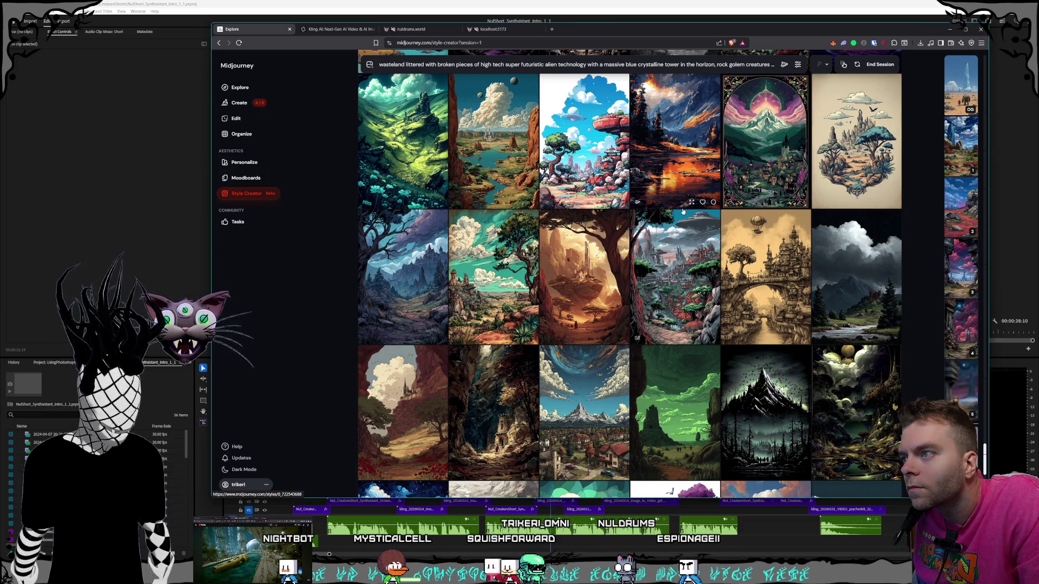
pyautogui.scroll(-5, 683, 211)
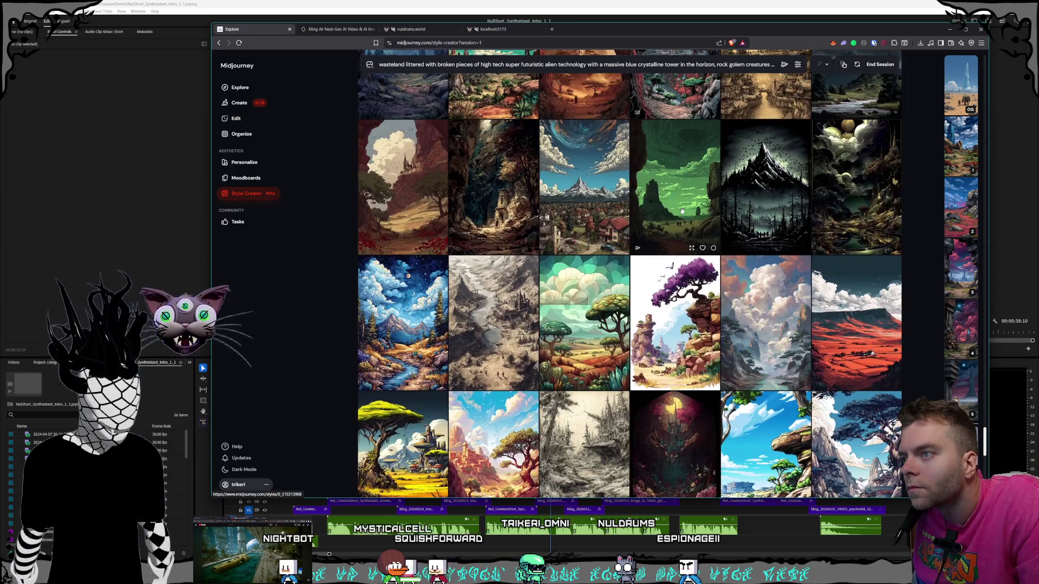
pyautogui.scroll(-3, 683, 211)
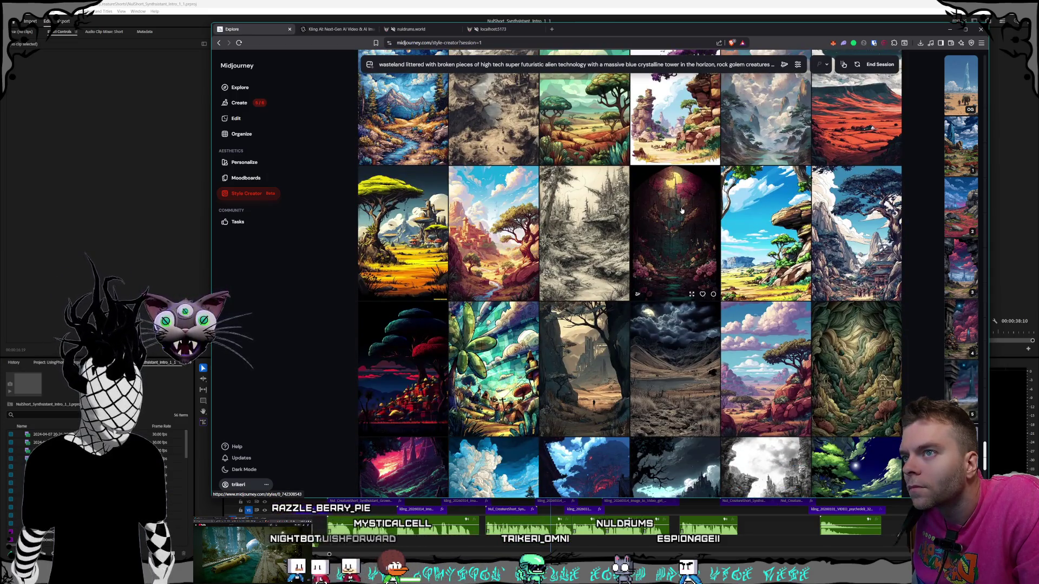
pyautogui.scroll(-2, 681, 211)
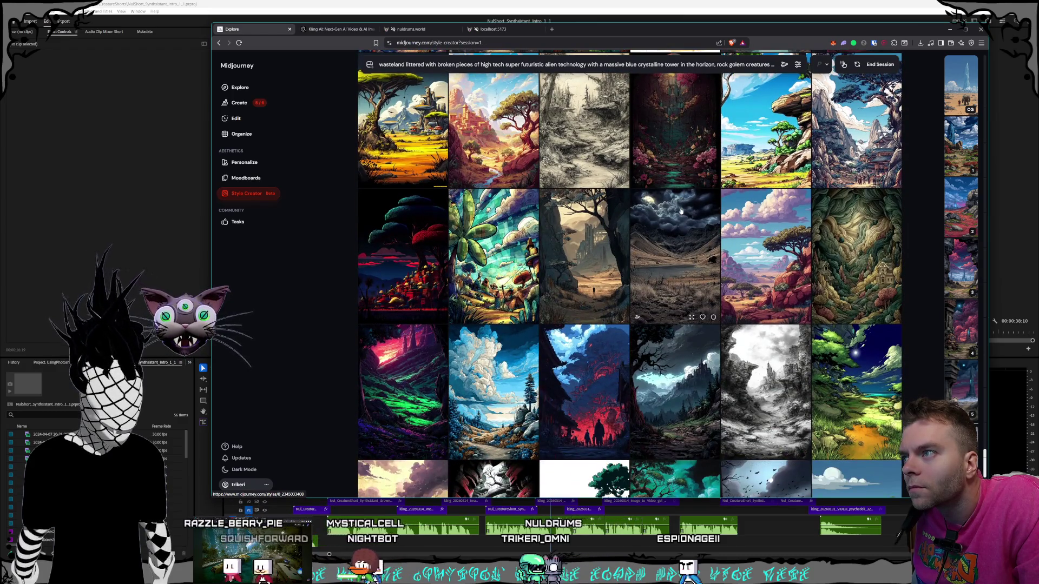
pyautogui.scroll(-1, 682, 211)
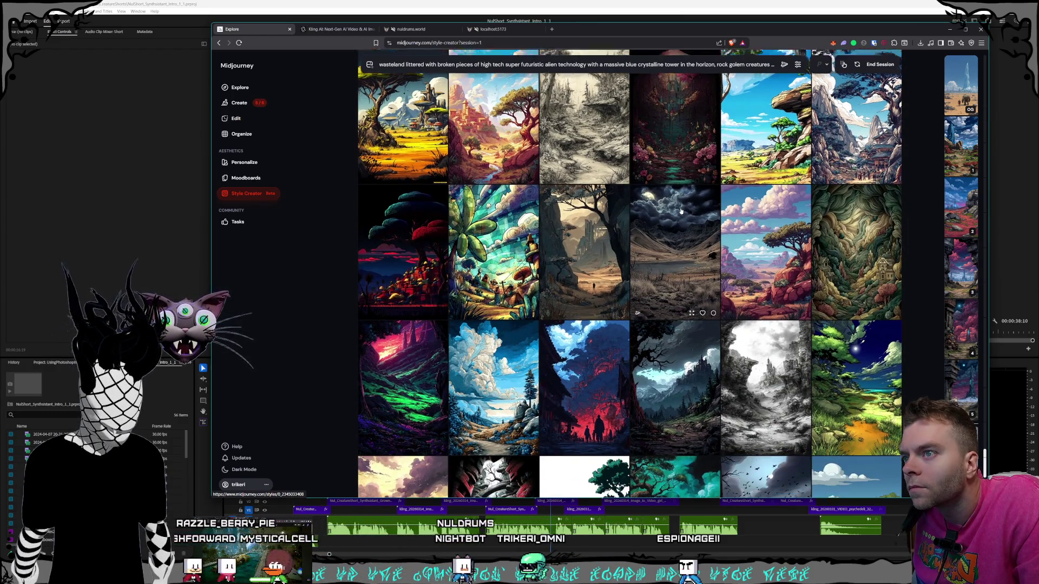
pyautogui.scroll(-2, 681, 211)
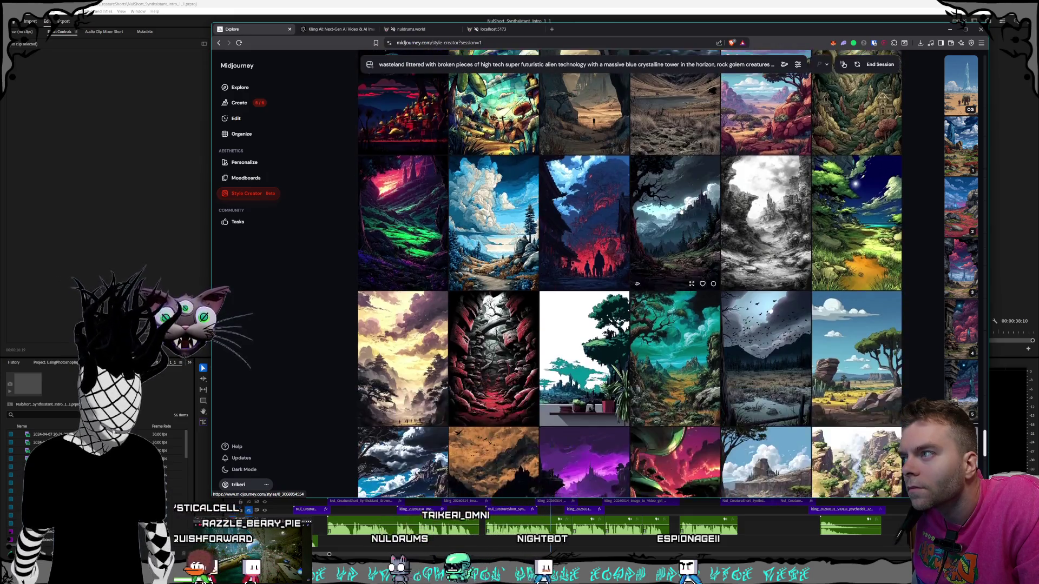
pyautogui.scroll(-1, 681, 211)
pyautogui.scroll(-2, 659, 157)
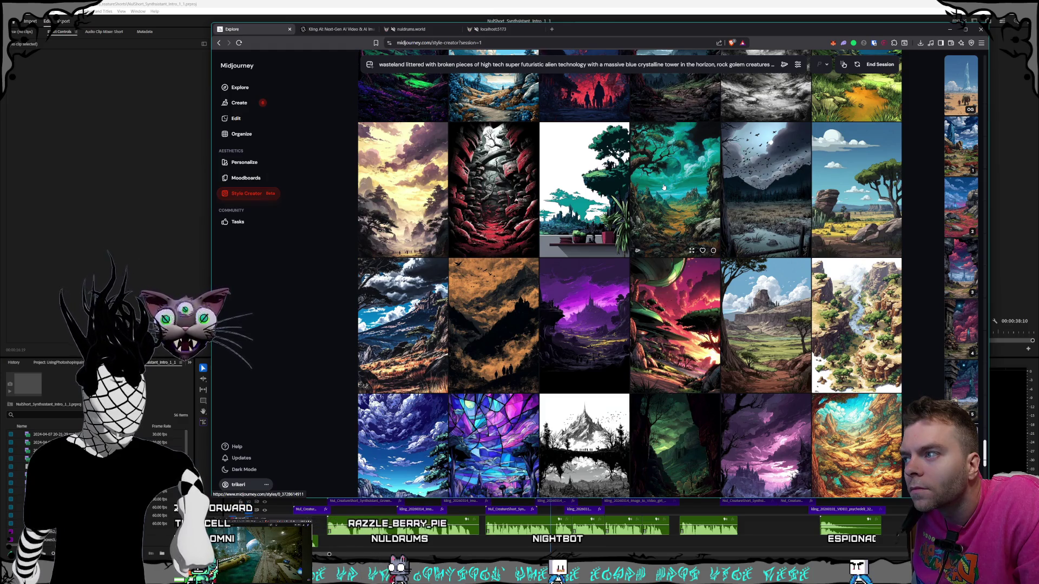
# Scroll to load the newest Style Creator rows, then switch to the live nuldrums.world site.
pyautogui.scroll(-5, 662, 186)
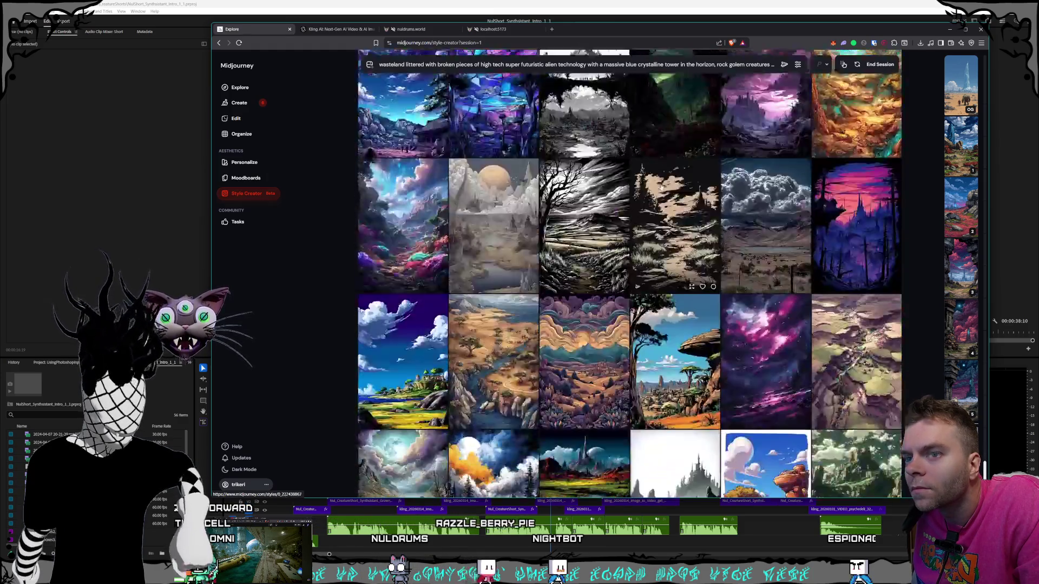
pyautogui.scroll(-4, 661, 186)
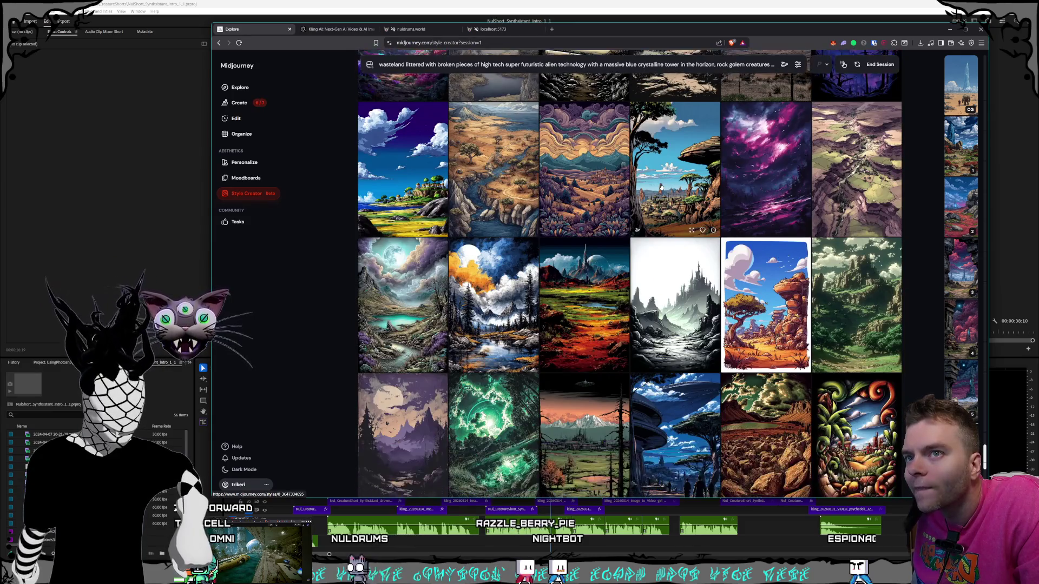
pyautogui.scroll(-2, 661, 187)
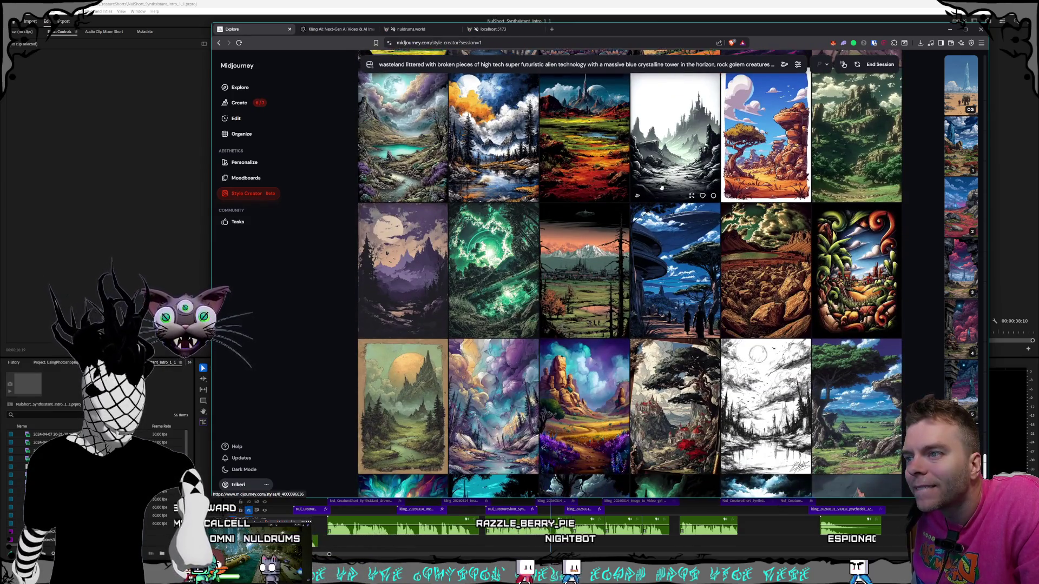
pyautogui.scroll(-2, 662, 187)
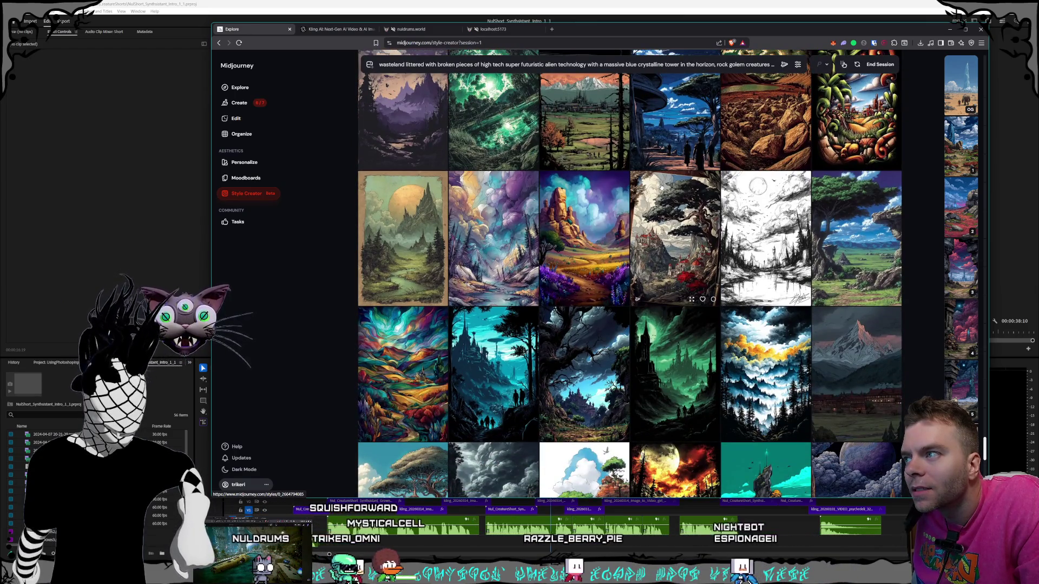
pyautogui.scroll(-1, 661, 187)
pyautogui.scroll(-3, 614, 169)
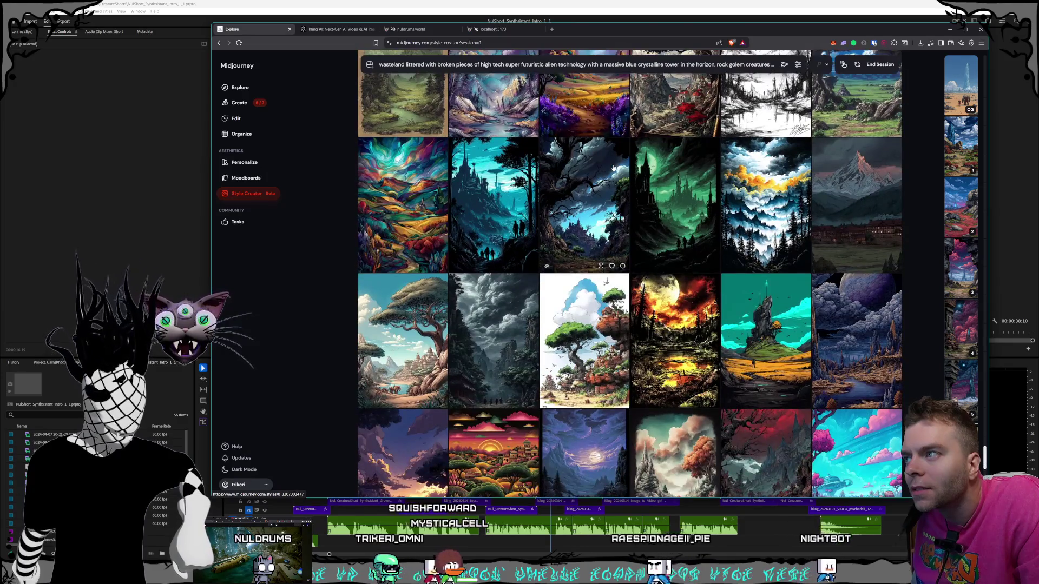
pyautogui.scroll(-2, 613, 169)
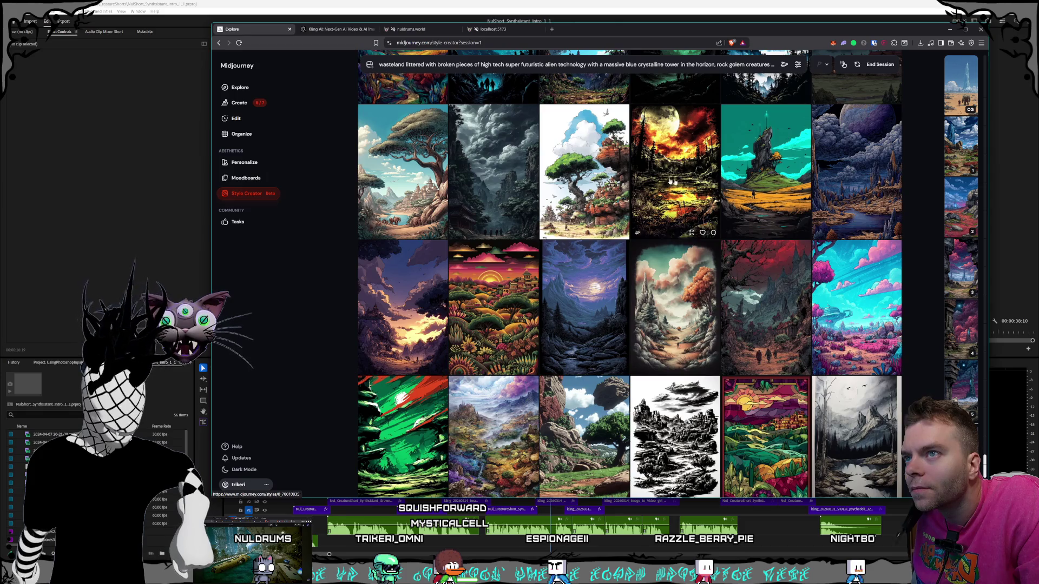
pyautogui.scroll(-7, 585, 172)
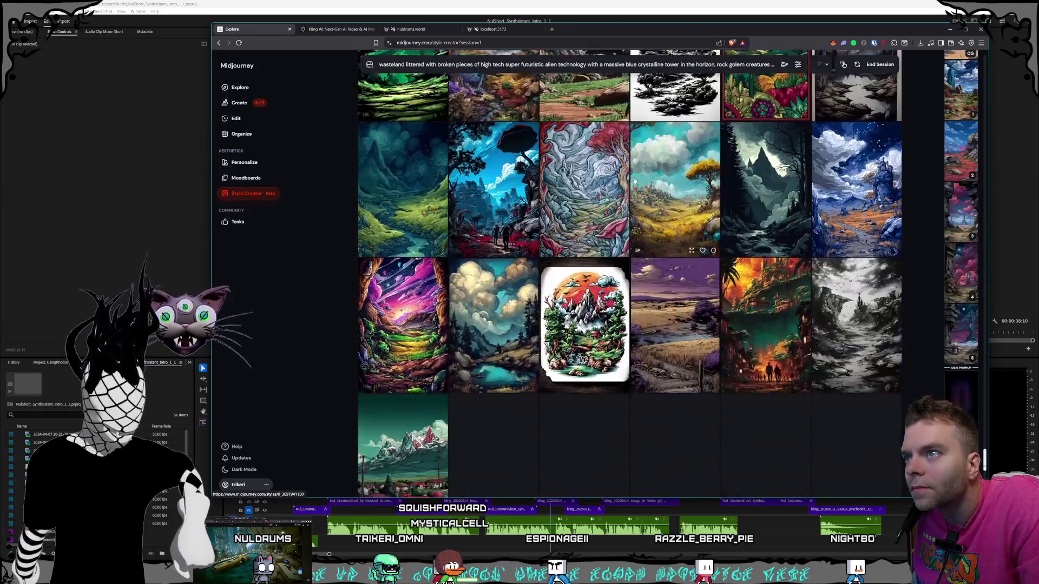
pyautogui.scroll(-3, 567, 95)
pyautogui.scroll(-10, 649, 165)
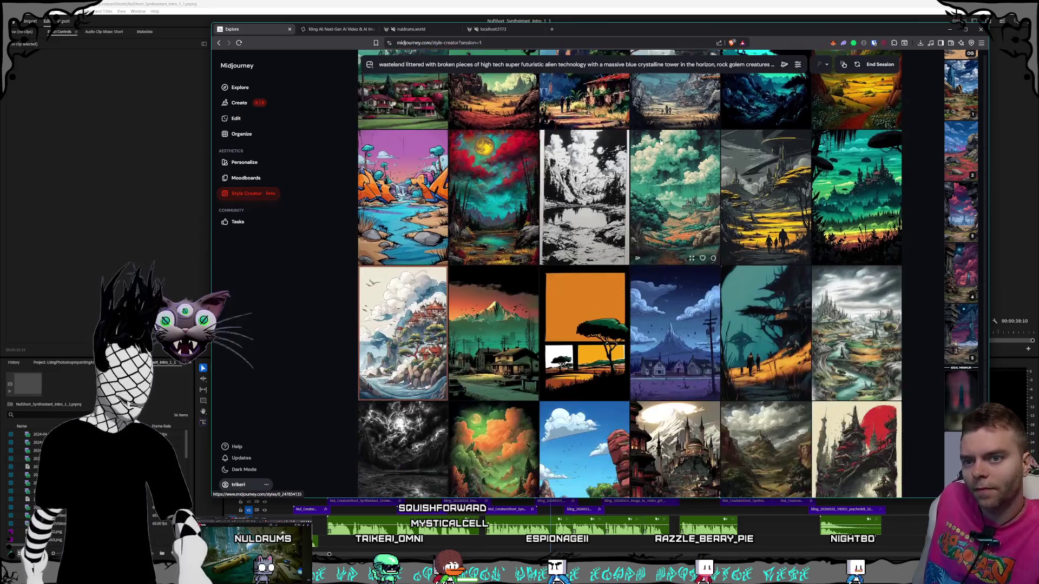
pyautogui.scroll(-7, 649, 165)
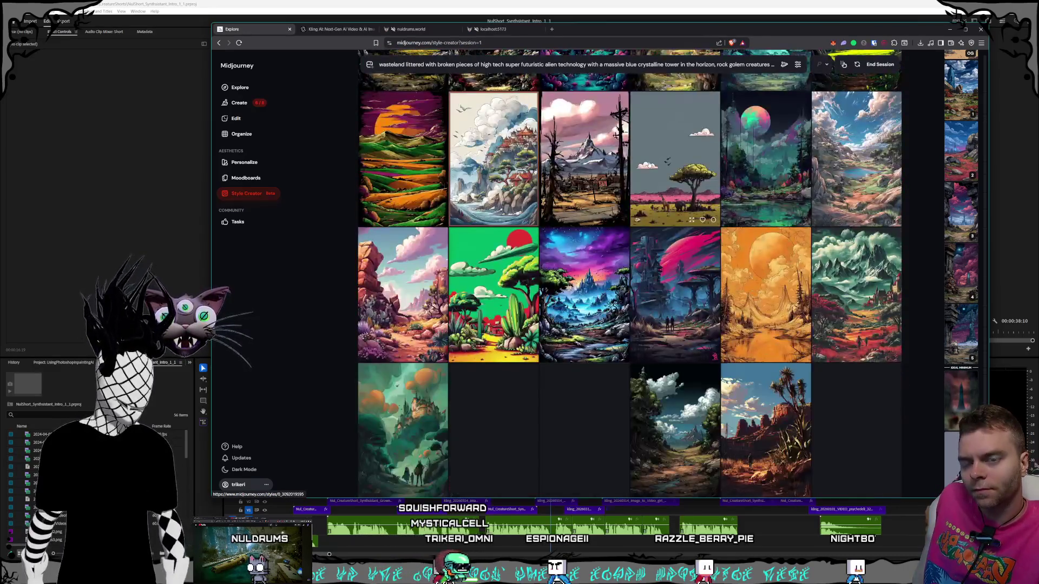
pyautogui.scroll(-1, 649, 165)
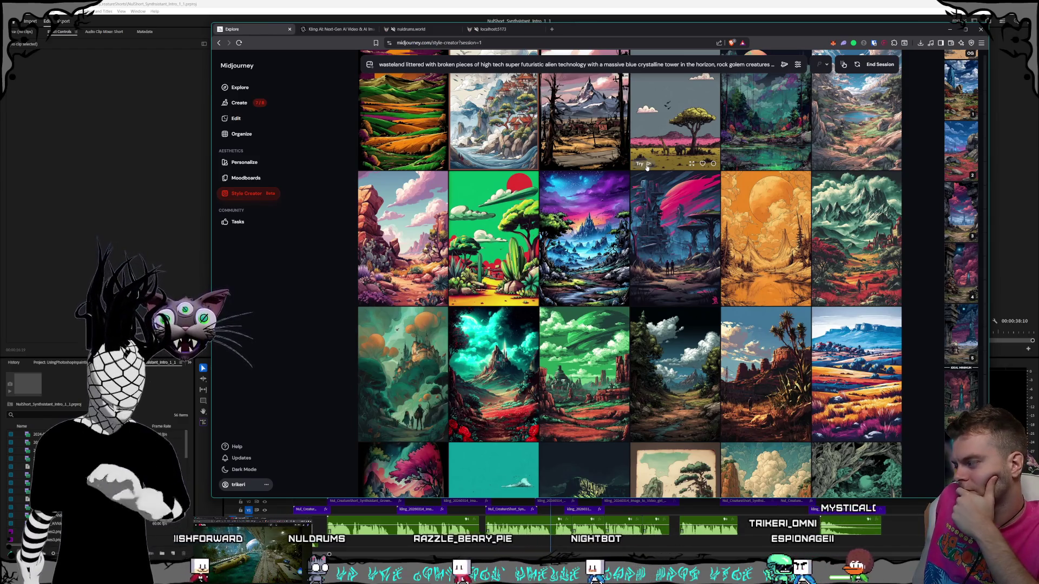
pyautogui.click(406, 31)
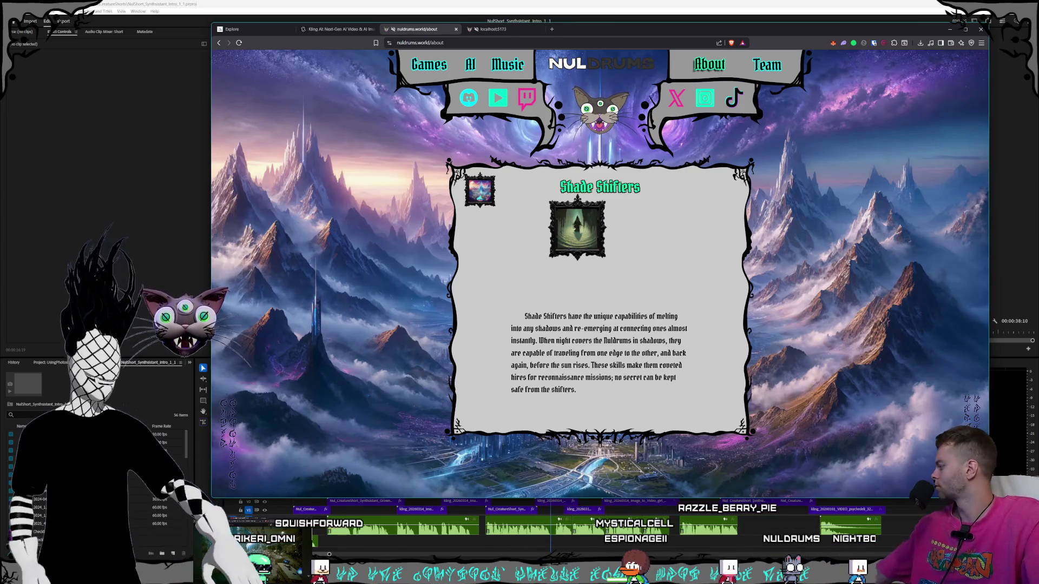
# Bring the NulShort editing project window to the front.
pyautogui.click(143, 362)
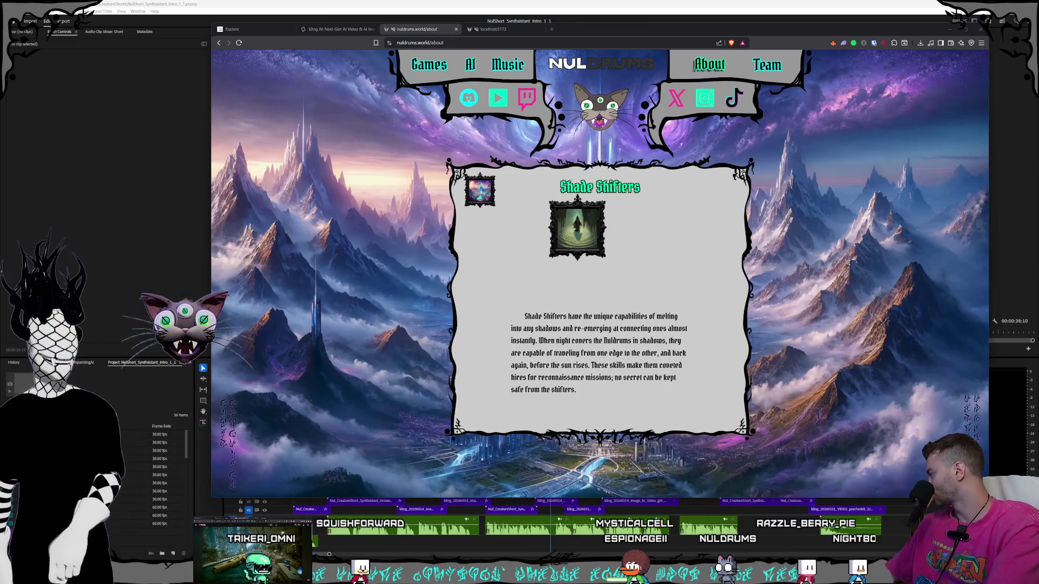
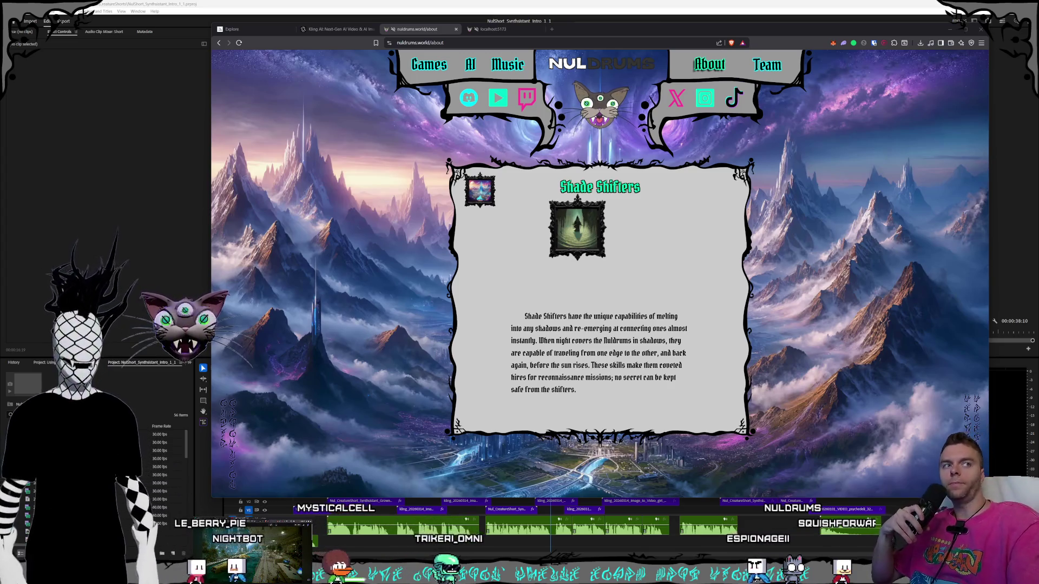
# Close the localhost:5173 tab and switch to the Kling AI video page.
pyautogui.click(483, 60)
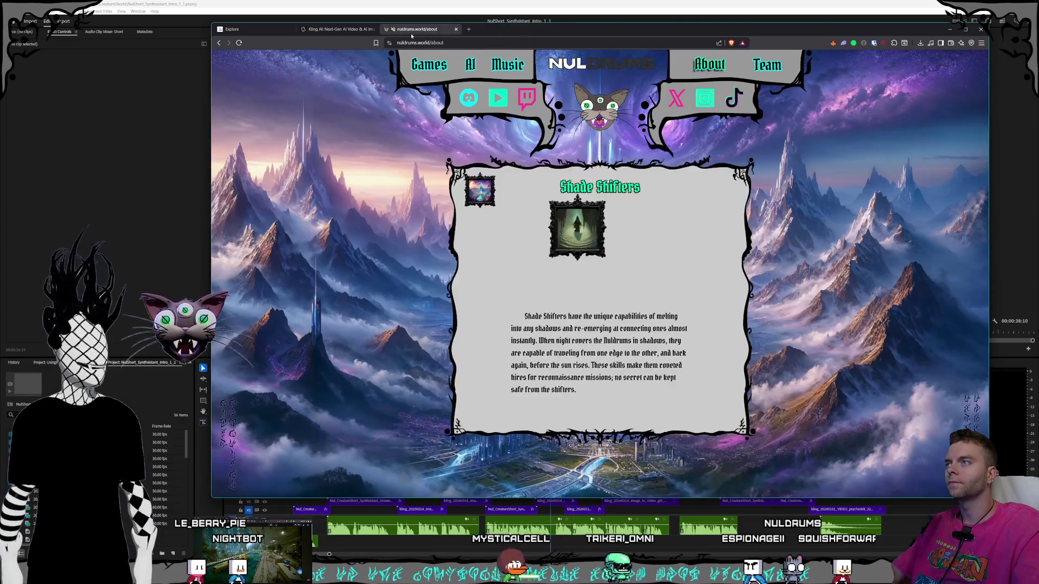
pyautogui.click(539, 29)
pyautogui.click(333, 29)
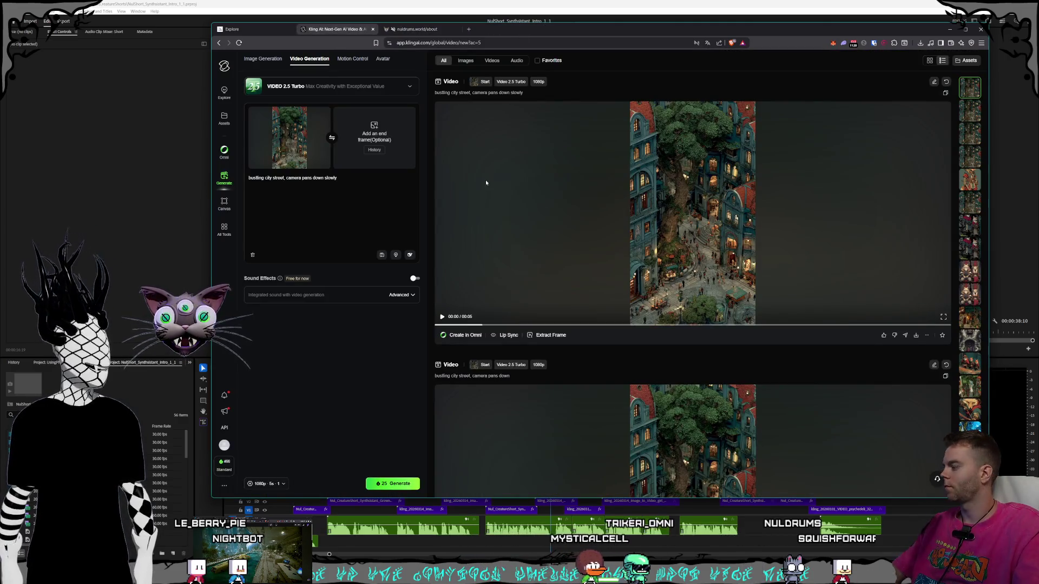
# Watch the Kling city street clip, then open Midjourney's latest generated images.
pyautogui.moveTo(486, 183)
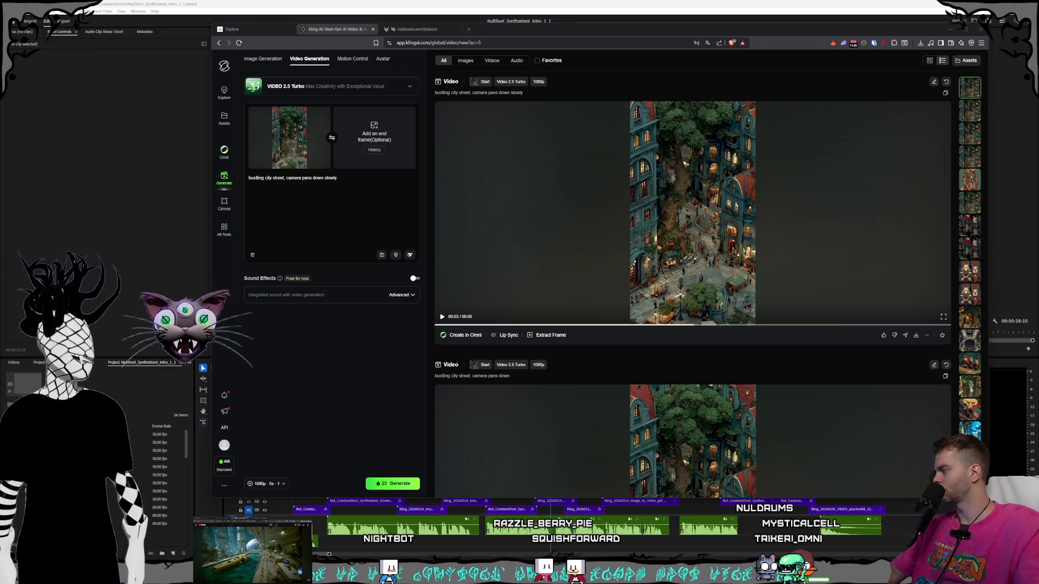
pyautogui.click(273, 30)
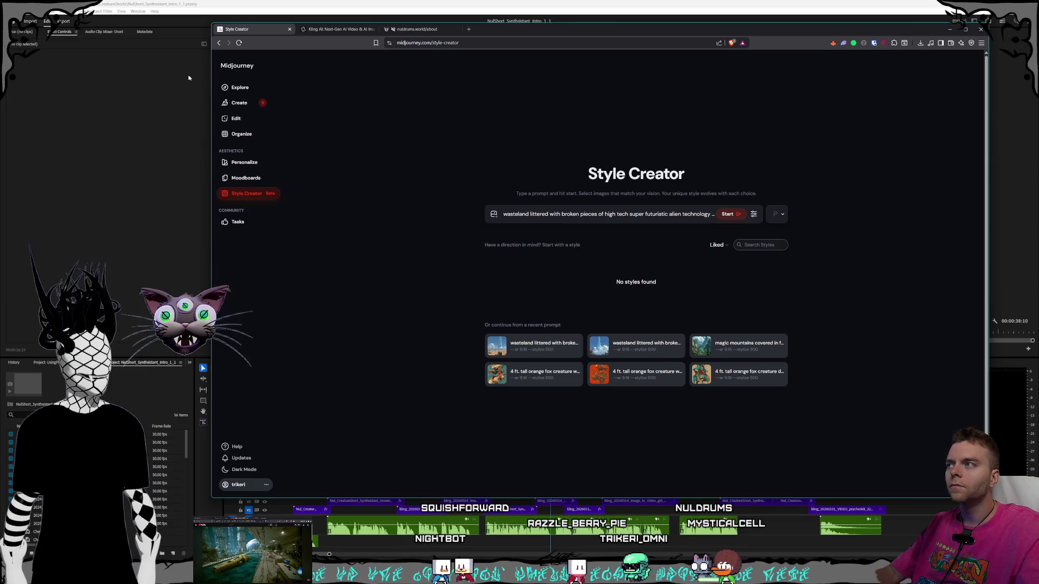
pyautogui.click(239, 102)
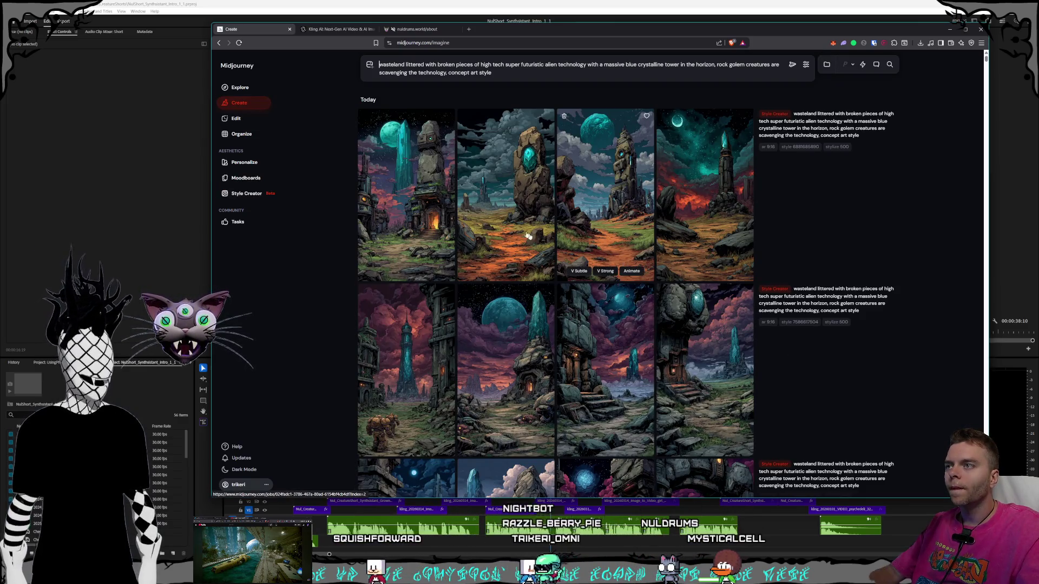
# Open the first wasteland image full size and step forward through each batch of results.
pyautogui.click(406, 205)
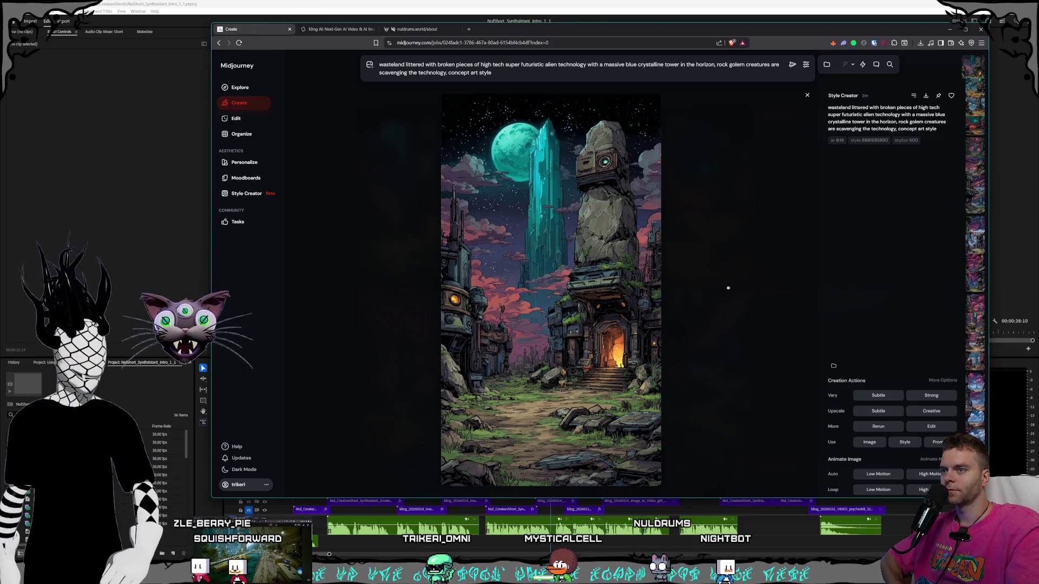
pyautogui.press('Right')
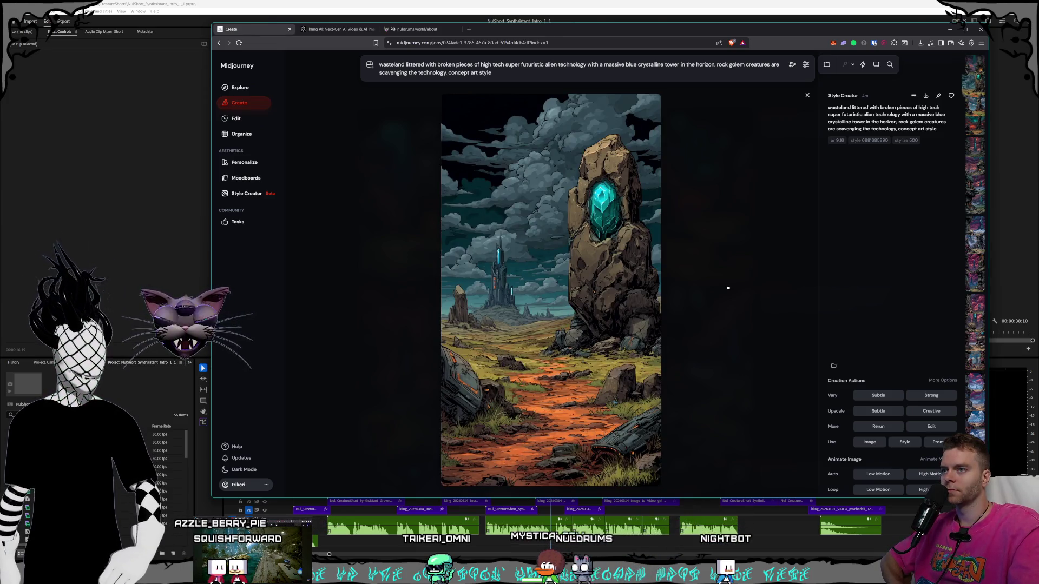
pyautogui.press('Right')
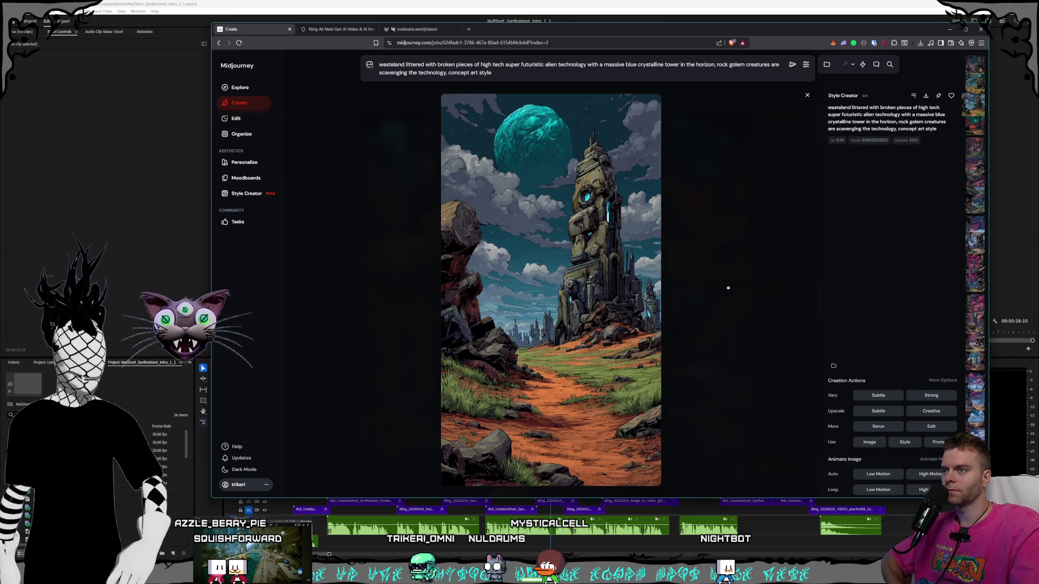
pyautogui.press('Right')
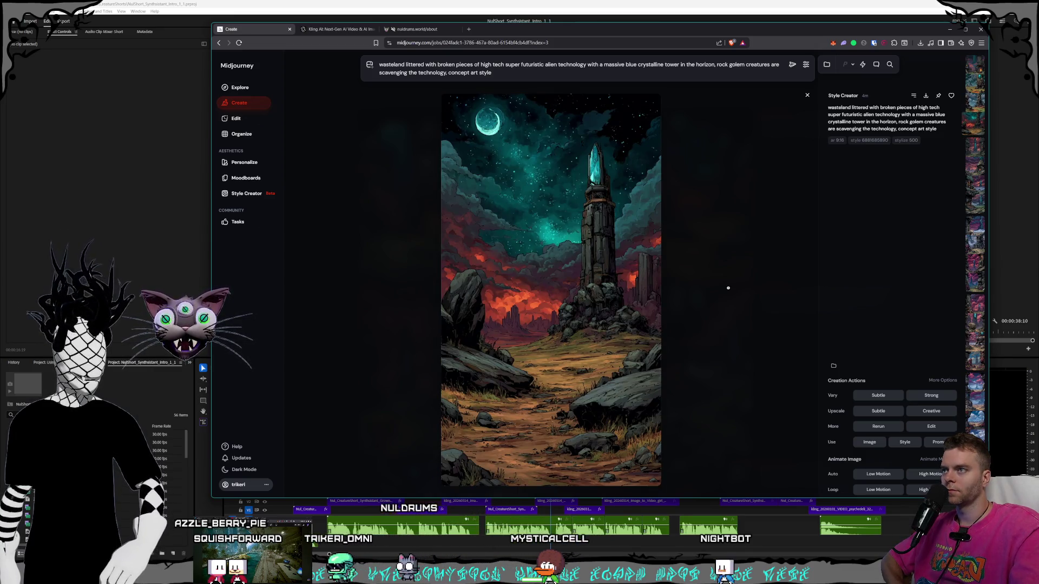
pyautogui.press('Right')
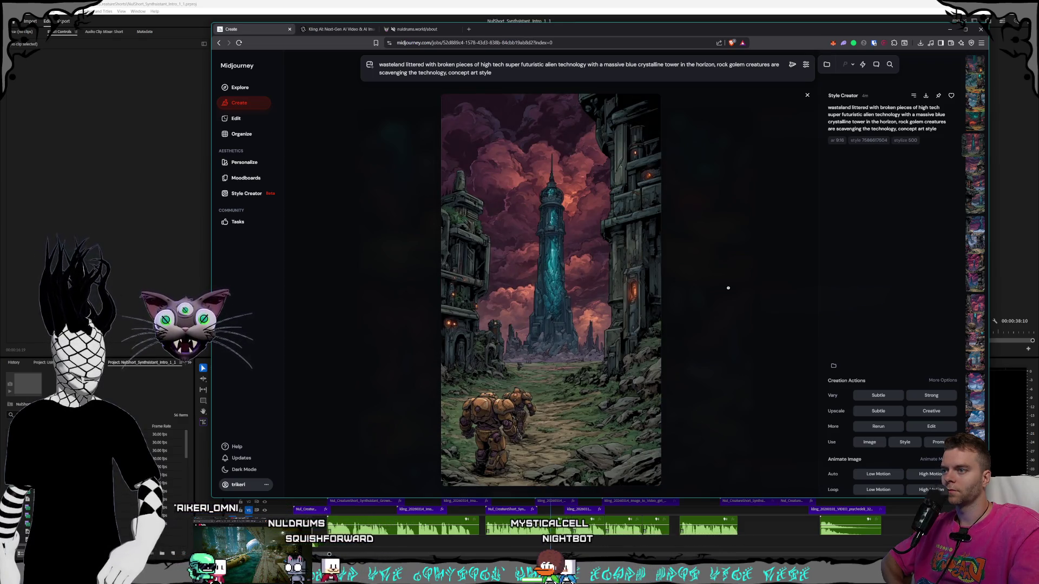
pyautogui.press('Right')
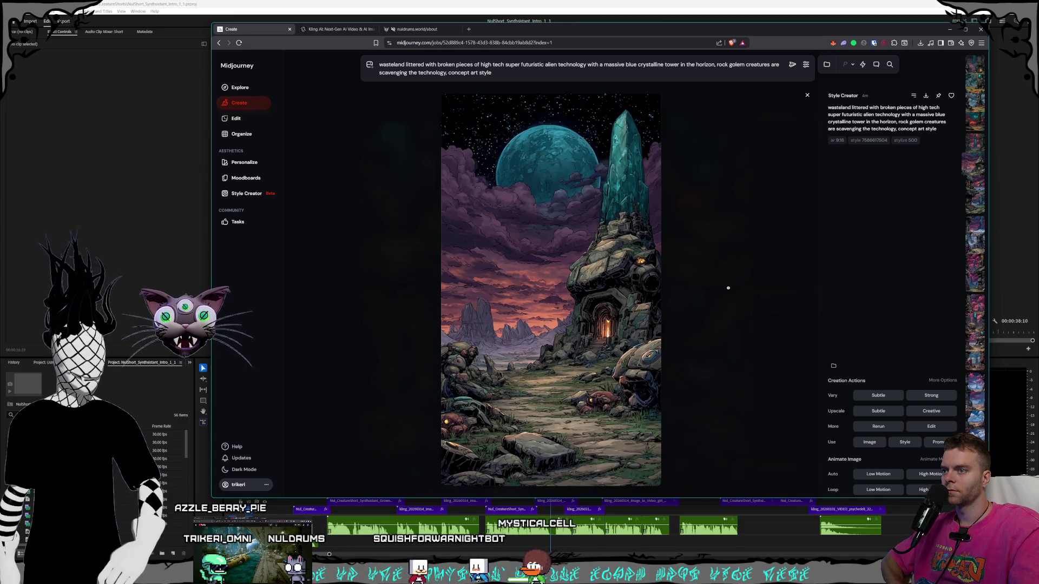
pyautogui.press('Right')
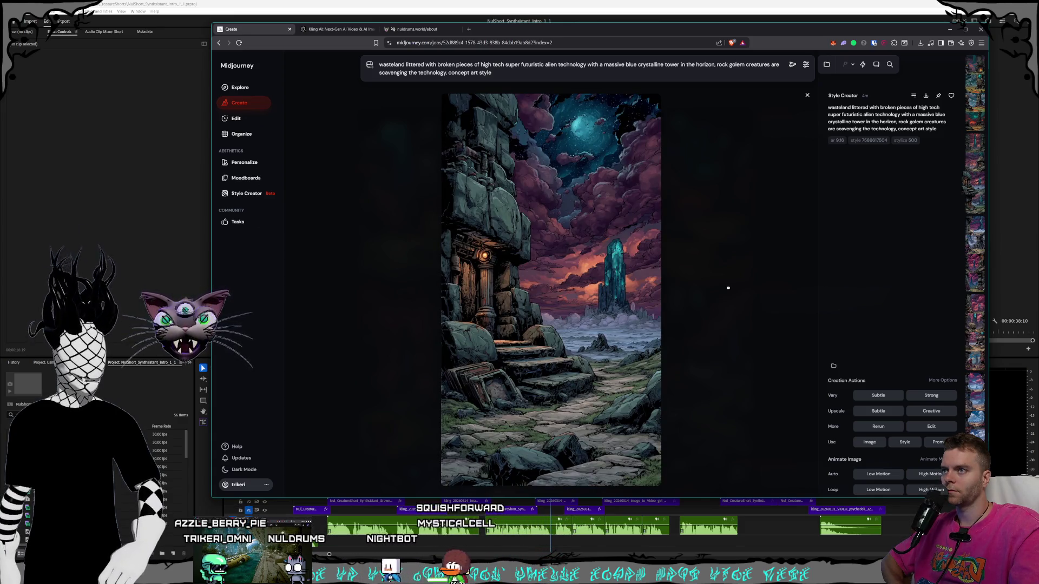
pyautogui.press('Right')
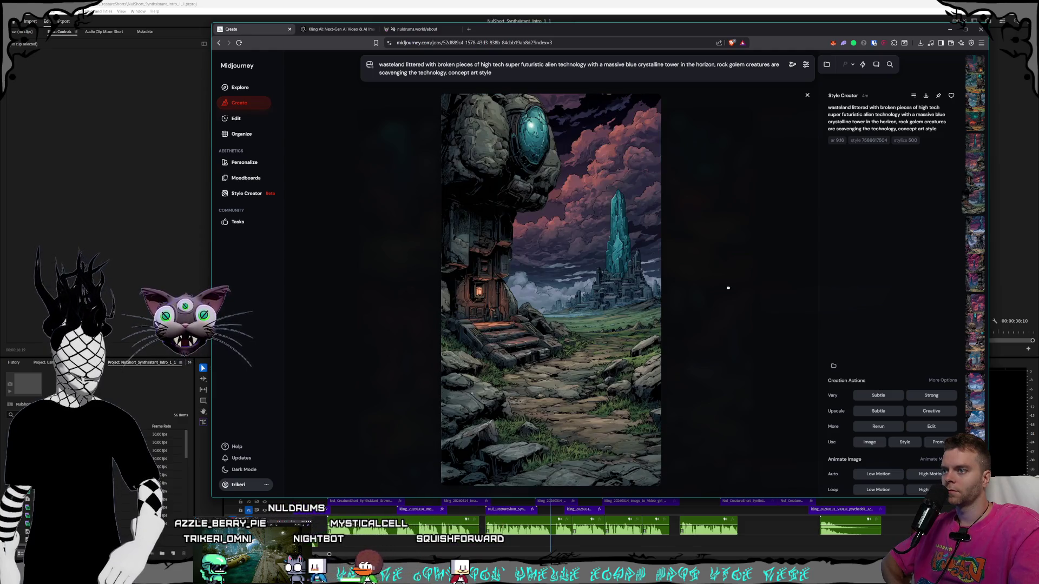
pyautogui.press('Right')
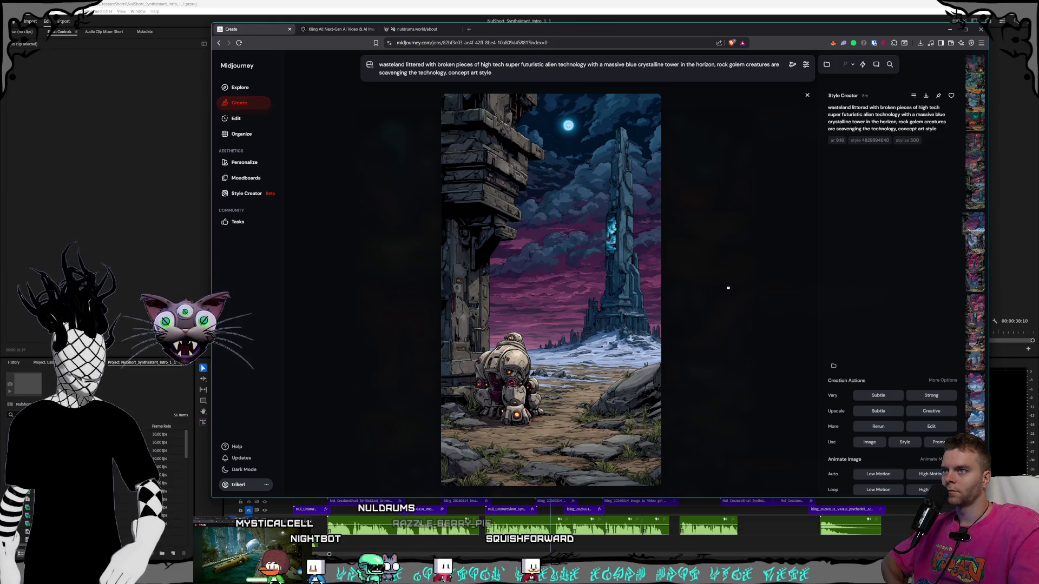
pyautogui.press('Right')
pyautogui.press('Right')
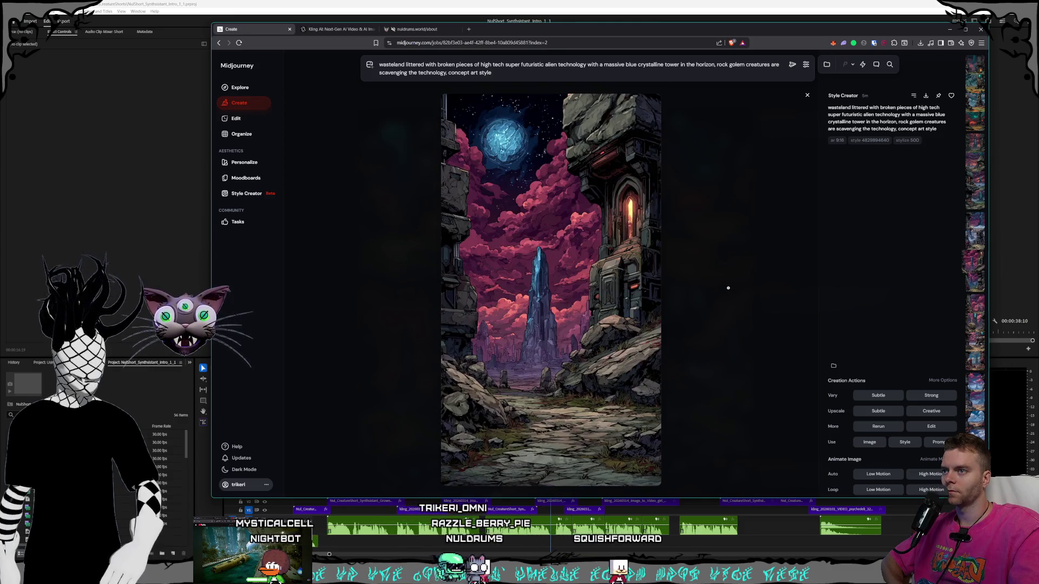
pyautogui.press('Right')
pyautogui.press('Right')
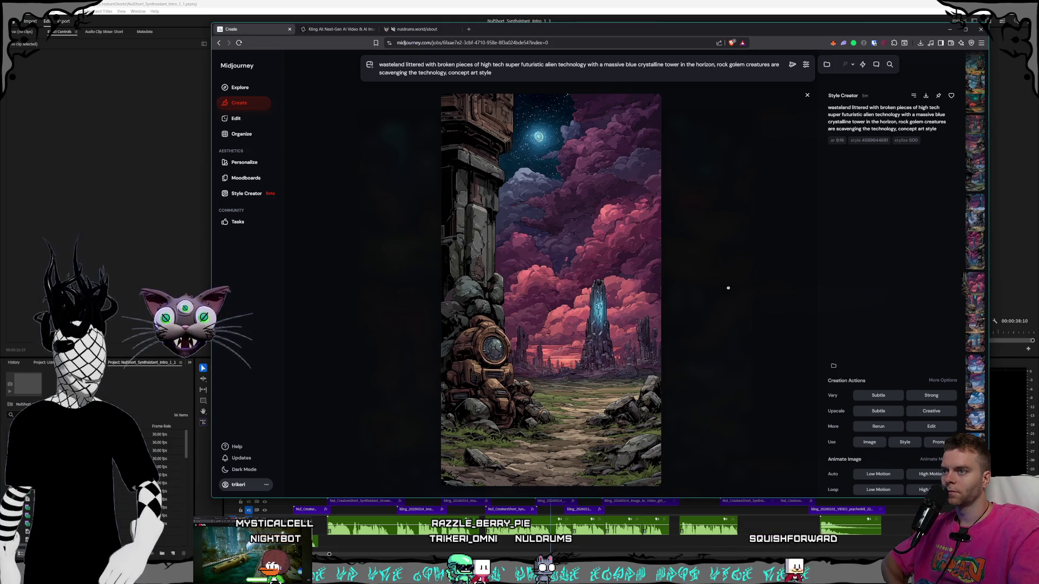
pyautogui.press('Right')
pyautogui.press('Right')
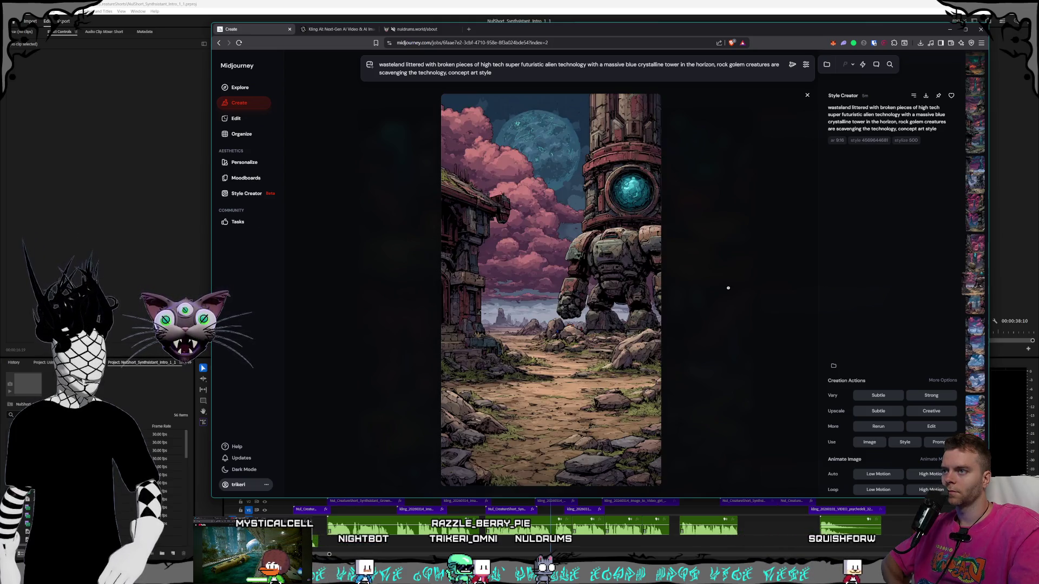
pyautogui.press('Right')
pyautogui.press('Right')
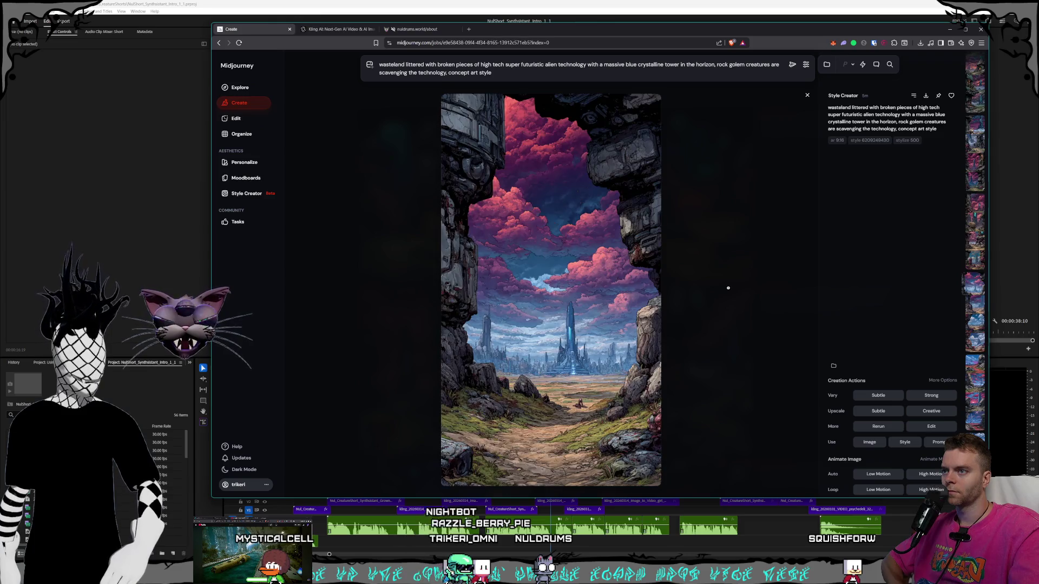
pyautogui.press('Right')
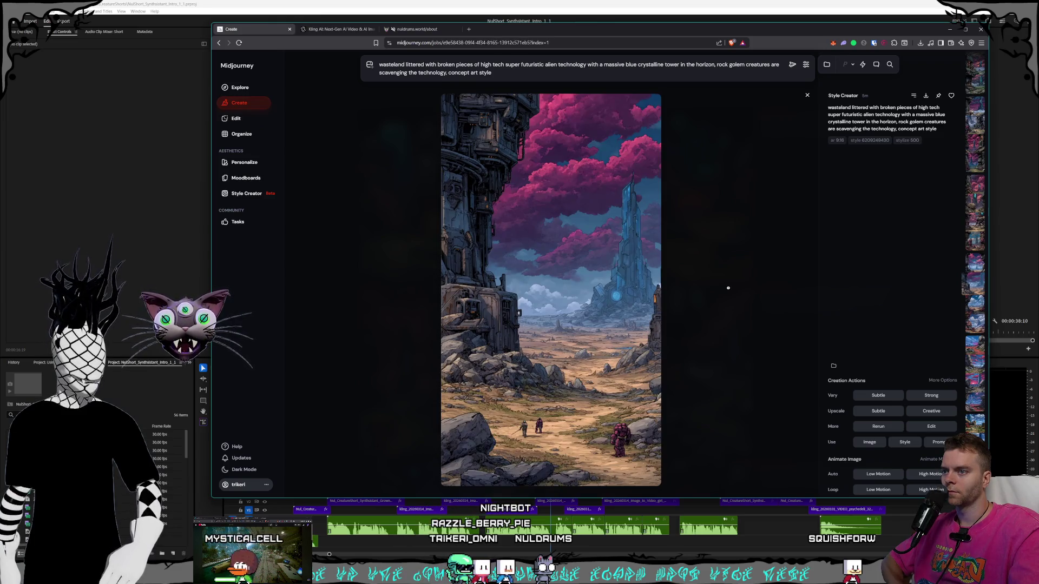
pyautogui.press('Right')
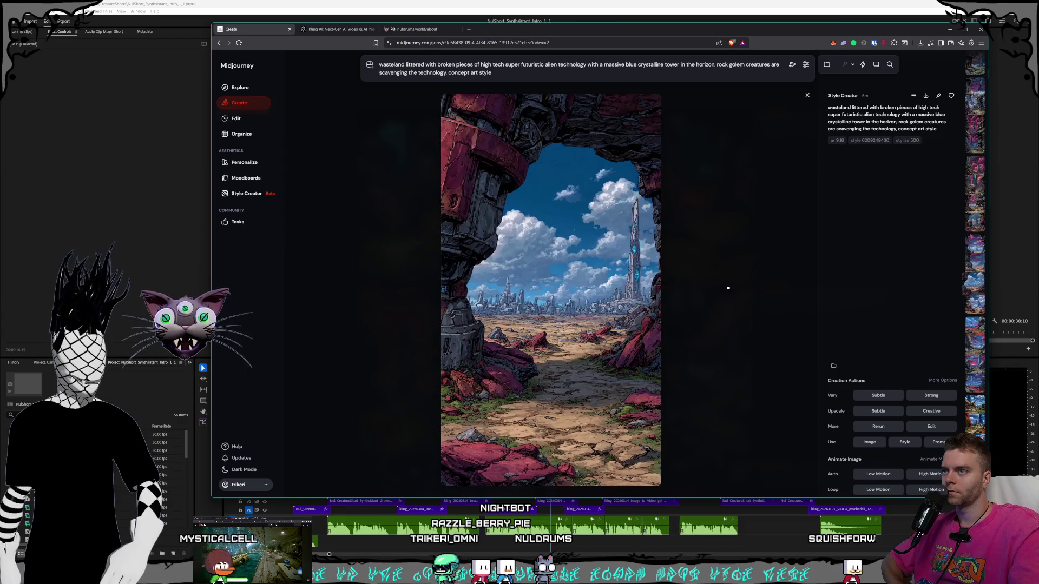
pyautogui.press('Right')
pyautogui.press('Right')
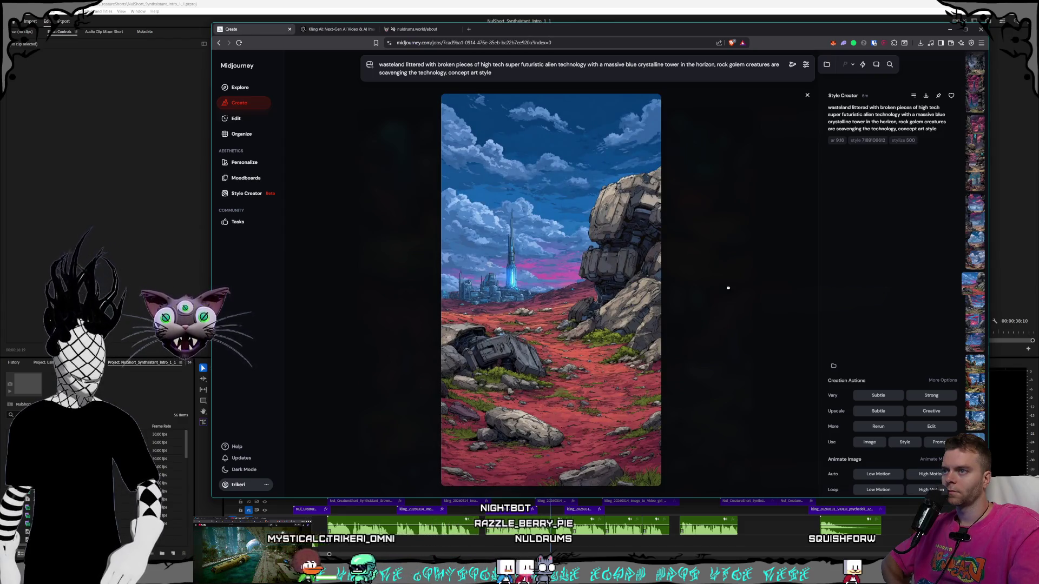
pyautogui.press('Right')
pyautogui.press('Right')
pyautogui.press('Right')
pyautogui.press('Right')
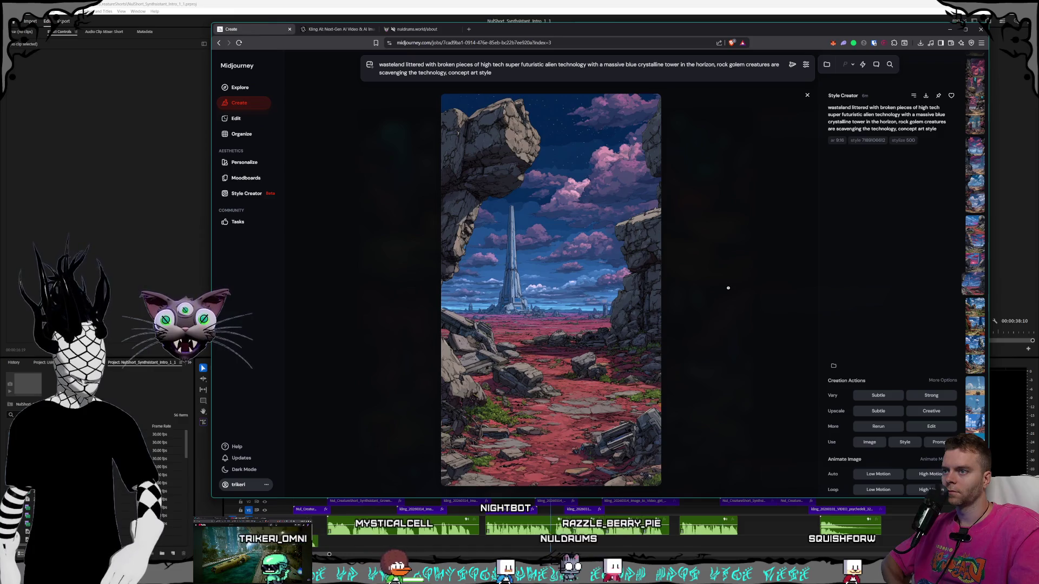
pyautogui.press('Right')
pyautogui.press('Right')
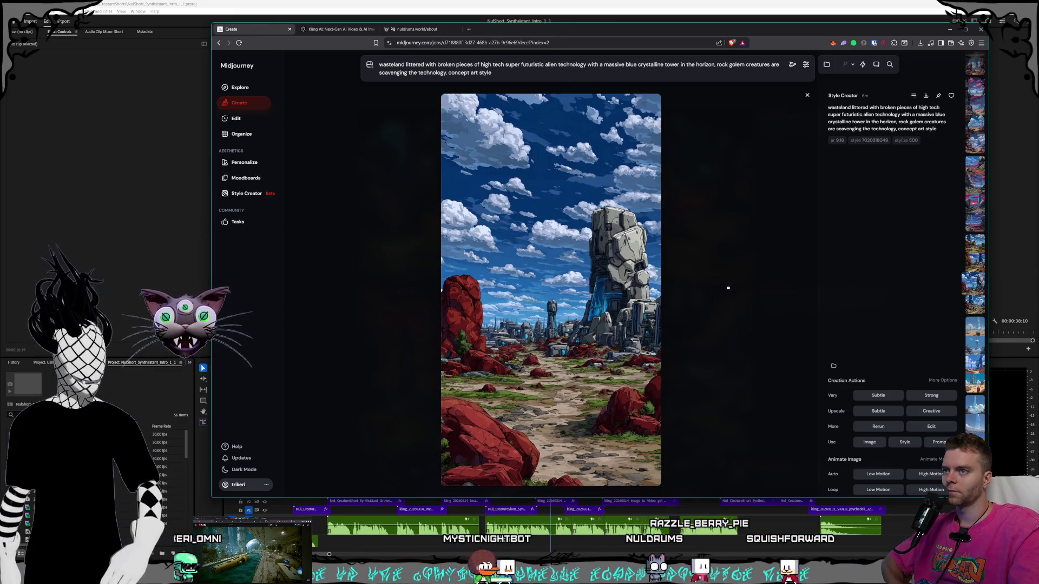
pyautogui.press('Right')
pyautogui.press('Right')
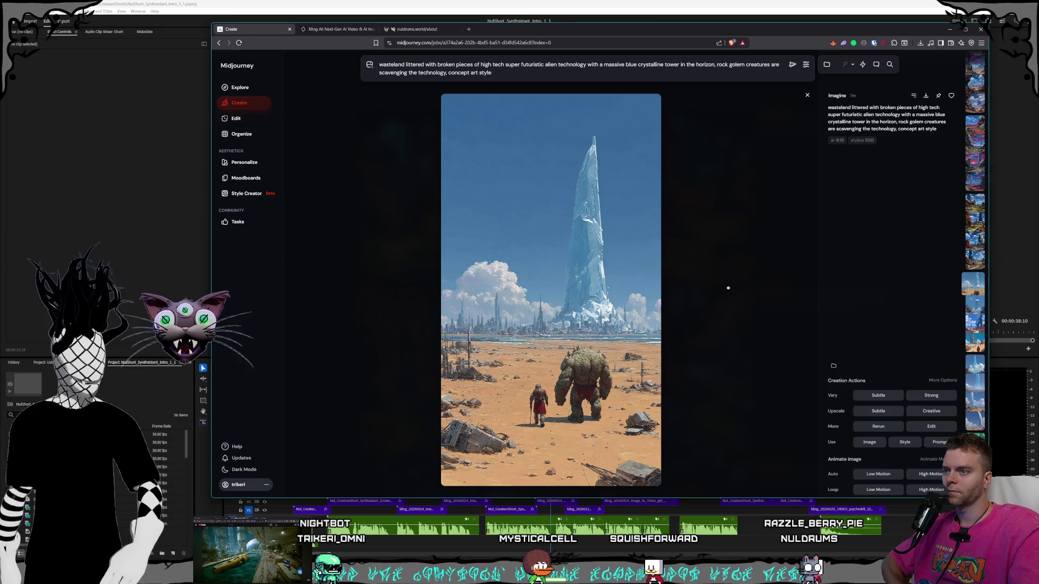
# Browse forward through a few more wasteland tower images.
pyautogui.press('Right')
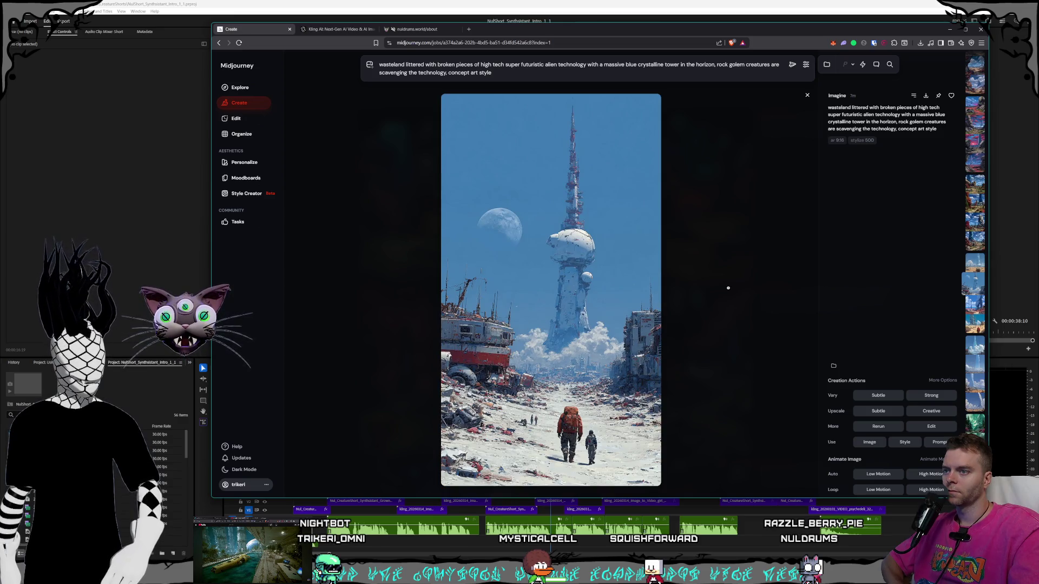
pyautogui.press('Right')
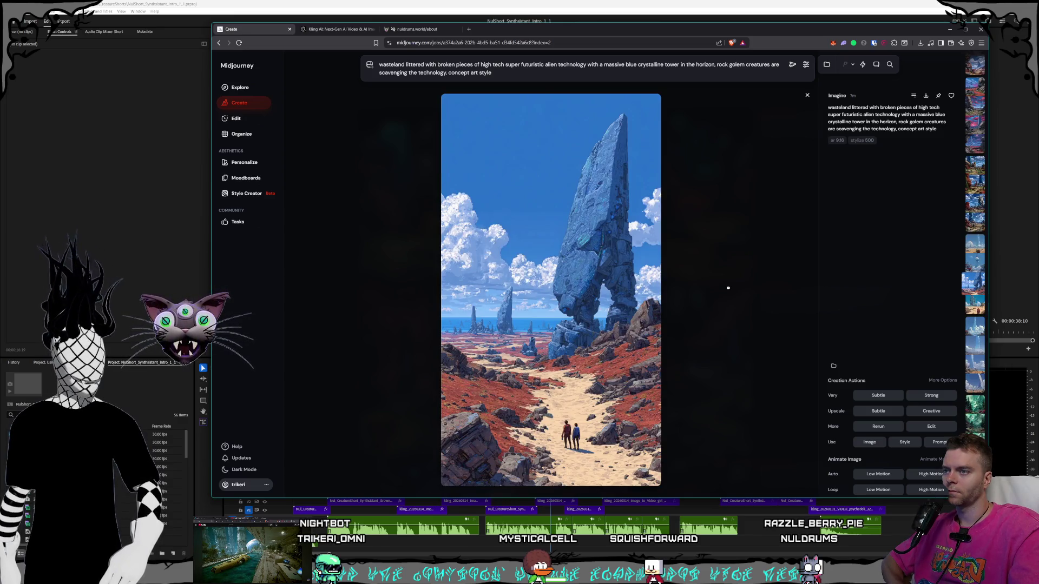
pyautogui.press('Right')
pyautogui.press('Right')
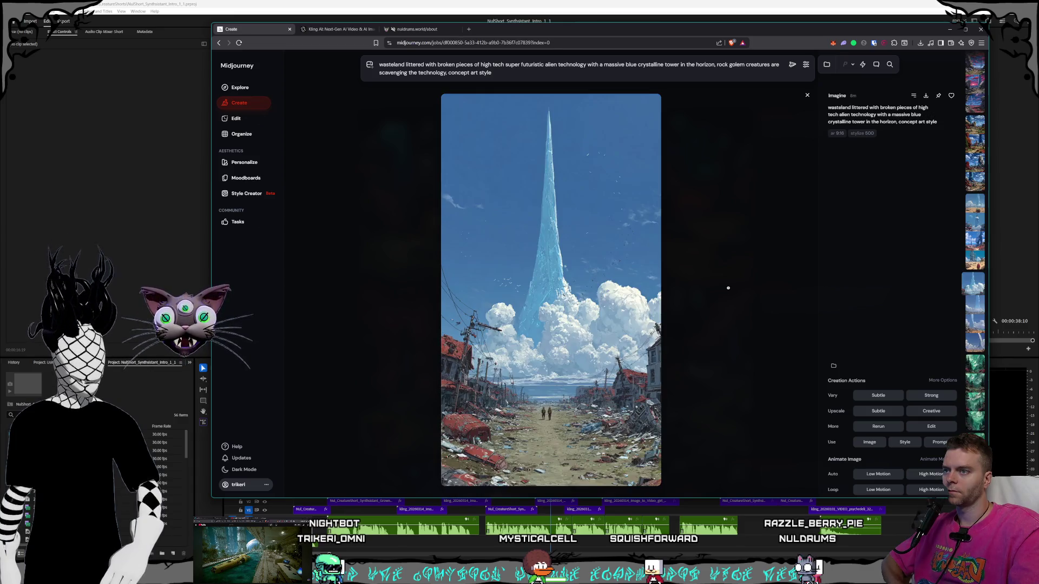
pyautogui.press('Right')
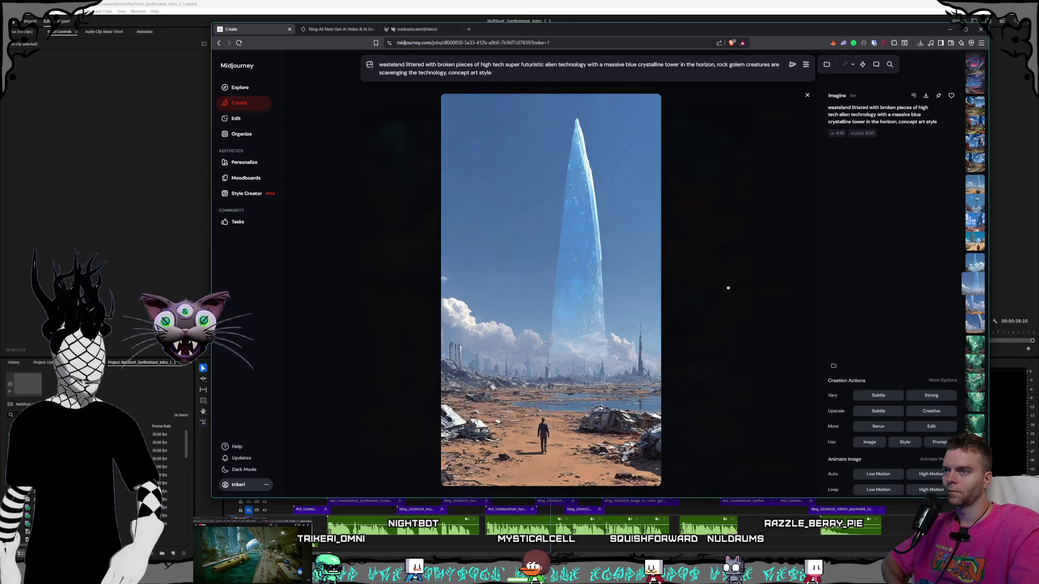
pyautogui.press('Right')
pyautogui.press('Right')
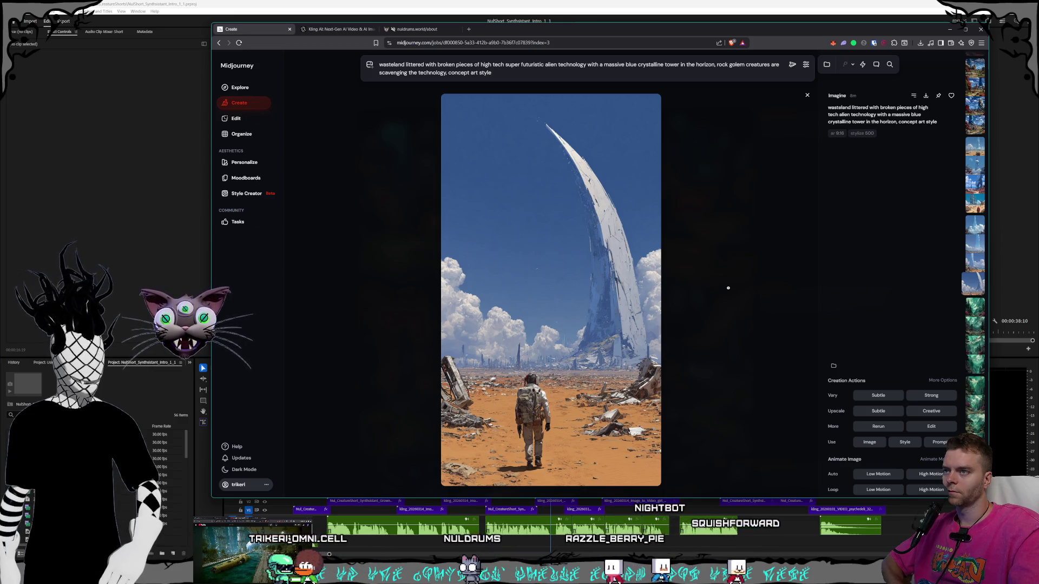
# Step back through the earlier Style Creator generations.
pyautogui.press('Left')
pyautogui.press('Left')
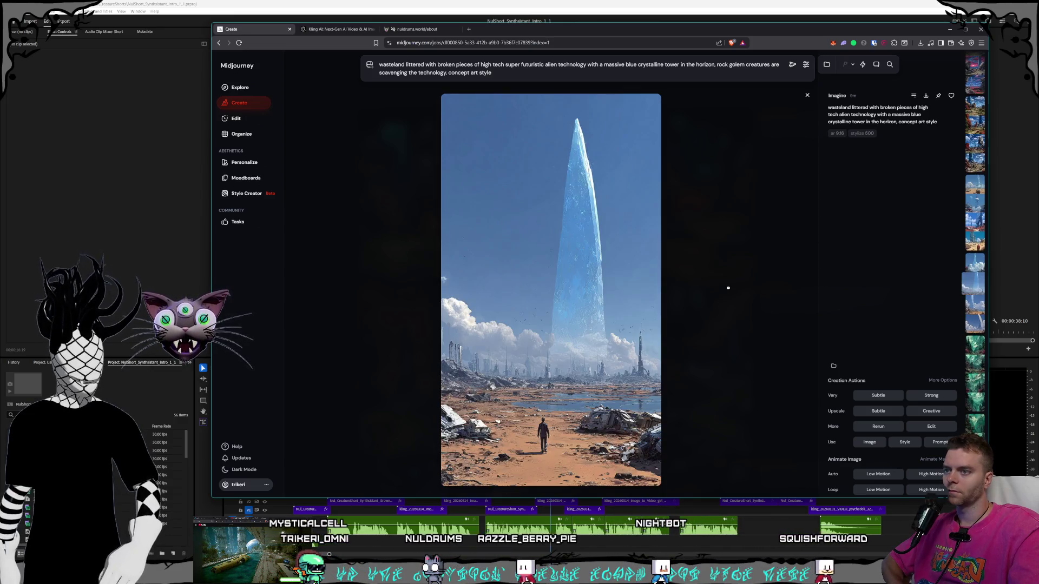
pyautogui.press('Left')
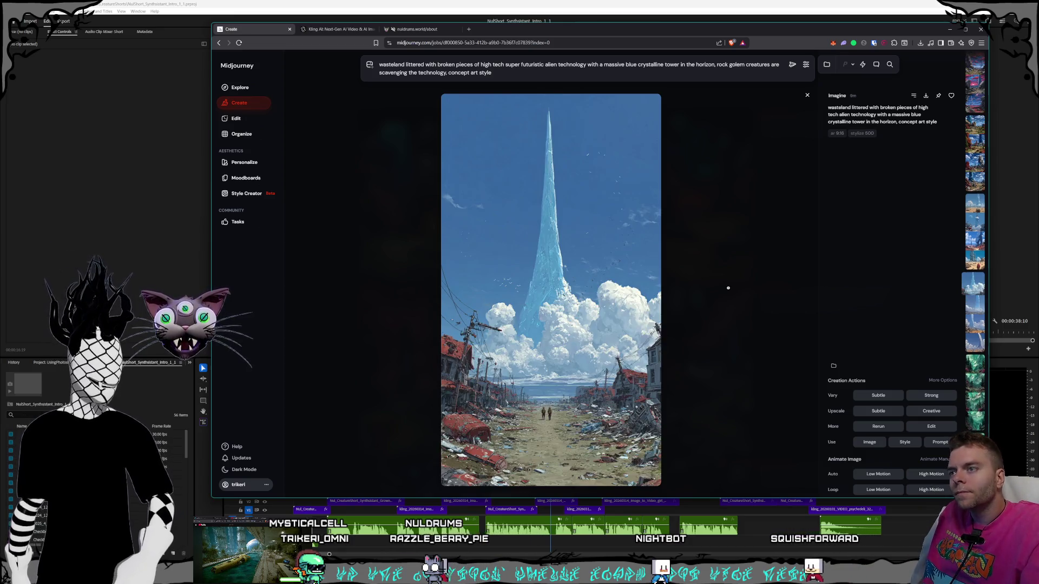
pyautogui.press('Left')
pyautogui.press('Left')
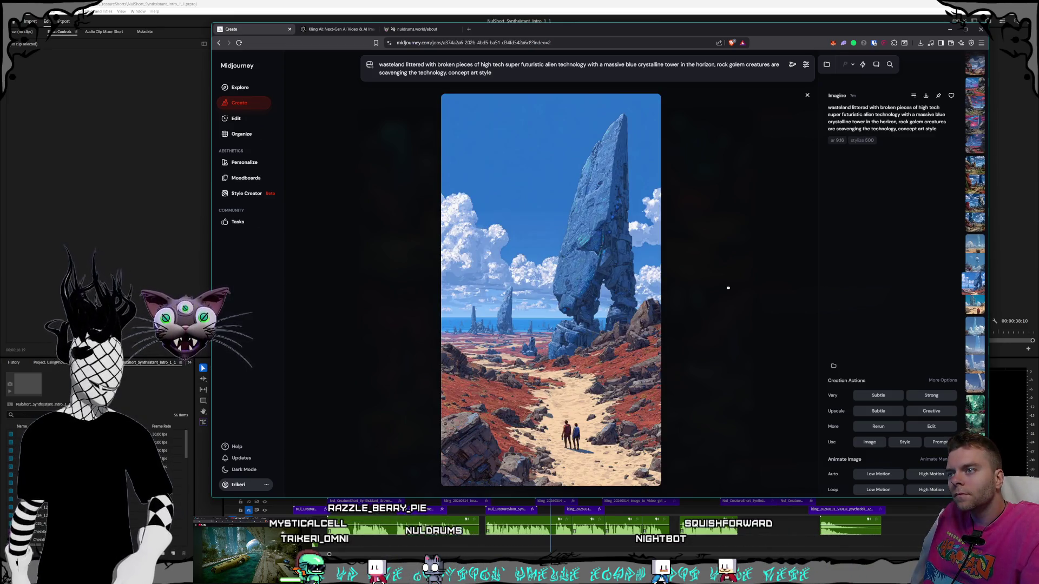
pyautogui.press('Left')
pyautogui.press('Left')
pyautogui.press('Left')
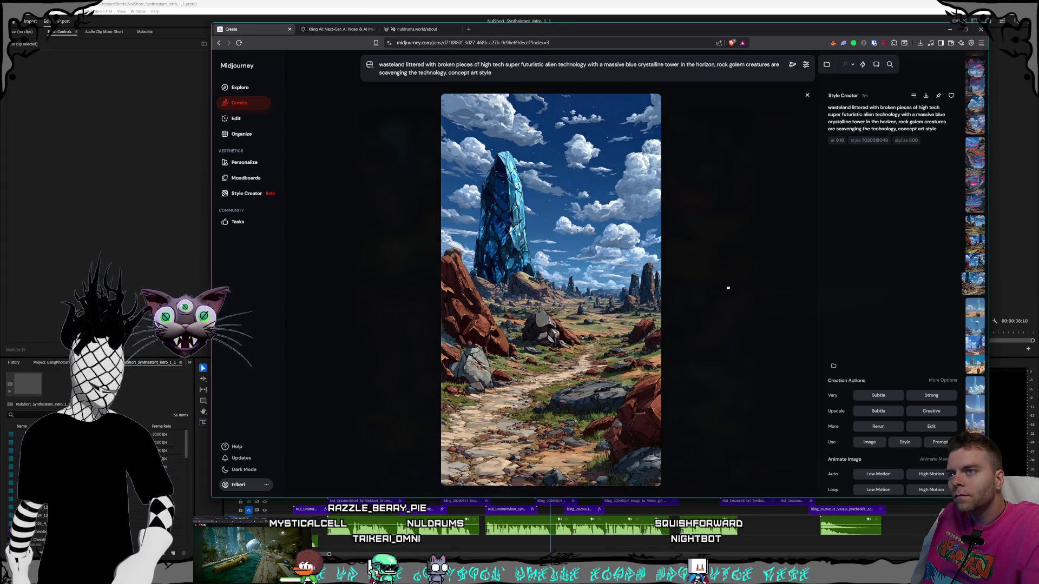
pyautogui.press('Left')
pyautogui.press('Left')
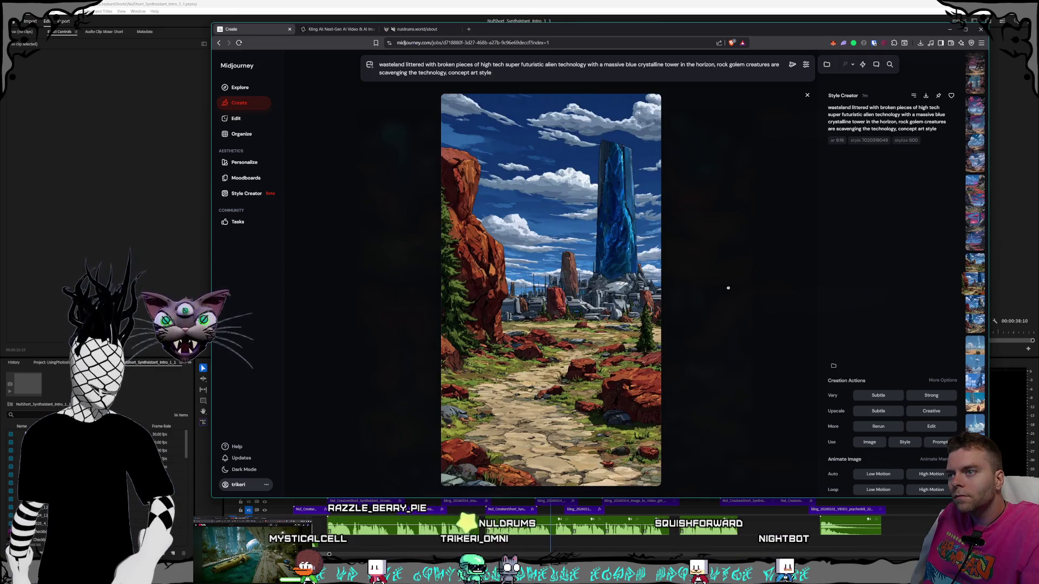
pyautogui.press('Left')
pyautogui.press('Left')
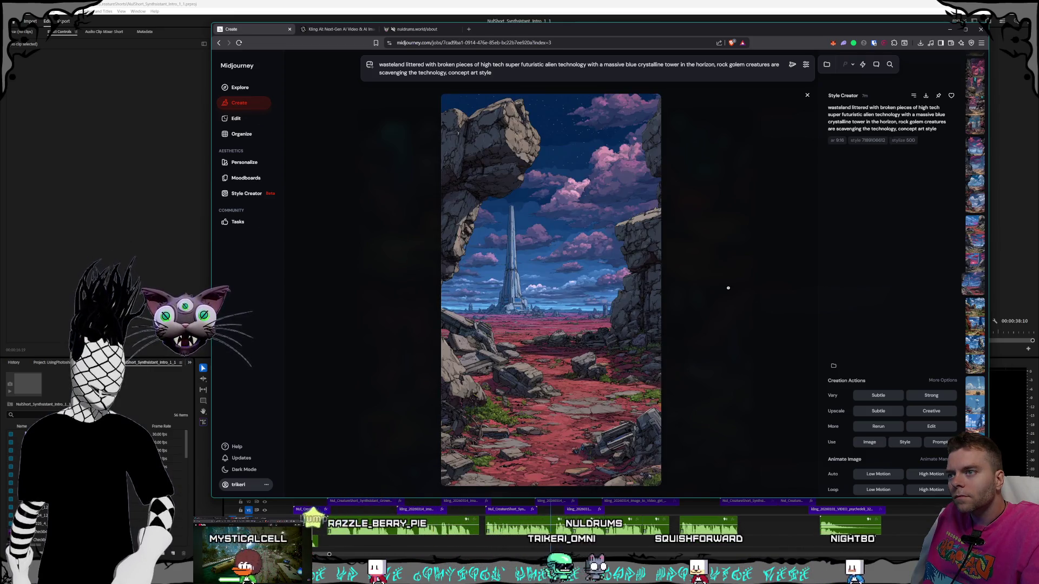
pyautogui.press('Left')
pyautogui.press('Left')
pyautogui.press('Left')
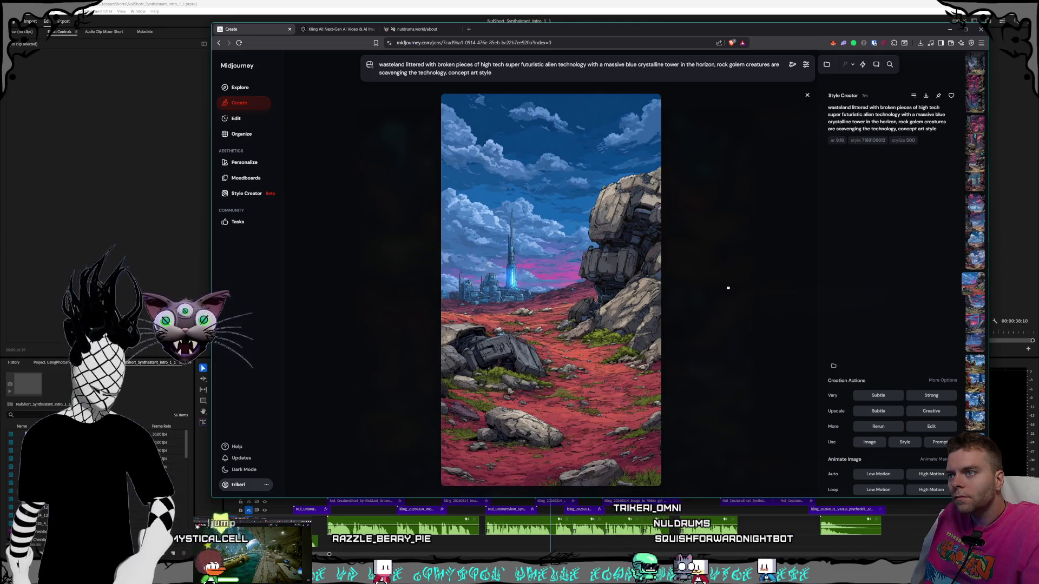
pyautogui.press('Left')
pyautogui.press('Left')
pyautogui.press('Left')
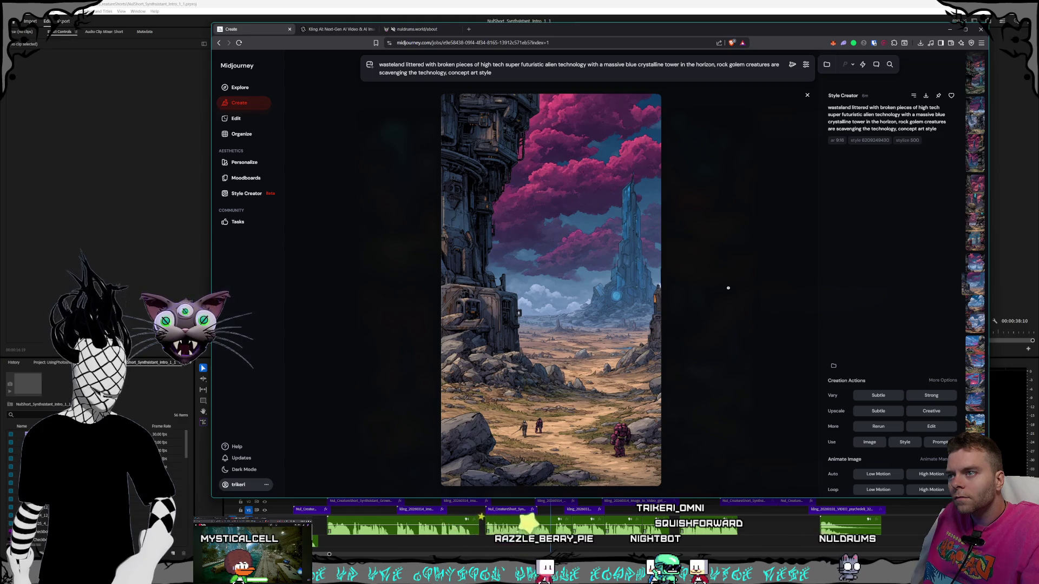
pyautogui.press('Left')
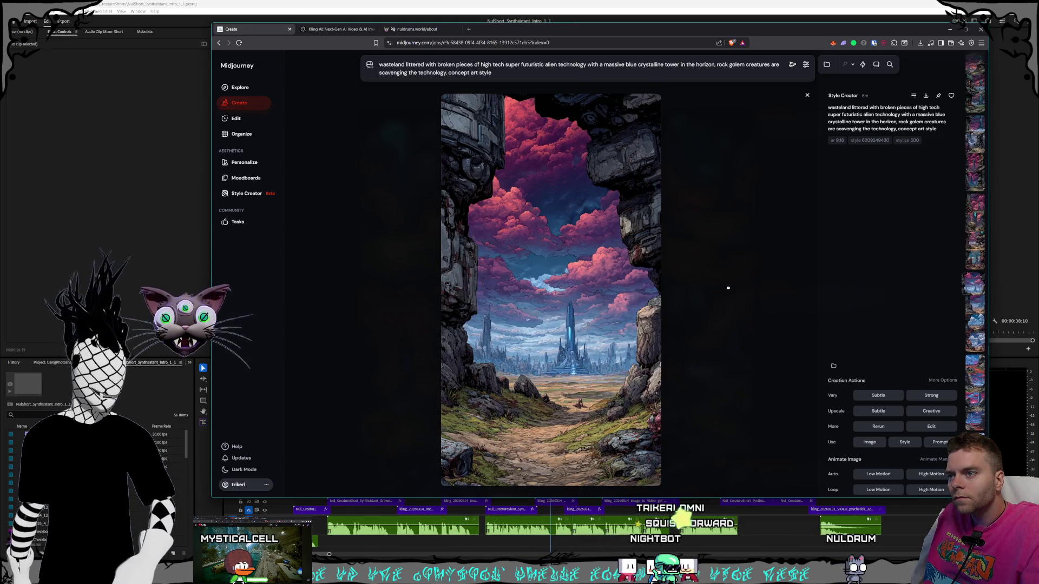
pyautogui.press('Left')
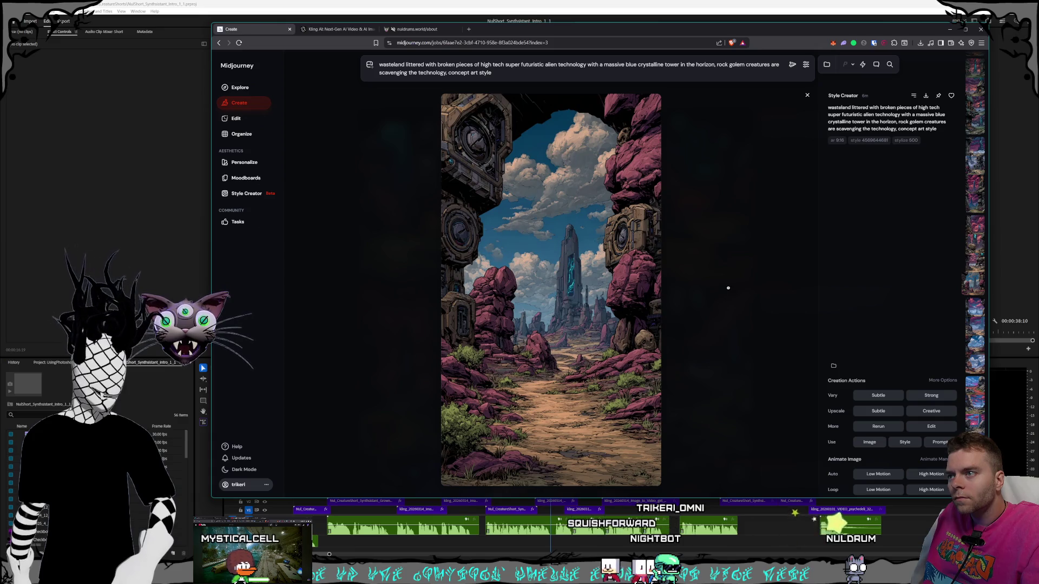
# Return to the moonlit robot image and start saving it as PNG in the Shorts folder.
pyautogui.press('Left')
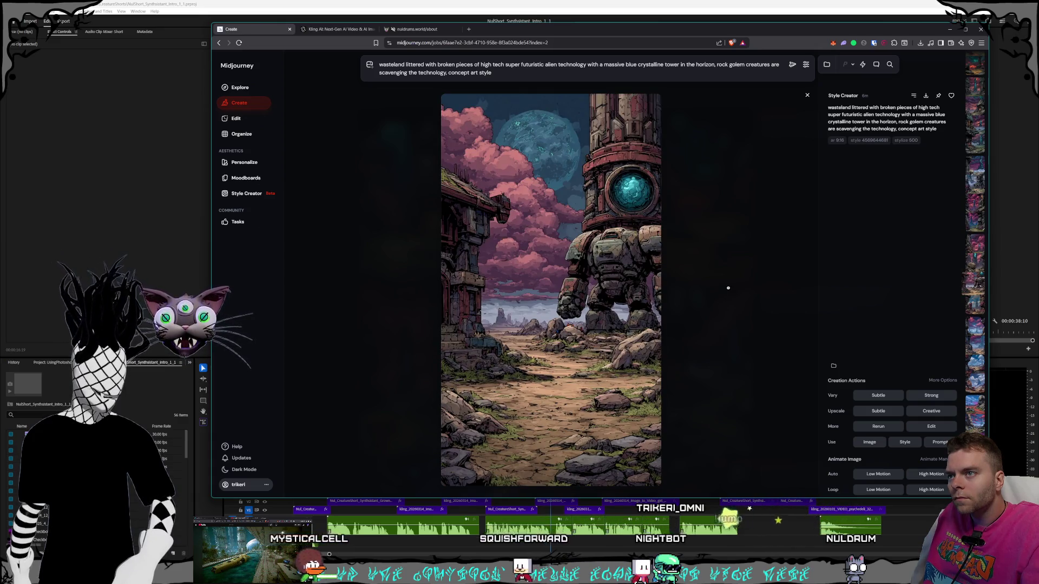
pyautogui.press('Left')
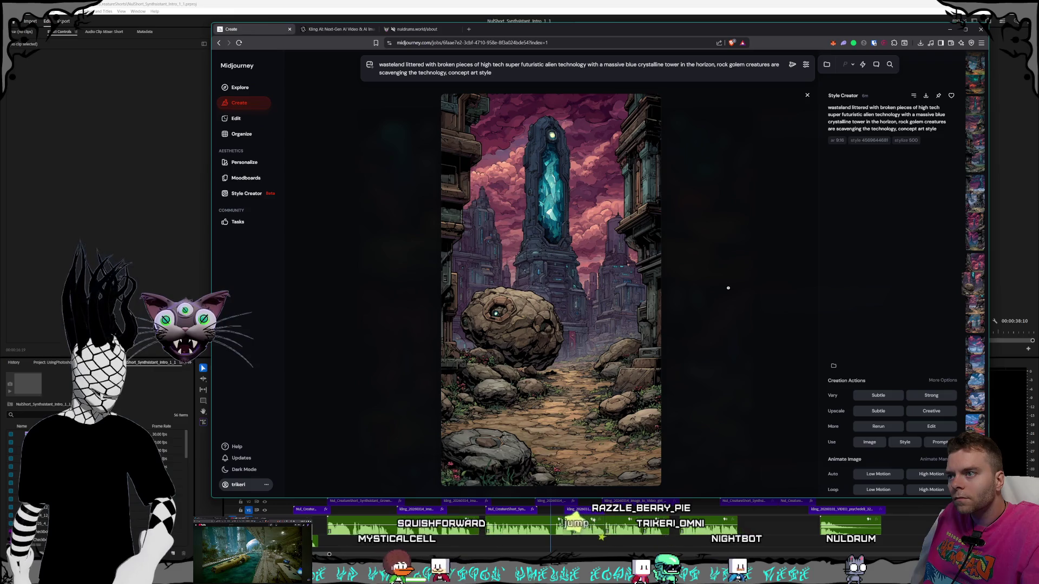
pyautogui.press('Left')
pyautogui.press('Left')
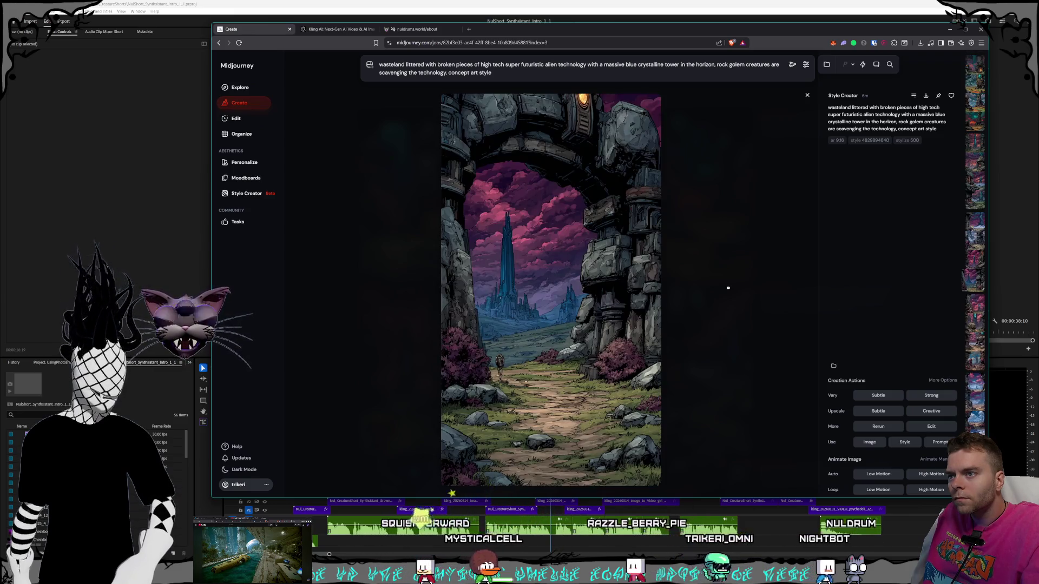
pyautogui.press('Left')
pyautogui.press('Left')
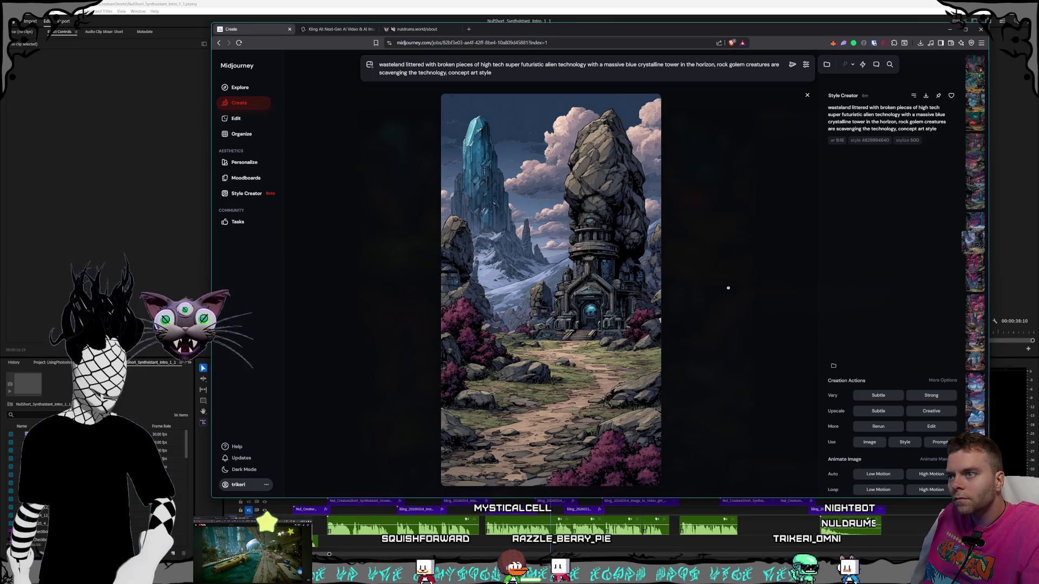
pyautogui.press('Left')
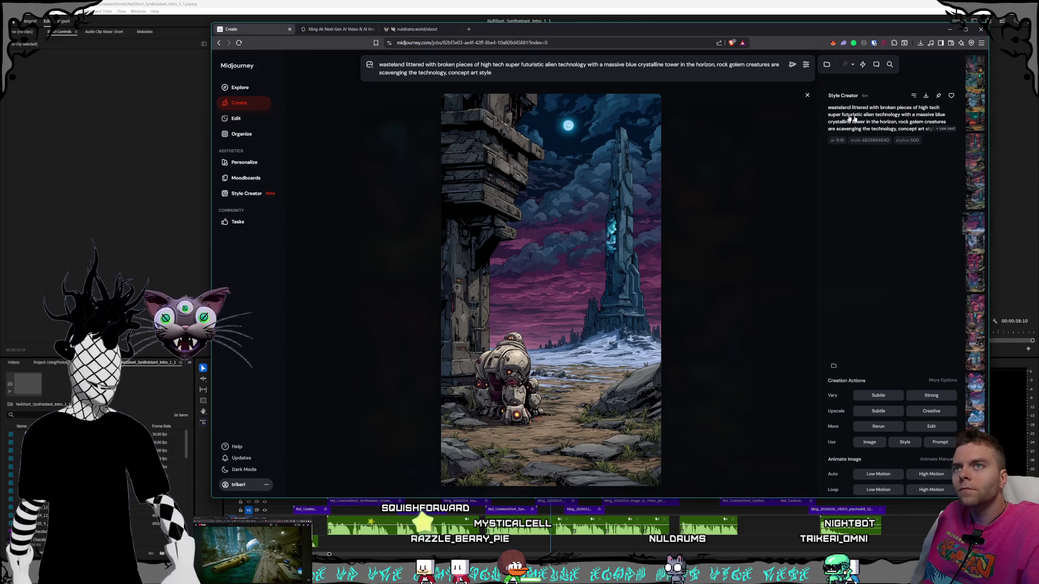
pyautogui.hotkey('ctrl', 's')
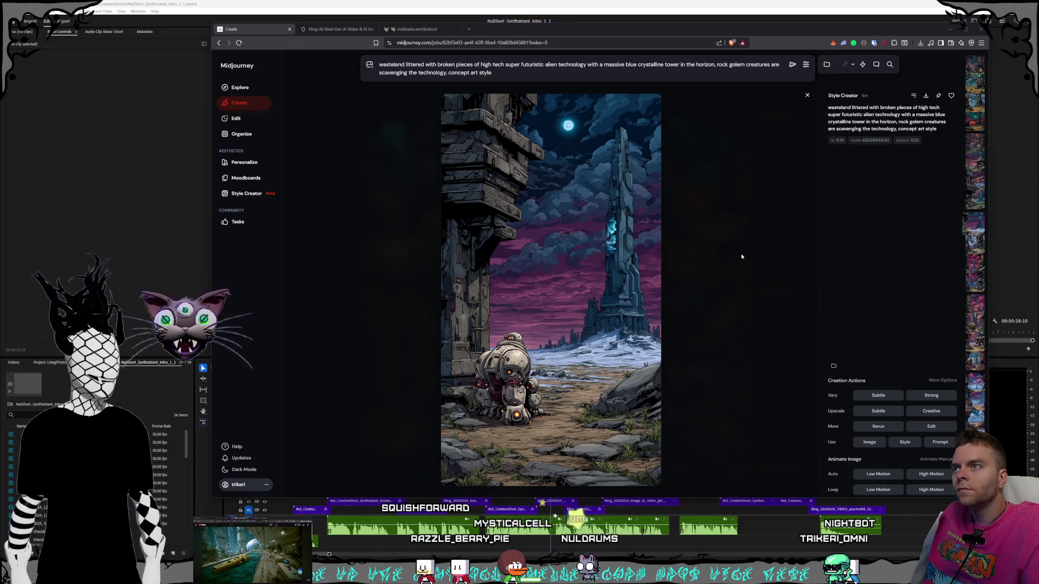
pyautogui.click(404, 42)
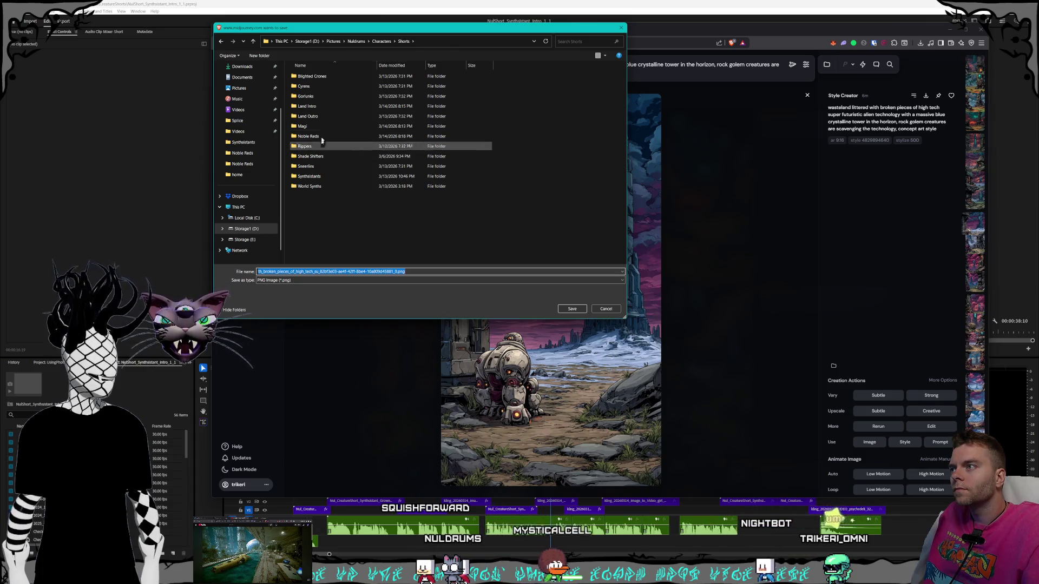
# Save the robot image into the Gorlunks folder, then download the mountain tower image.
pyautogui.doubleClick(313, 96)
pyautogui.click(582, 312)
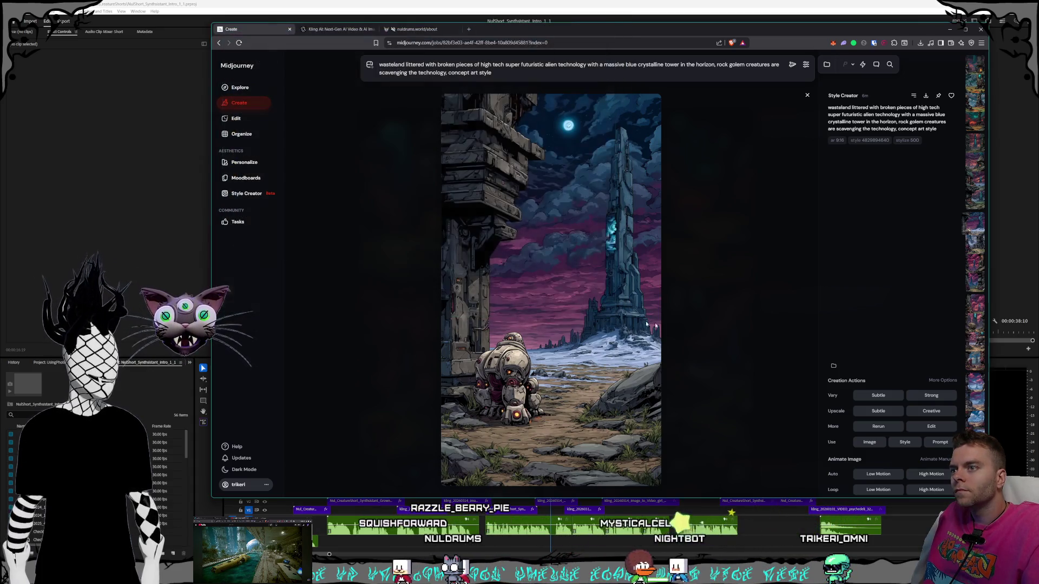
pyautogui.press('Right')
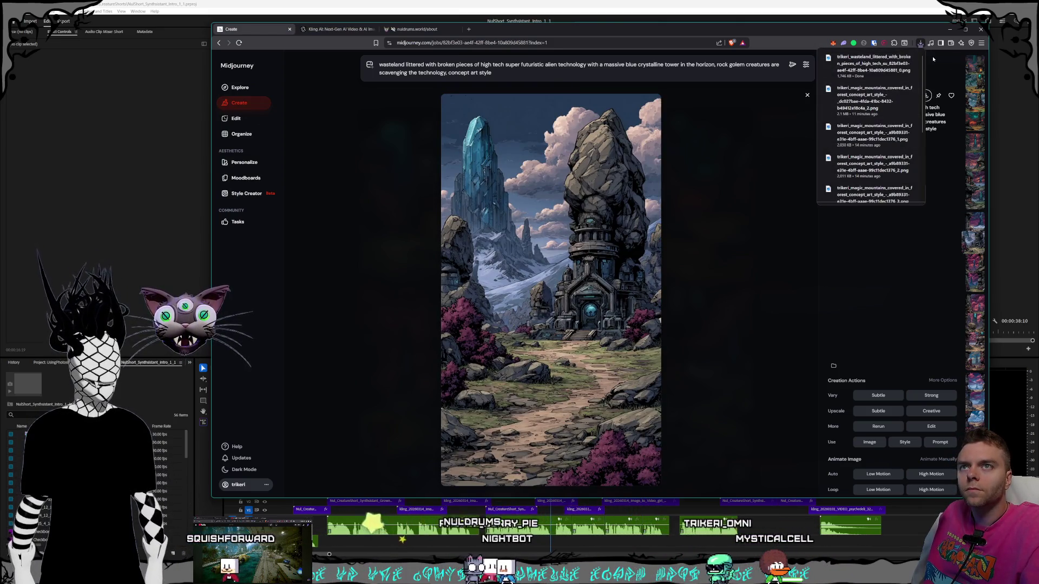
pyautogui.click(926, 96)
pyautogui.click(572, 311)
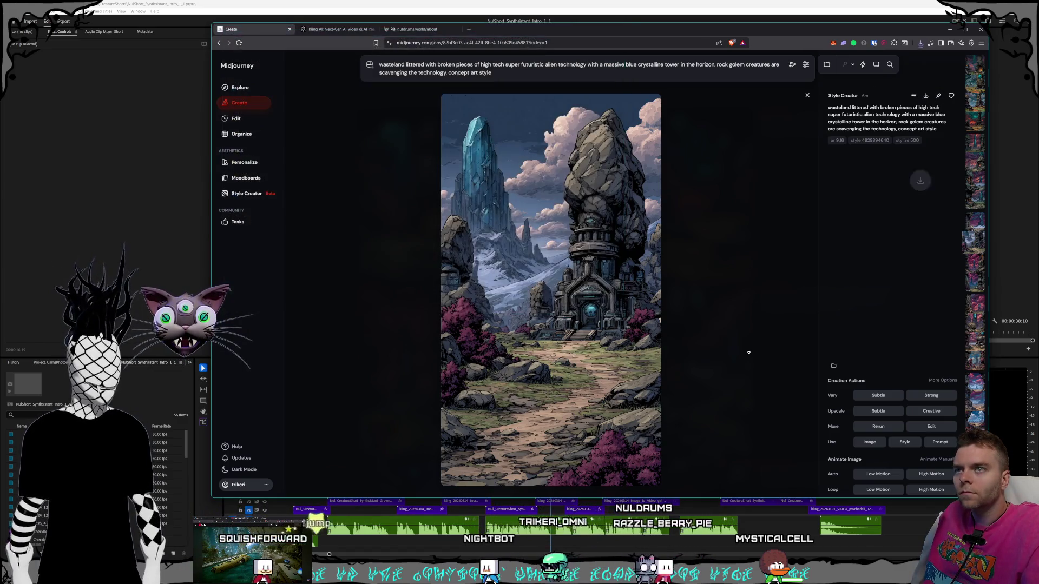
# Download the rock-and-crystal tower and walking golems images.
pyautogui.scroll(-2, 749, 352)
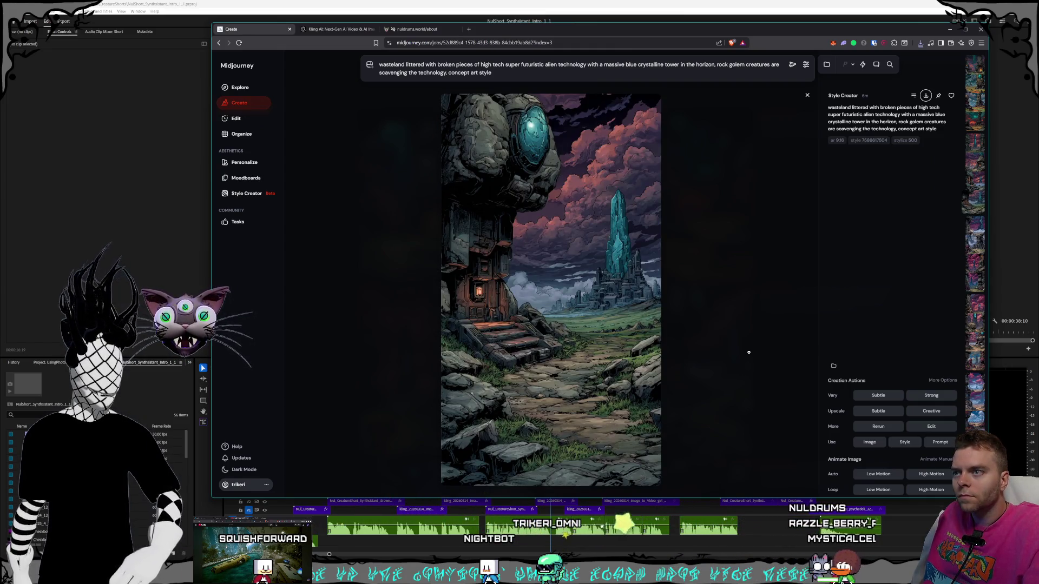
pyautogui.click(926, 96)
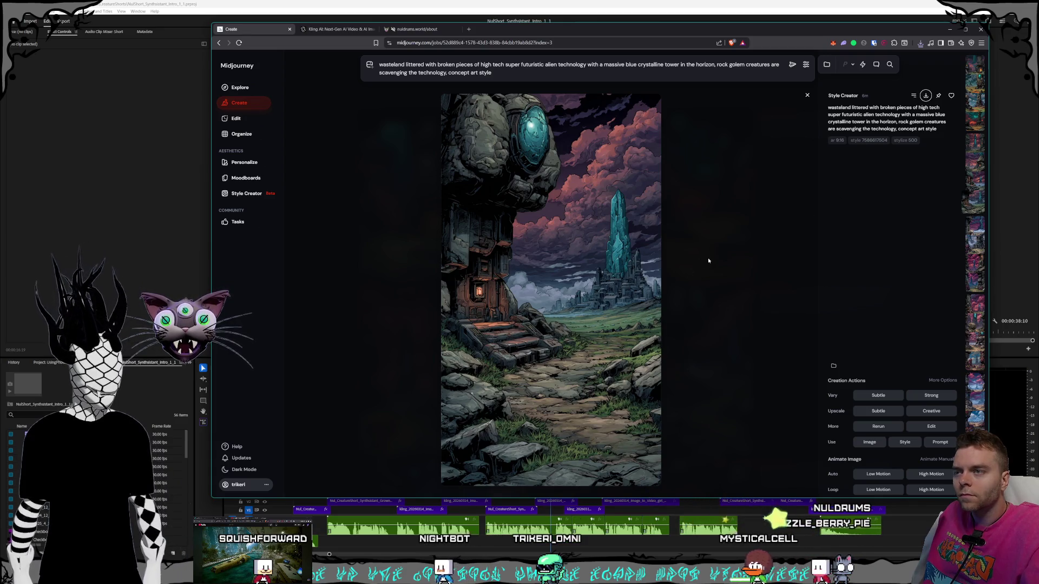
pyautogui.press('Return')
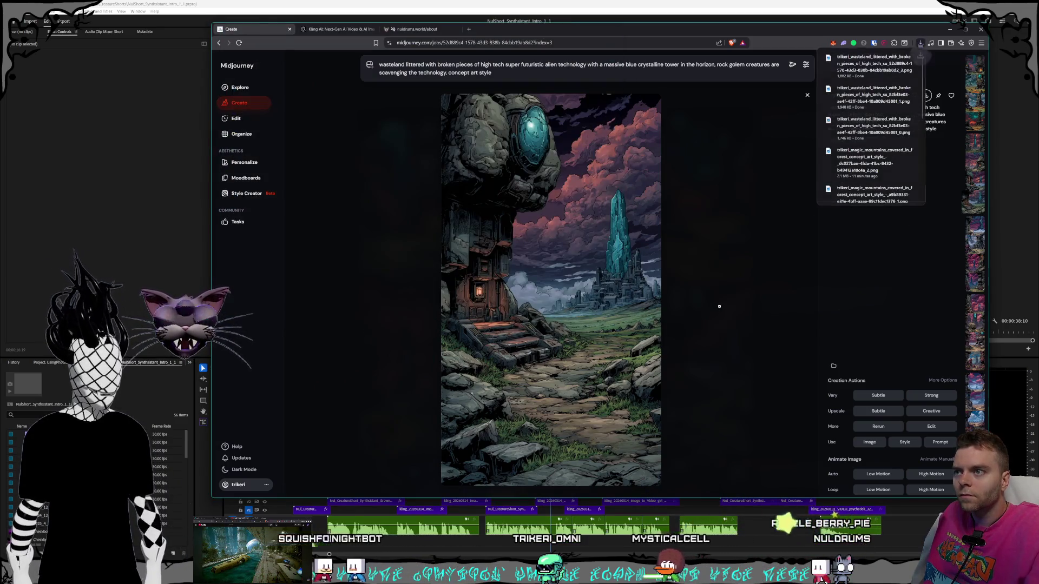
pyautogui.scroll(1, 717, 308)
pyautogui.scroll(1, 719, 308)
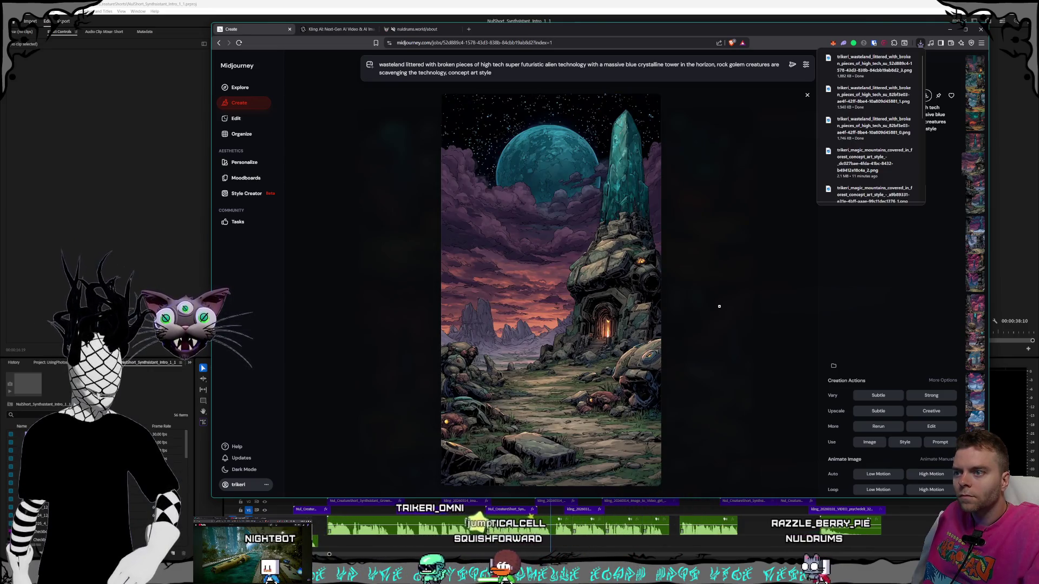
pyautogui.scroll(1, 720, 306)
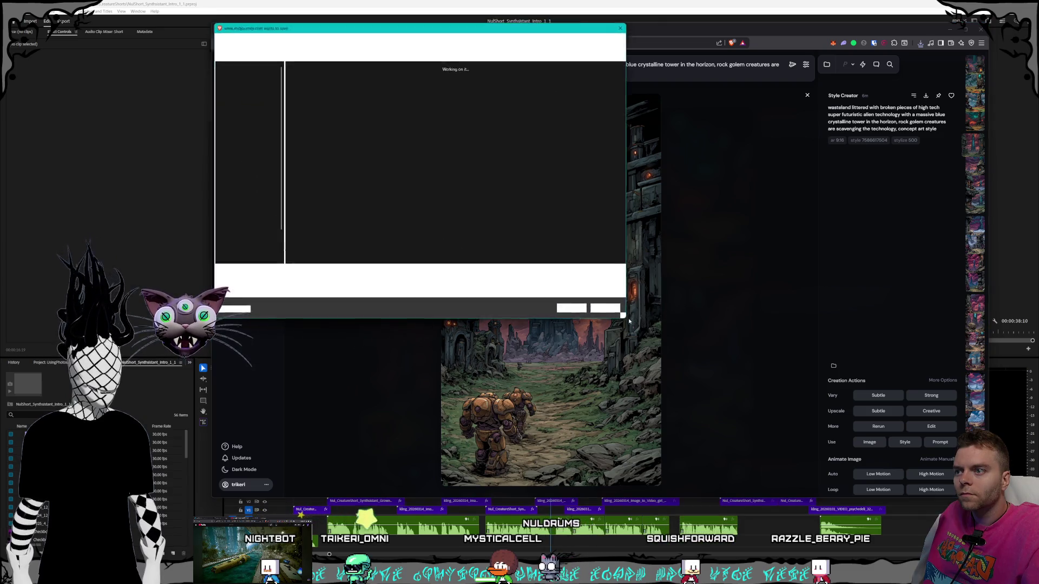
pyautogui.press('Return')
# Download the rock-crystal monolith and moon-and-tower images.
pyautogui.scroll(1, 711, 325)
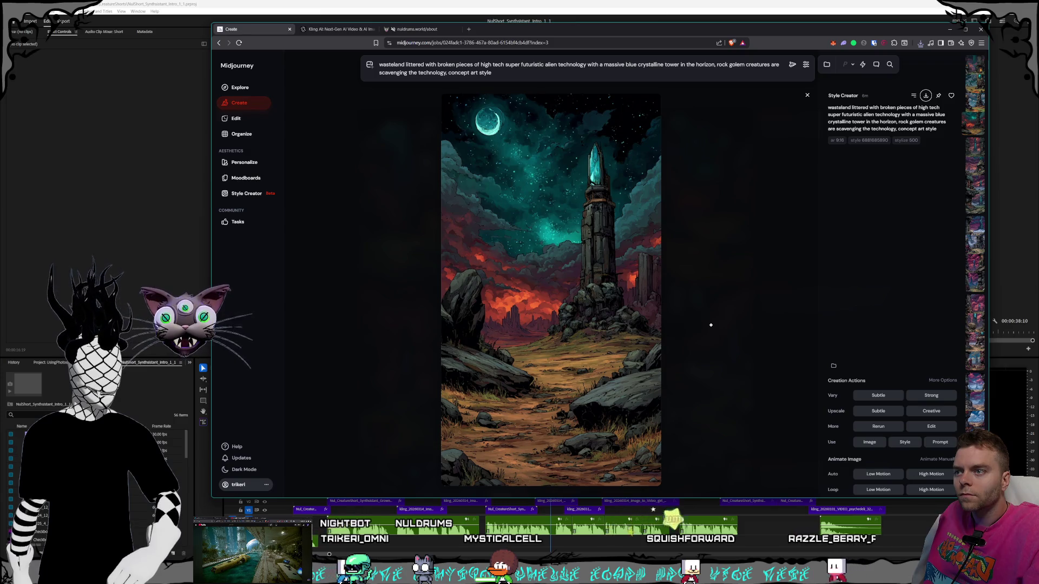
pyautogui.scroll(1, 711, 324)
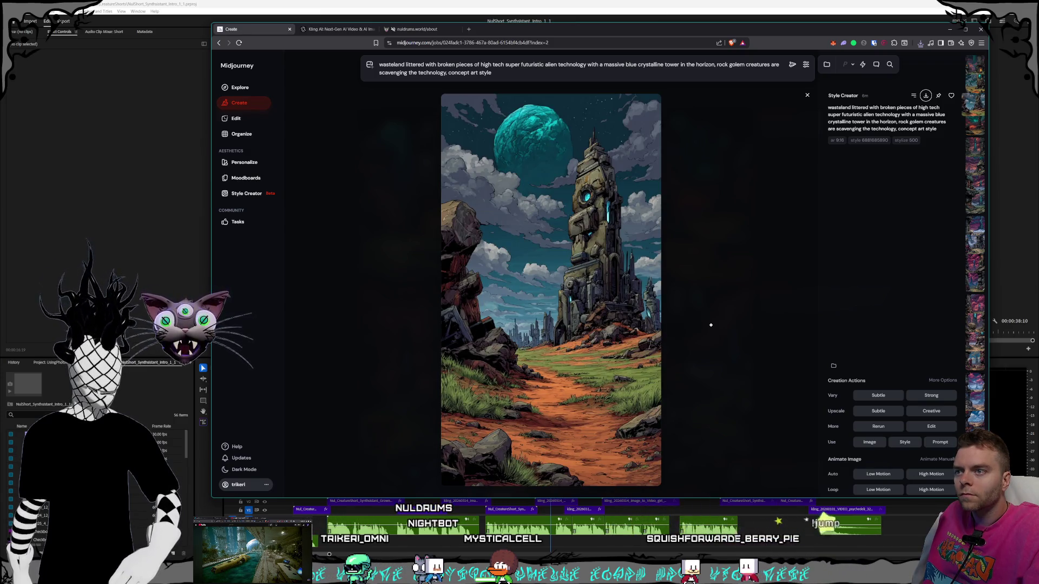
pyautogui.scroll(1, 734, 224)
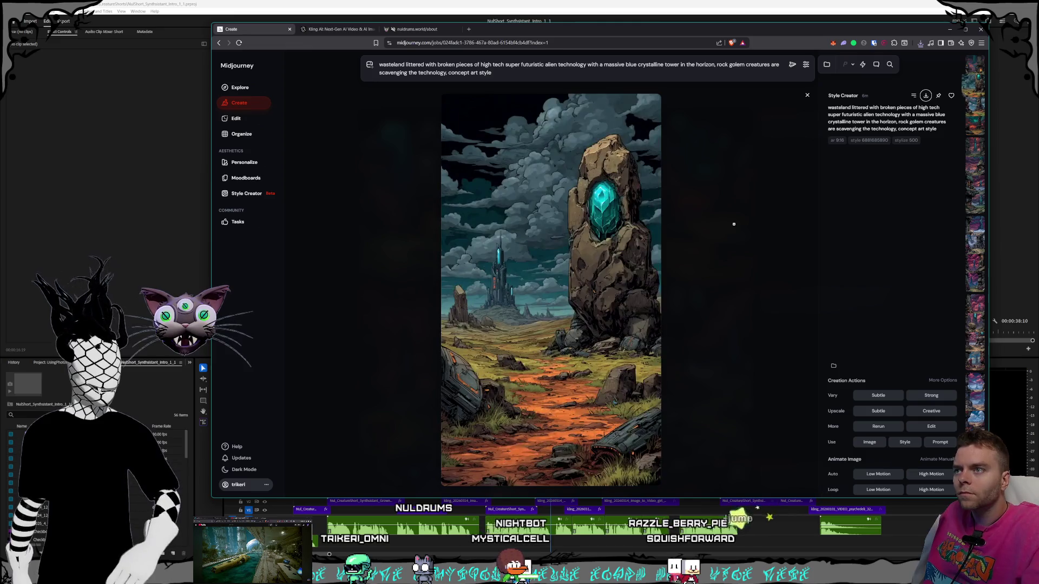
pyautogui.click(926, 96)
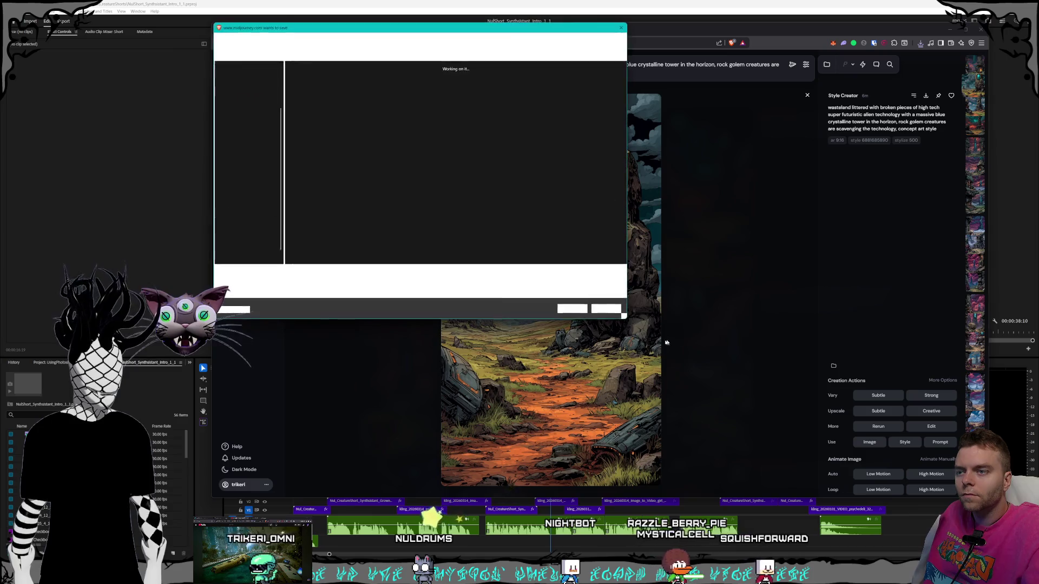
pyautogui.click(572, 309)
pyautogui.scroll(1, 758, 300)
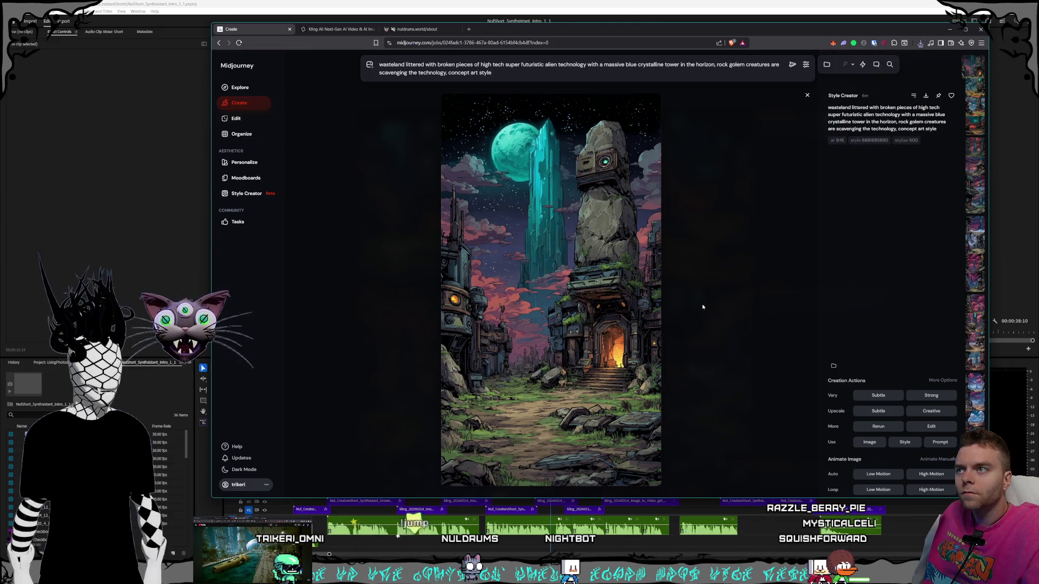
pyautogui.hotkey('ctrl', 's')
pyautogui.press('Return')
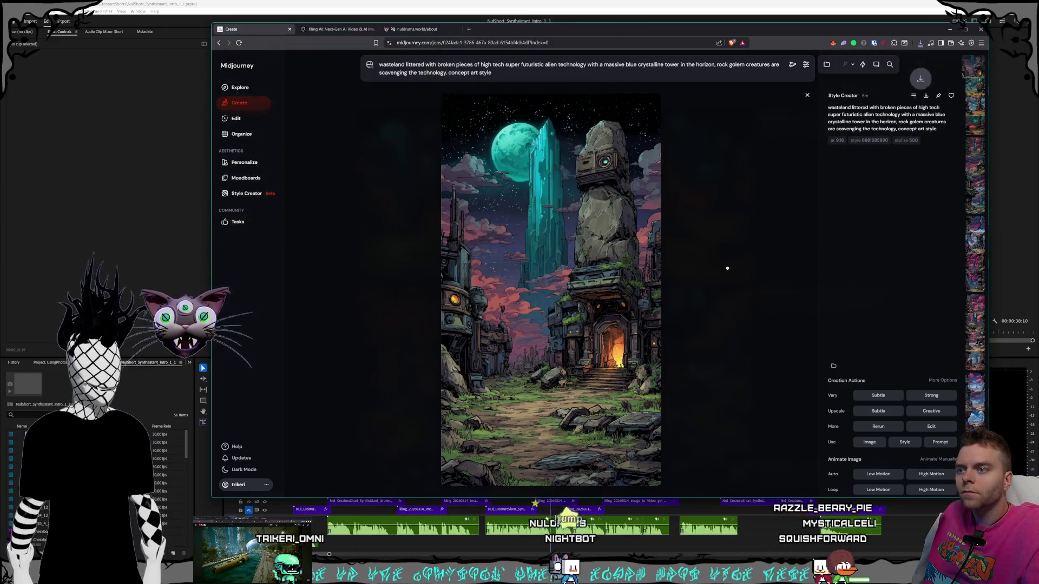
# Return to the grid, select the prompt wording up to 'technology', and switch to Premiere Pro.
pyautogui.click(806, 96)
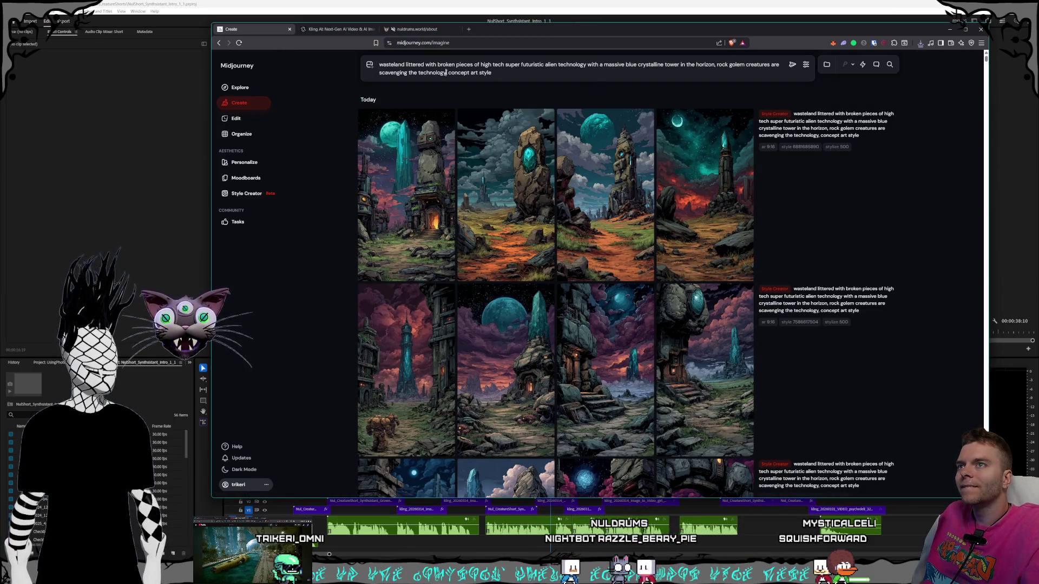
pyautogui.moveTo(447, 73); pyautogui.dragTo(379, 64)
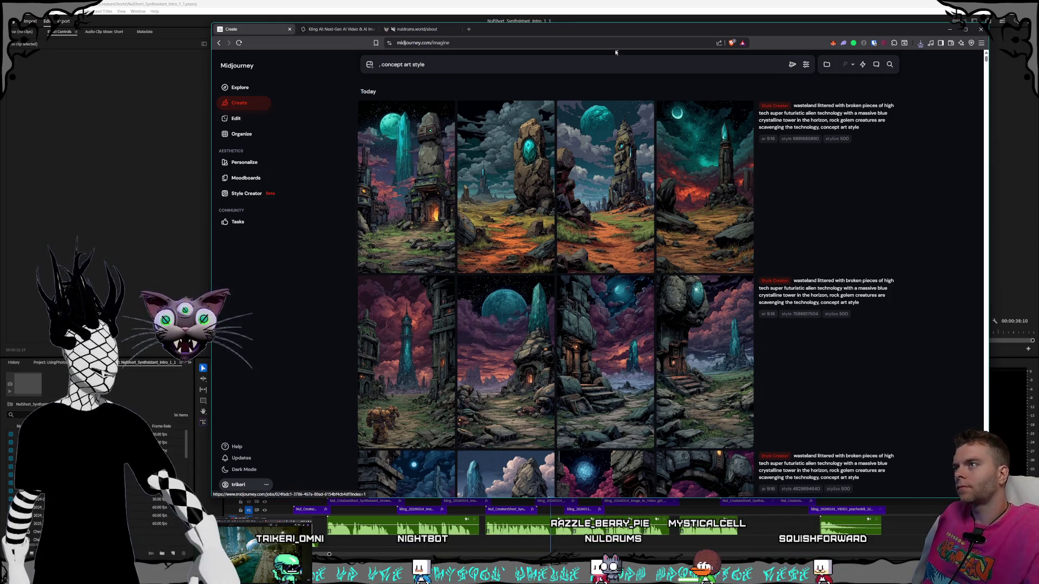
pyautogui.hotkey('alt', 'Tab')
# Scrub the short, shift the V2 girl-and-cat clip slightly, preview the giant-cat scene, and minimize Premiere.
pyautogui.moveTo(482, 385)
pyautogui.mouseDown()
pyautogui.moveTo(610, 385)
pyautogui.moveTo(417, 379)
pyautogui.moveTo(529, 381)
pyautogui.mouseUp()
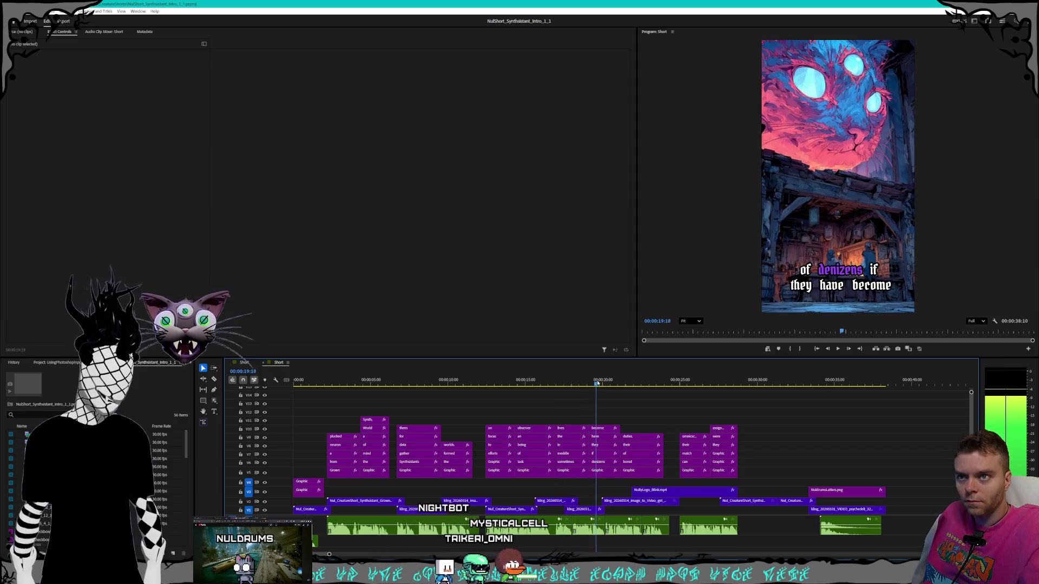
pyautogui.moveTo(601, 383); pyautogui.dragTo(698, 389)
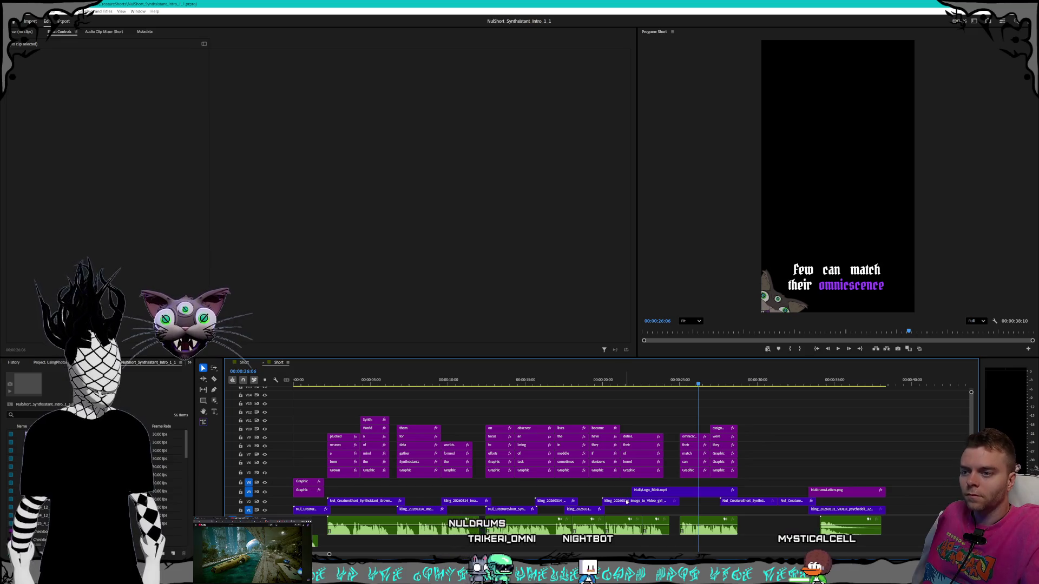
pyautogui.click(625, 502)
pyautogui.moveTo(627, 505); pyautogui.dragTo(597, 503)
pyautogui.click(582, 511)
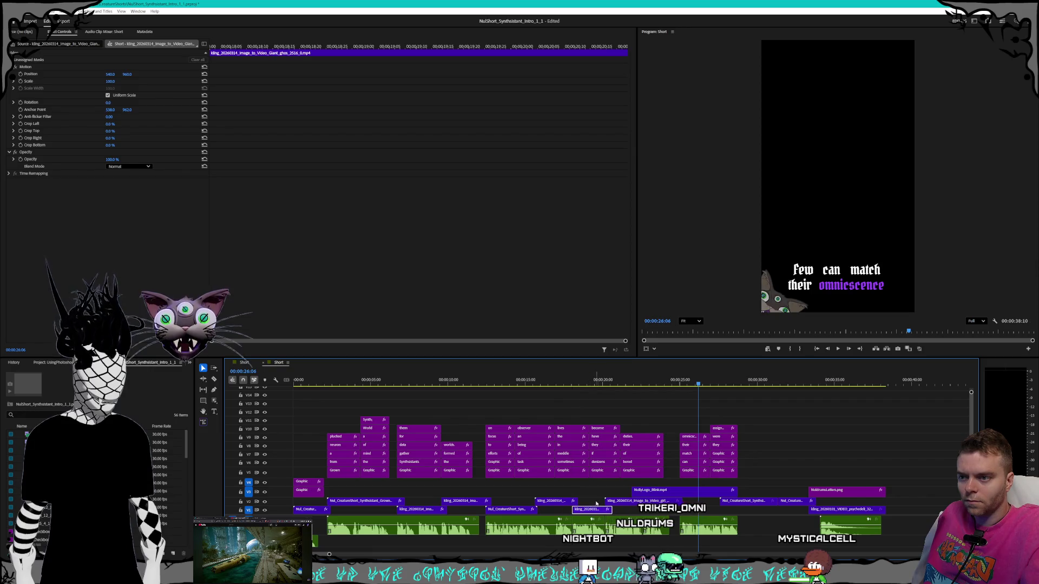
pyautogui.moveTo(587, 385)
pyautogui.mouseDown()
pyautogui.moveTo(559, 383)
pyautogui.moveTo(681, 389)
pyautogui.mouseUp()
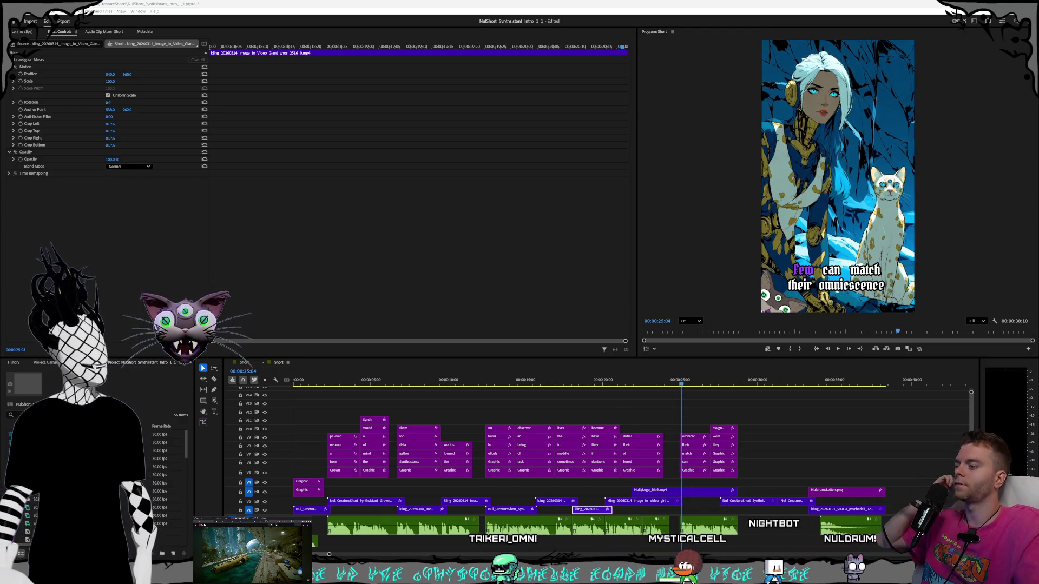
pyautogui.click(965, 22)
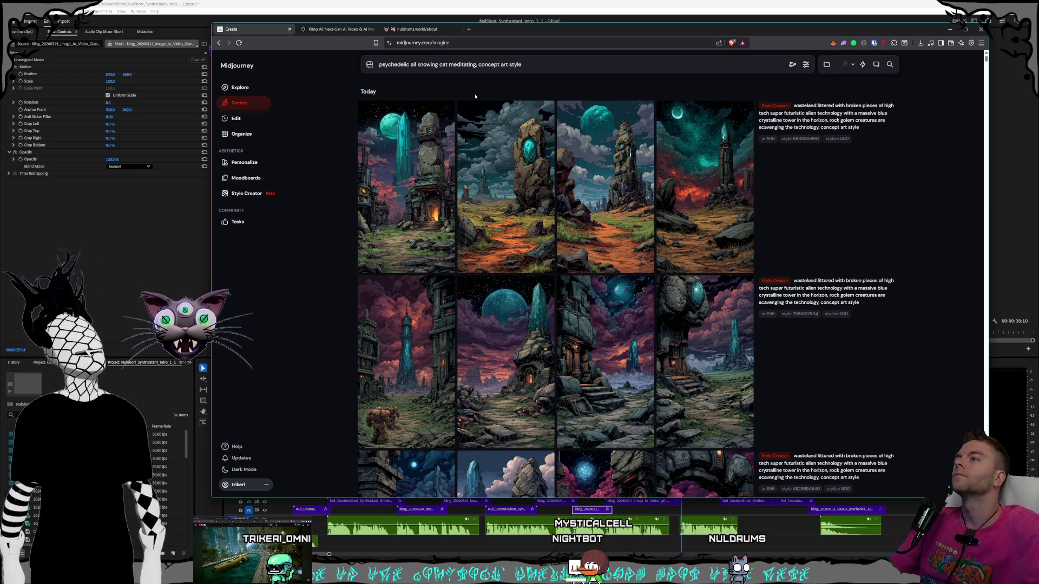
# Add 'and absorbing knowledge,' to the cat prompt and return to Premiere Pro.
pyautogui.write('bing')
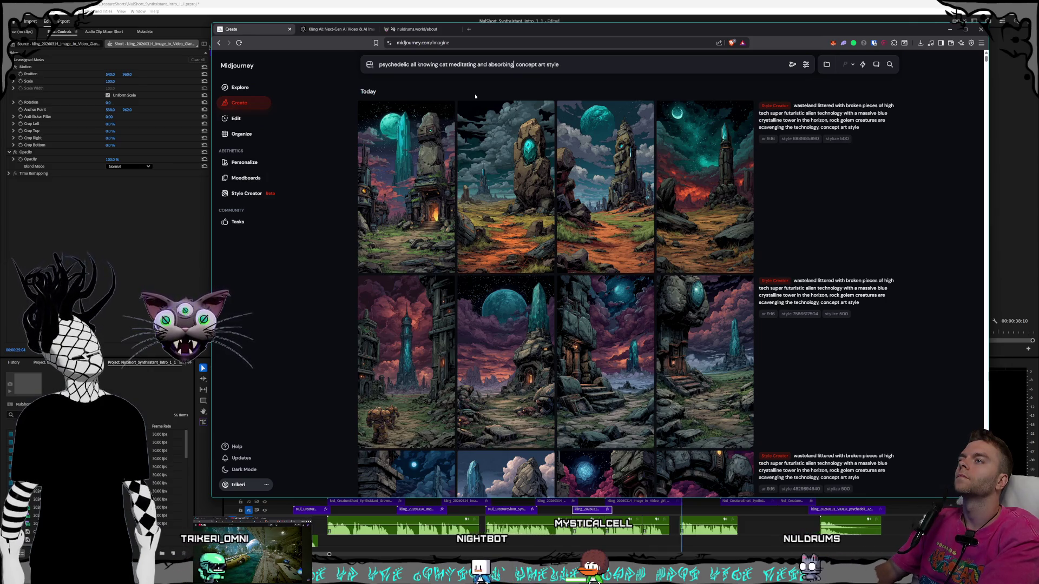
pyautogui.write(' knowledge')
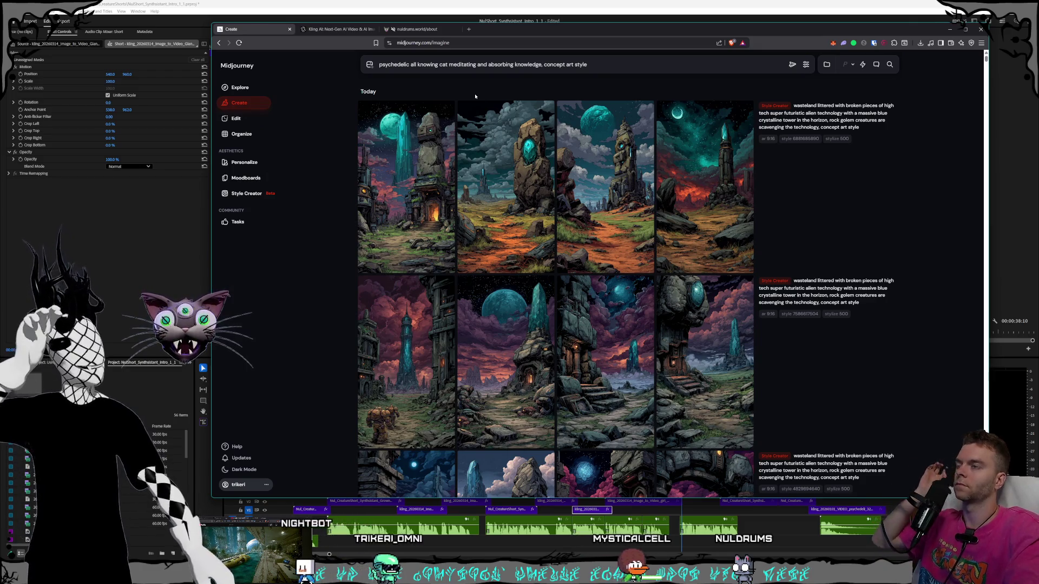
pyautogui.write(',')
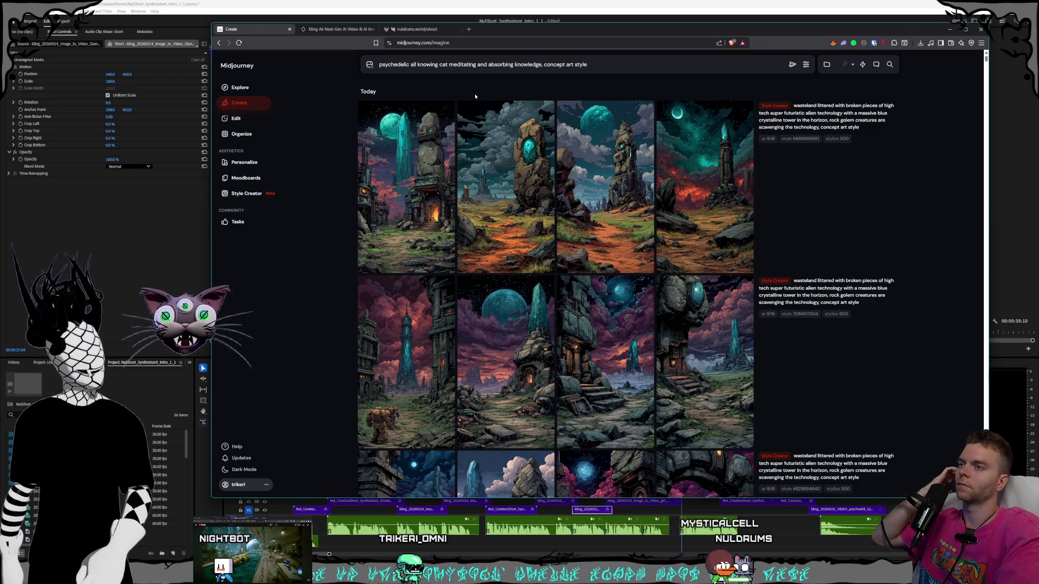
pyautogui.hotkey('alt', 'Tab')
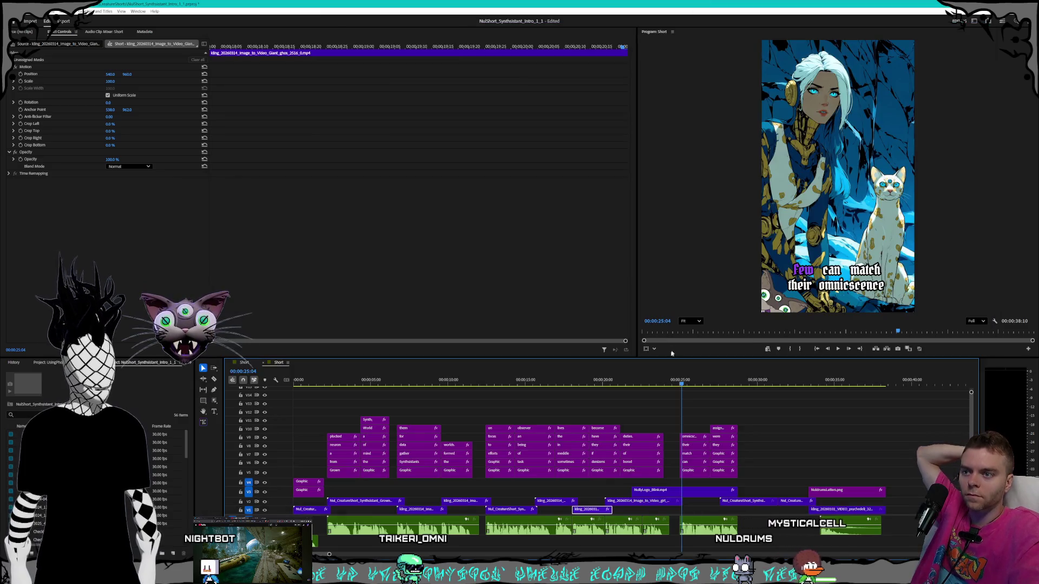
# Scrub from about 18 seconds through the girl-and-cat scene, then minimize Premiere.
pyautogui.click(573, 381)
pyautogui.moveTo(575, 380); pyautogui.dragTo(737, 385)
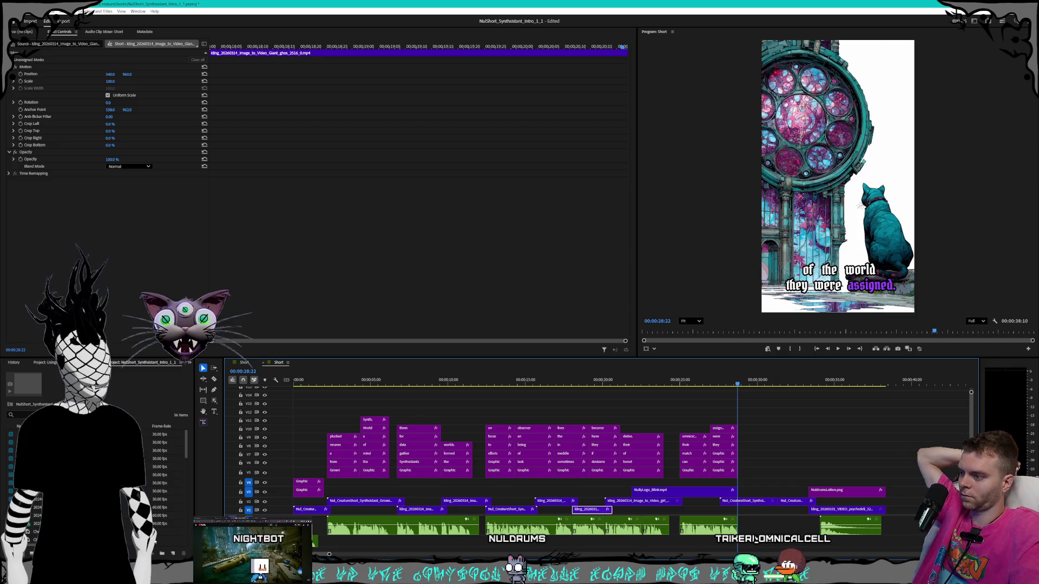
pyautogui.click(958, 21)
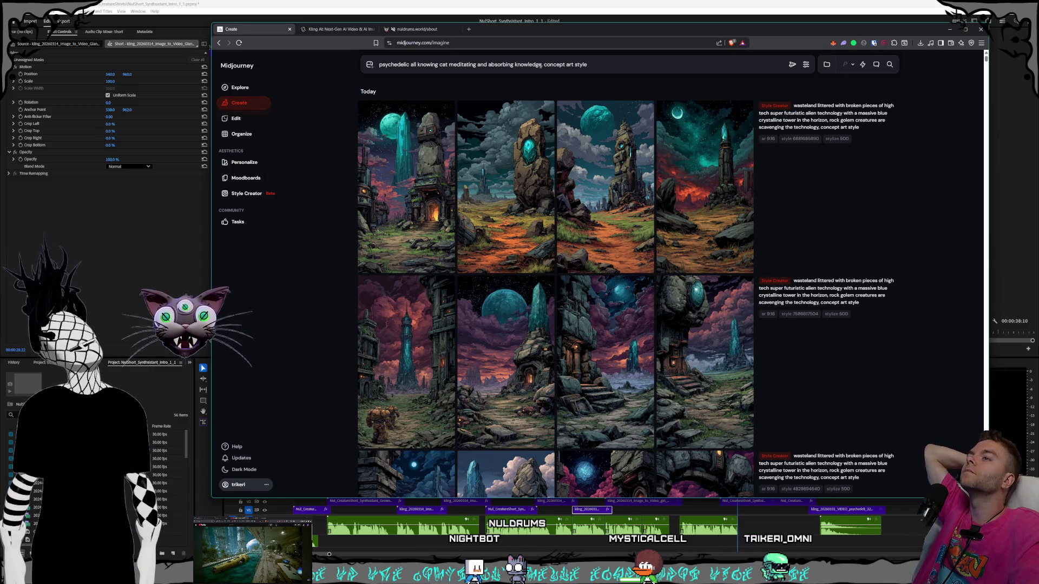
# Submit the meditating-cat prompt, view the third result full size, and copy the prompt back.
pyautogui.click(793, 65)
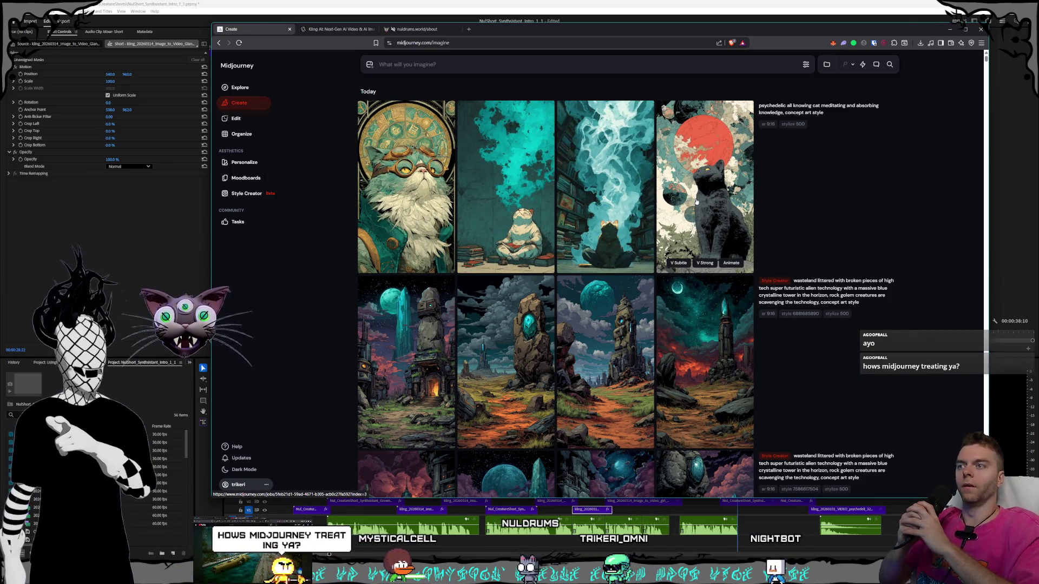
pyautogui.click(607, 187)
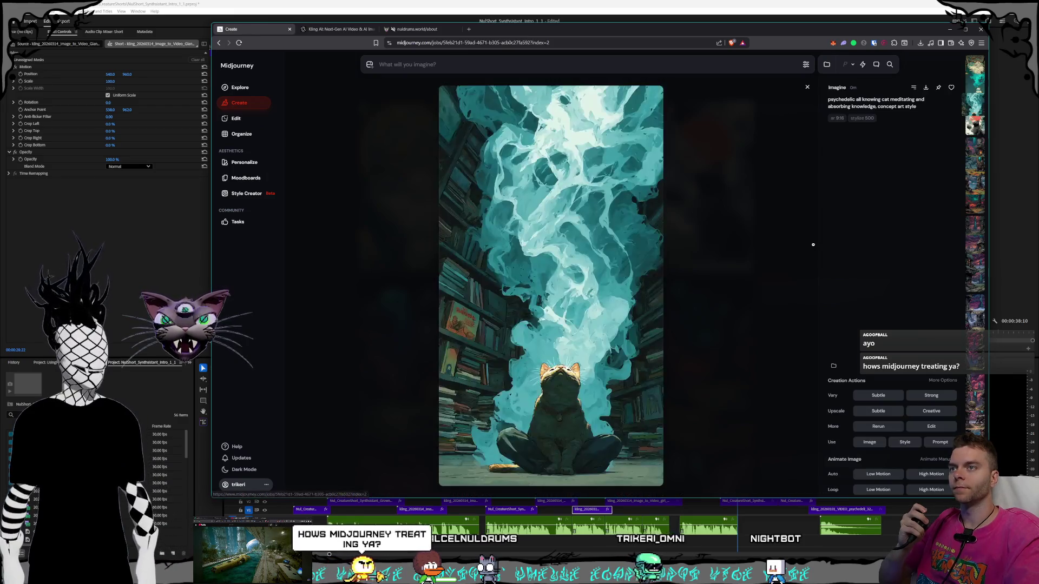
pyautogui.click(772, 243)
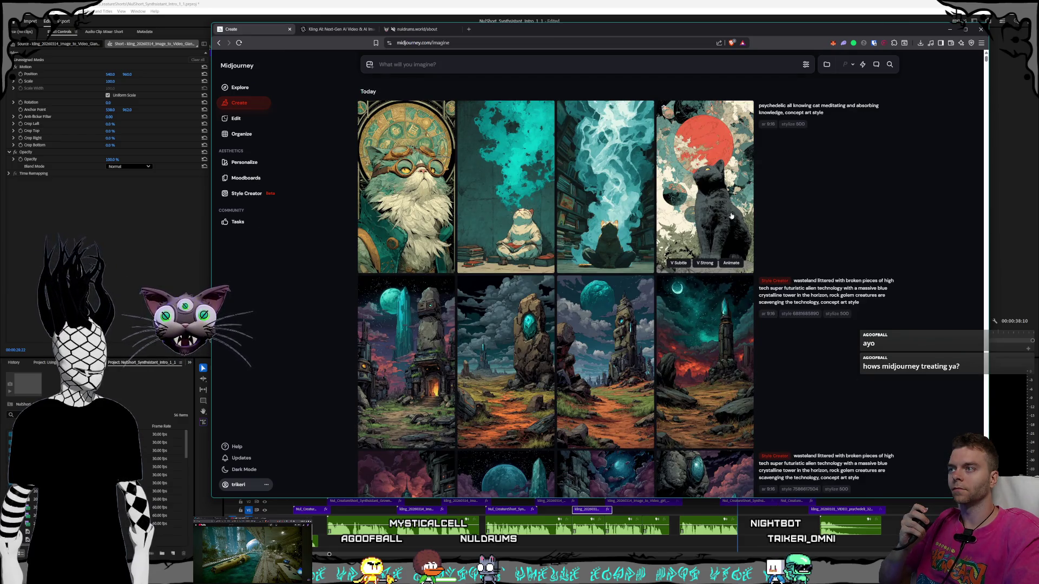
pyautogui.click(890, 112)
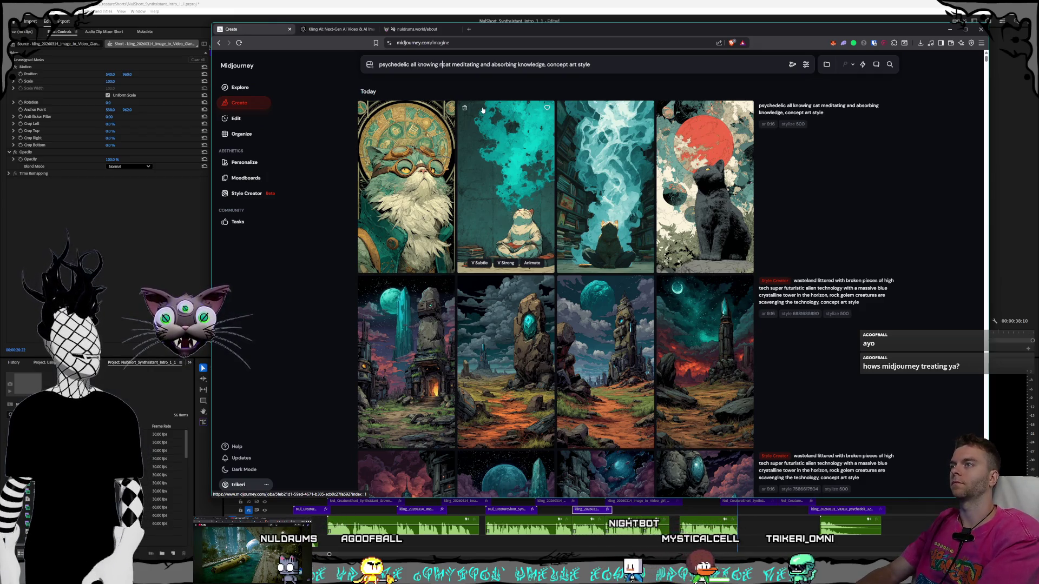
# Insert 'neon colored' before 'cat' and open a wasteland image full size, stepping to its previous variation.
pyautogui.write('neon colored')
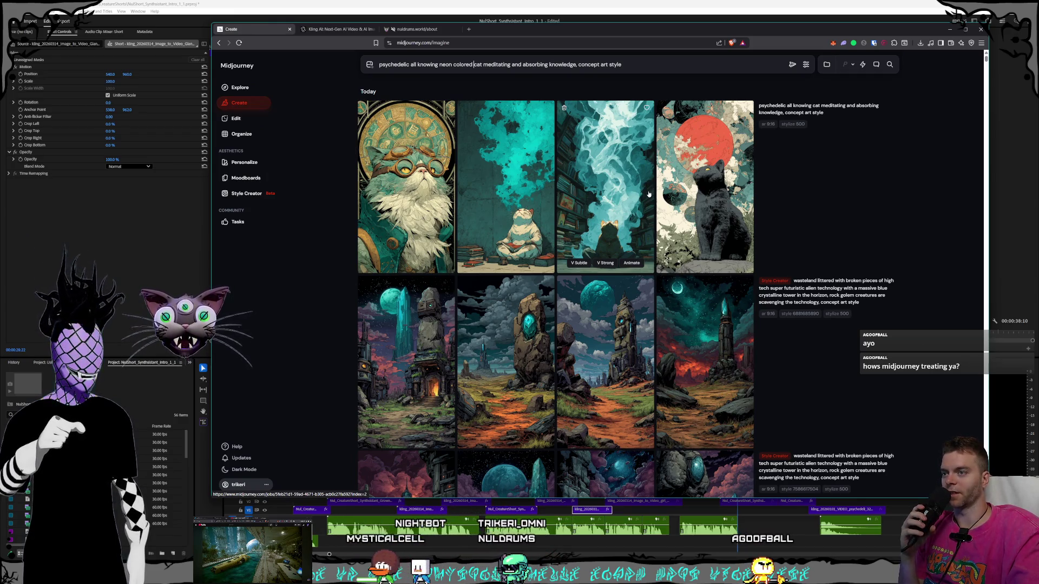
pyautogui.scroll(-2, 648, 194)
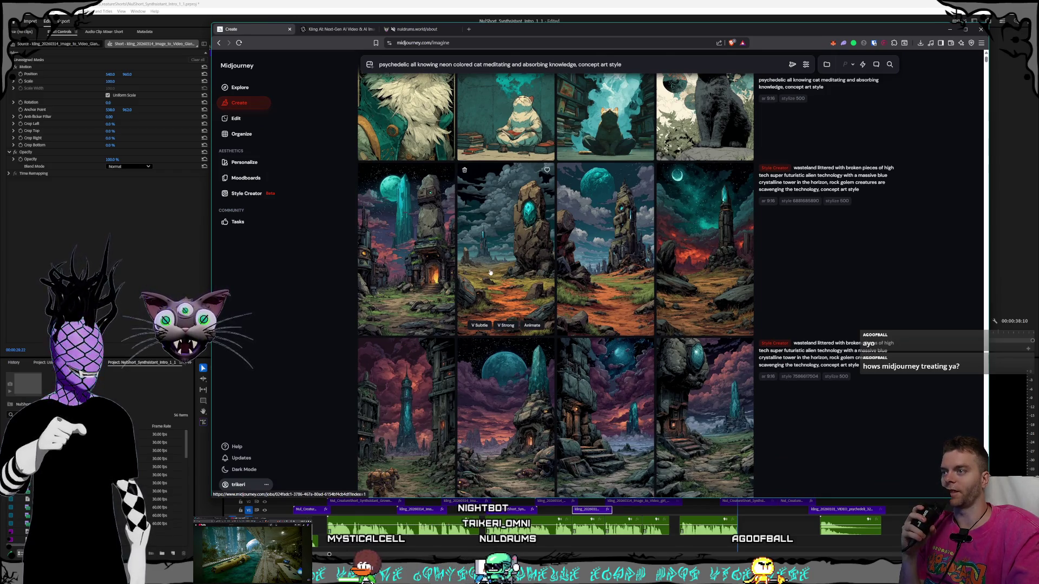
pyautogui.click(490, 272)
pyautogui.press('Left')
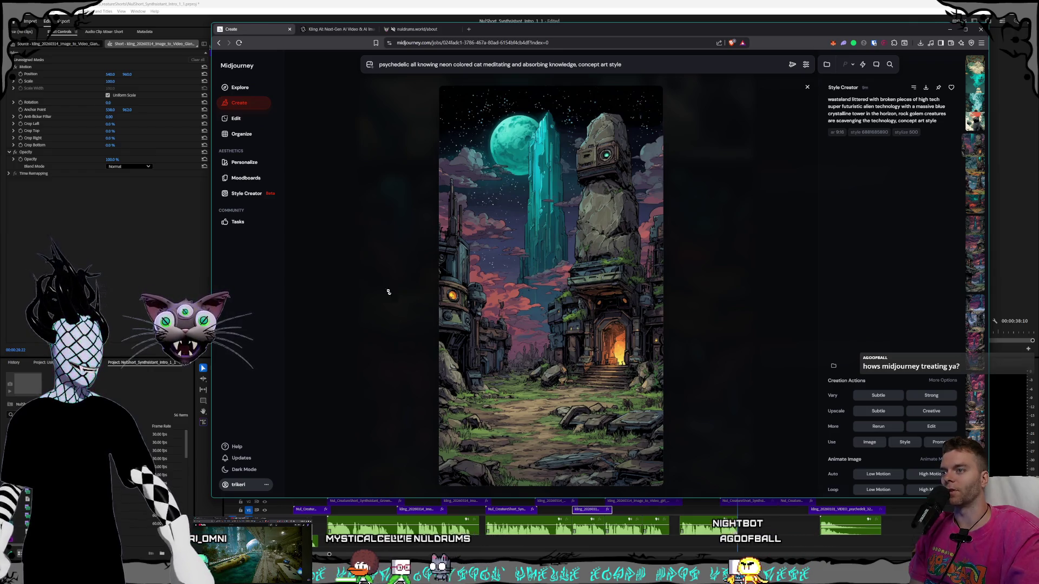
# Return to the results and open the moon-and-teal-tower wasteland image full size.
pyautogui.click(363, 273)
pyautogui.scroll(-5, 576, 292)
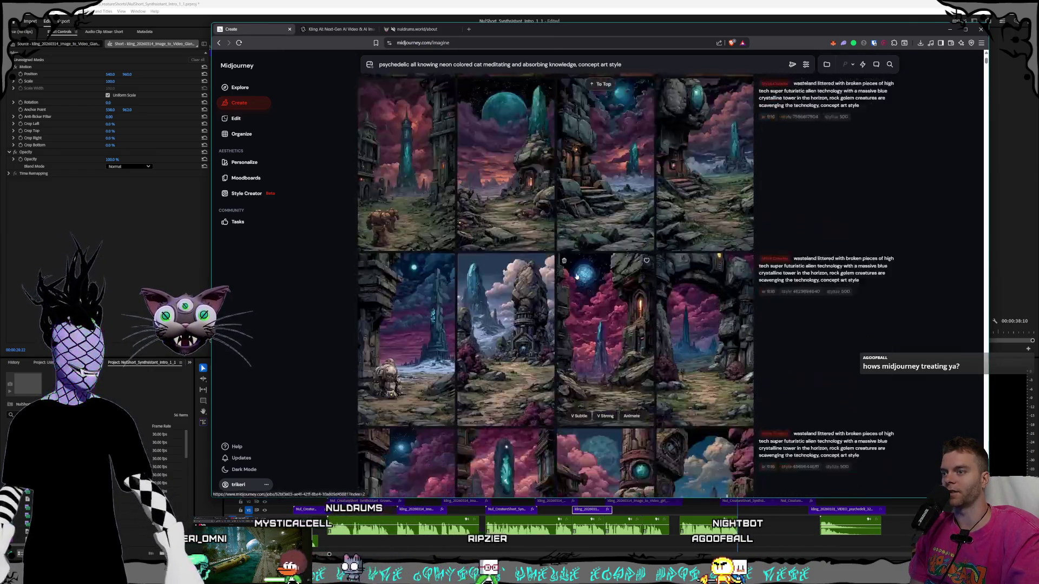
pyautogui.scroll(5, 576, 292)
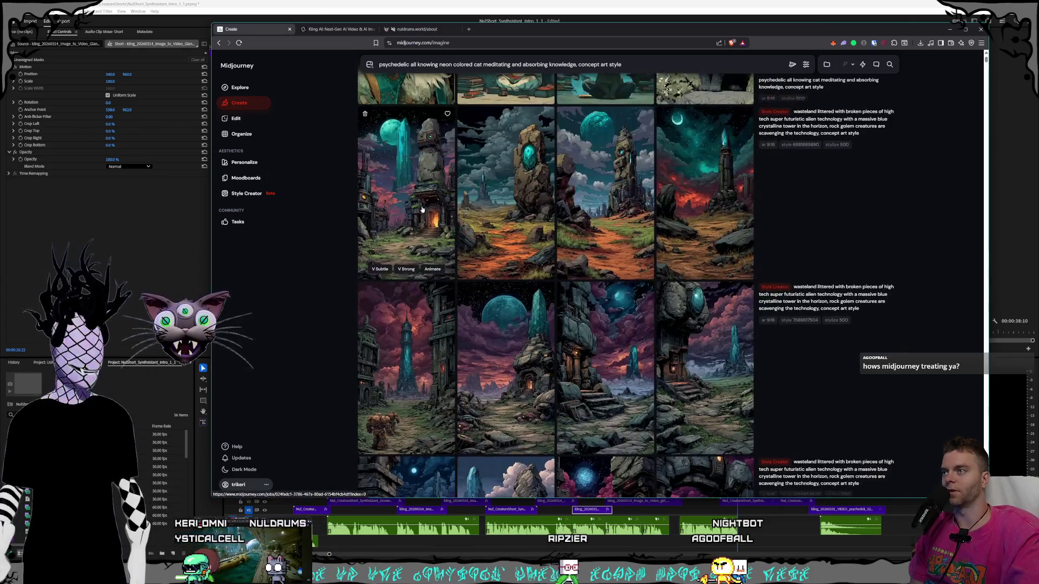
pyautogui.click(595, 303)
# Step through the wasteland results to the blue crystal monolith above the red-earth path.
pyautogui.scroll(-4, 767, 347)
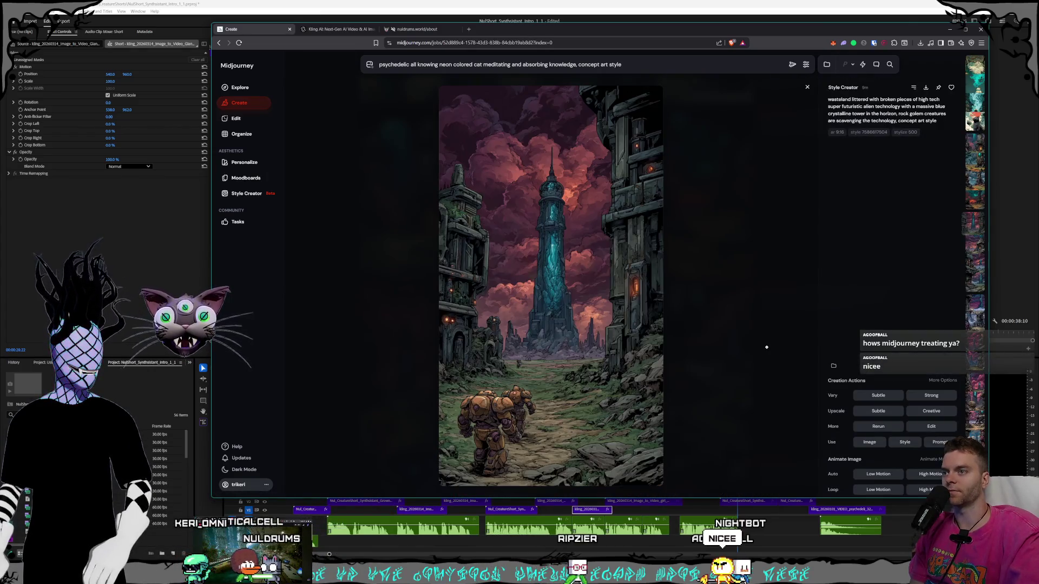
pyautogui.scroll(-5, 767, 347)
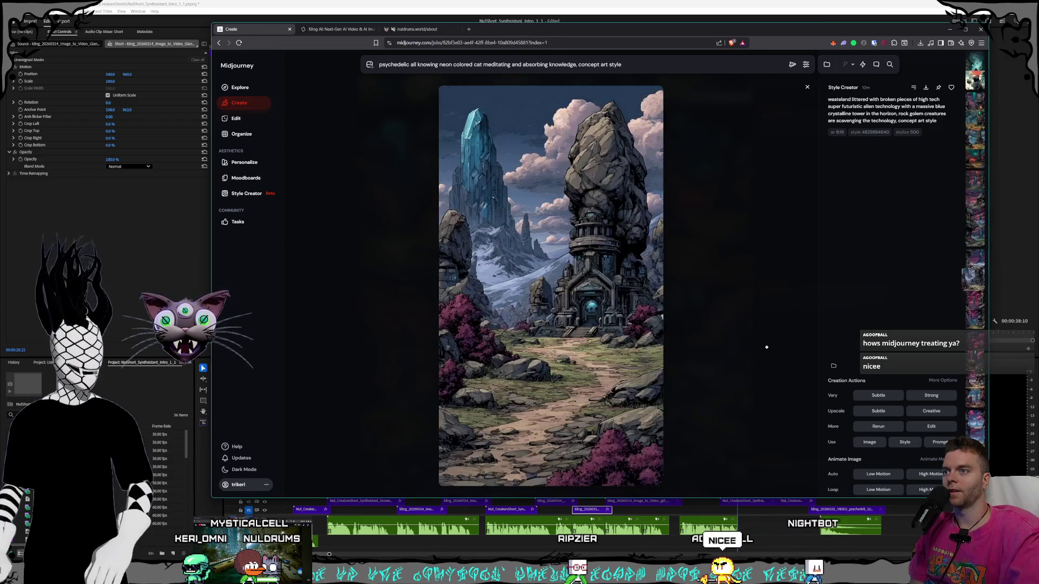
pyautogui.scroll(-5, 767, 348)
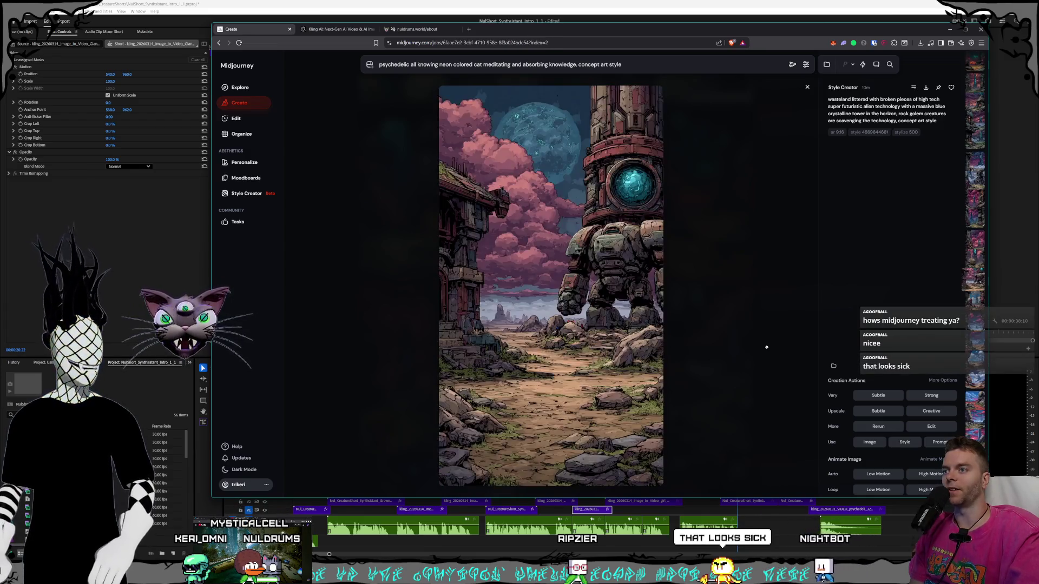
pyautogui.scroll(-1, 767, 347)
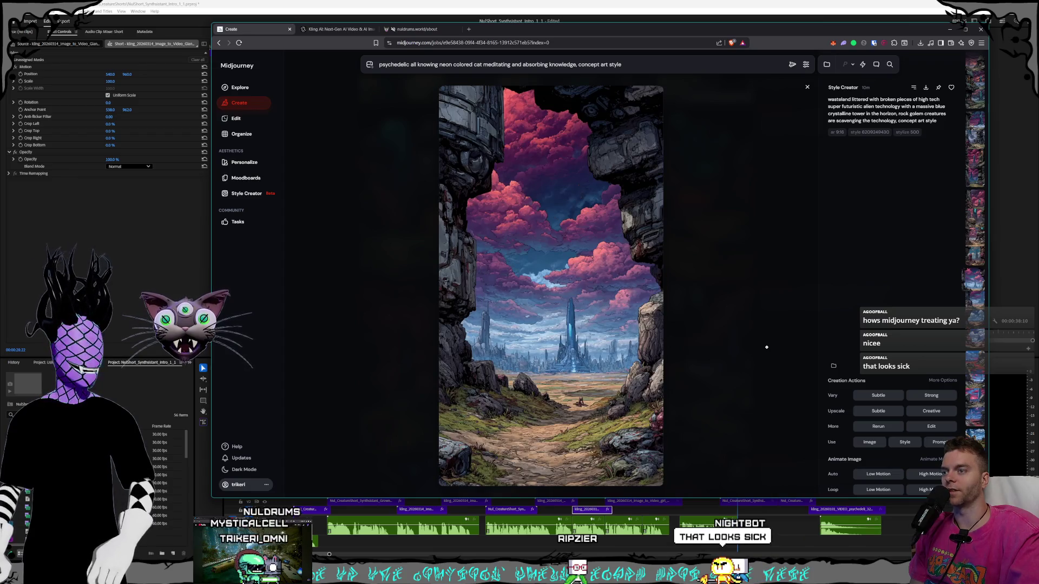
pyautogui.scroll(-2, 767, 347)
pyautogui.scroll(-1, 766, 348)
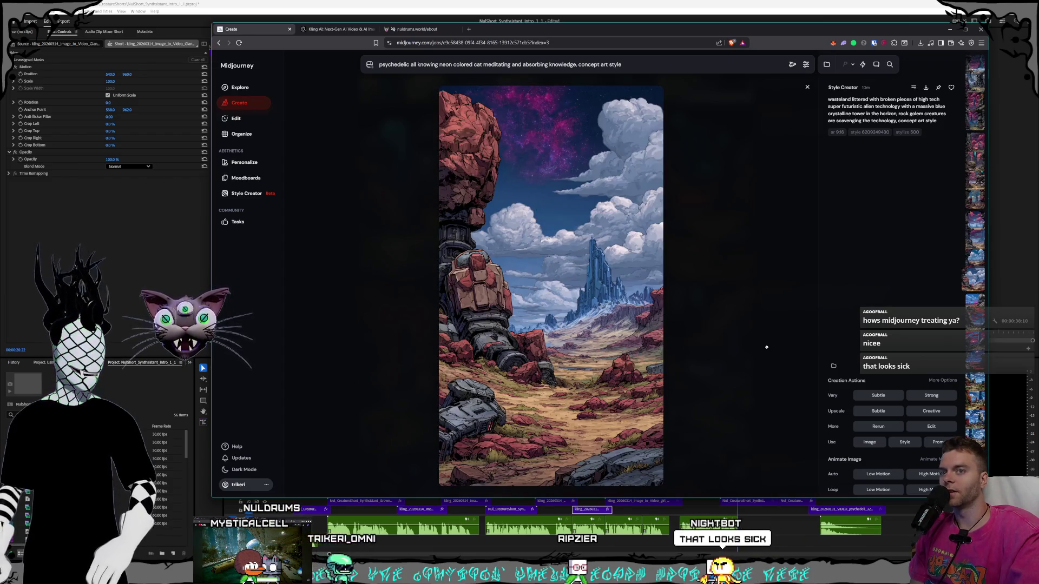
pyautogui.scroll(-1, 766, 347)
pyautogui.scroll(-4, 767, 347)
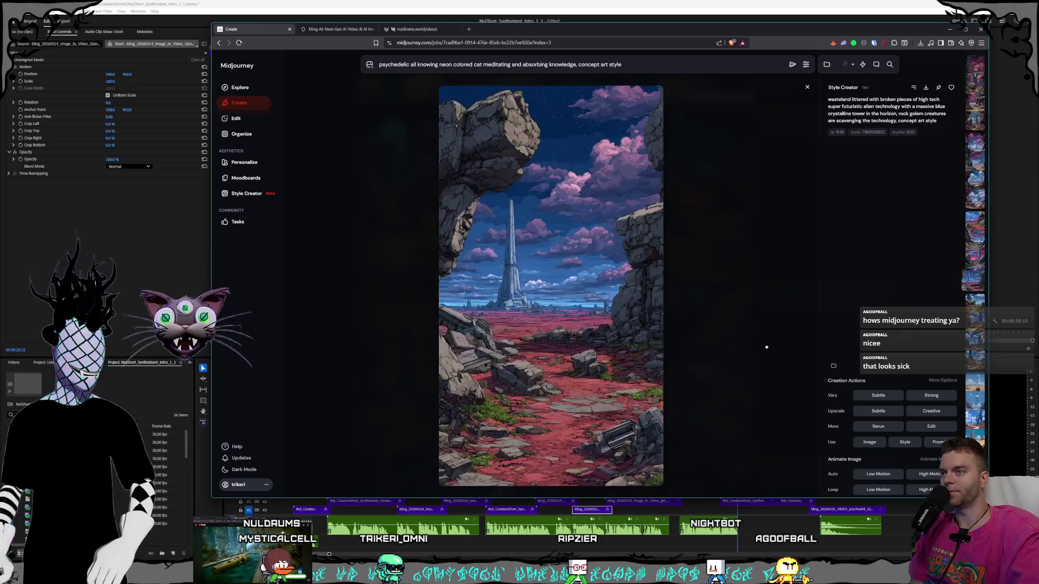
pyautogui.scroll(-1, 767, 347)
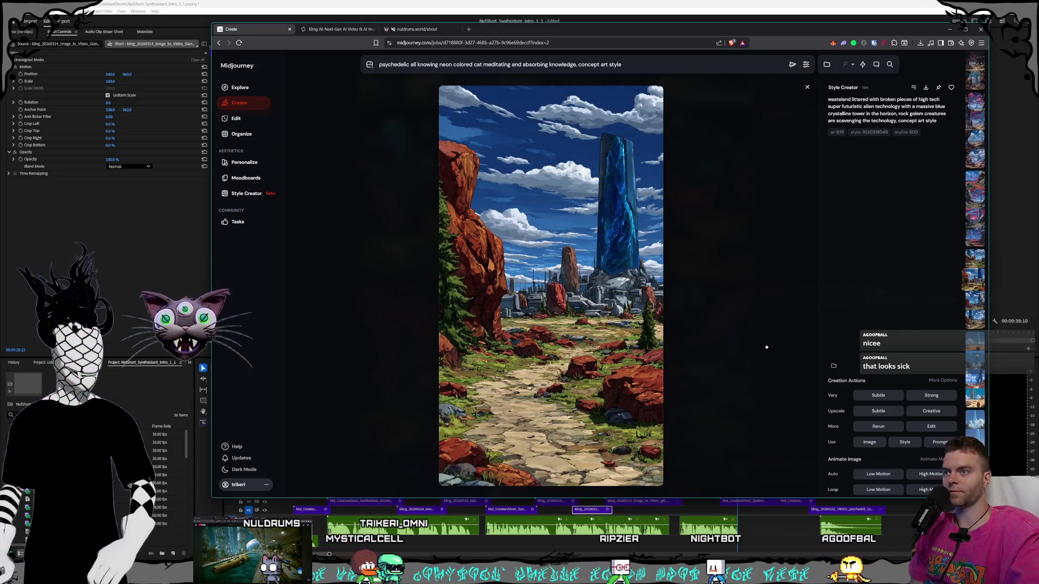
pyautogui.scroll(-2, 766, 347)
pyautogui.scroll(-5, 767, 347)
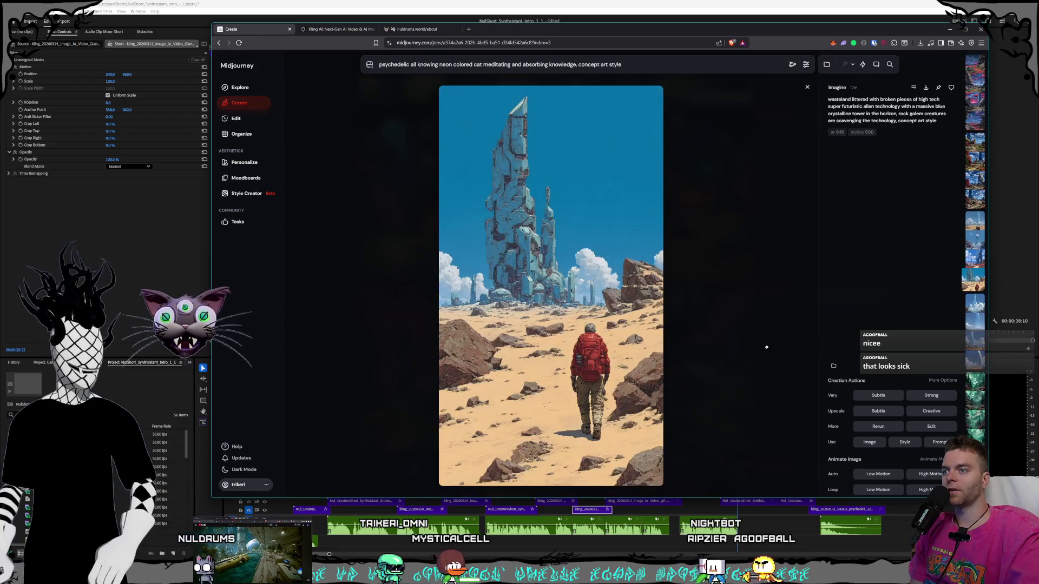
pyautogui.scroll(-1, 766, 347)
pyautogui.scroll(-1, 767, 347)
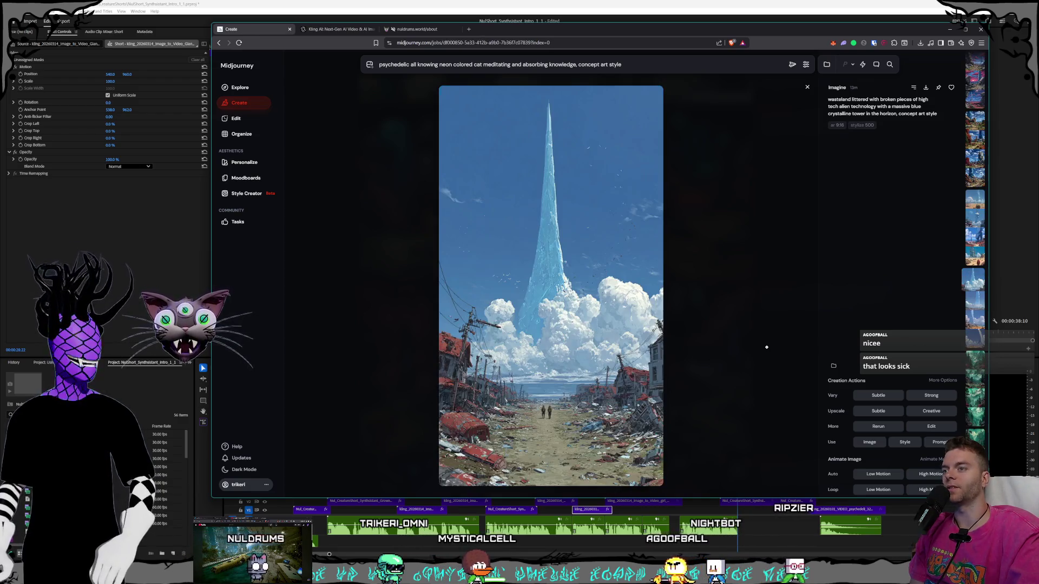
pyautogui.scroll(-1, 767, 347)
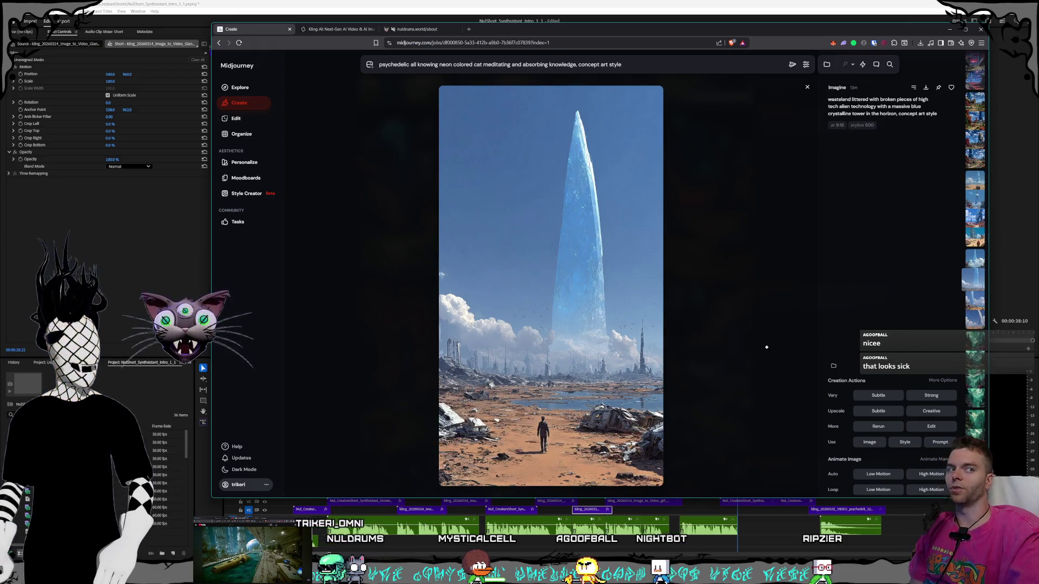
pyautogui.scroll(-1, 767, 347)
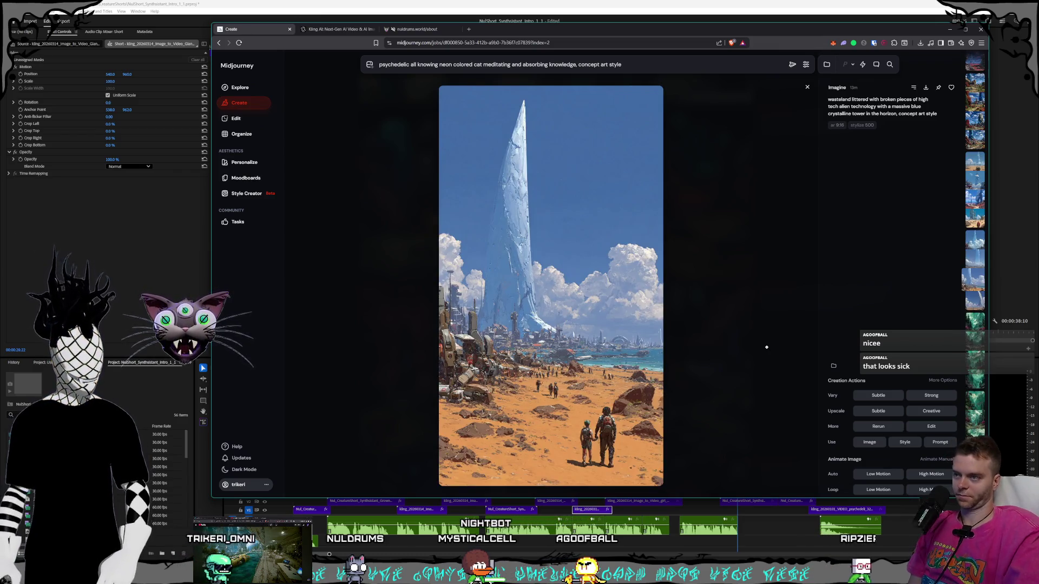
pyautogui.scroll(-1, 767, 347)
pyautogui.scroll(1, 767, 347)
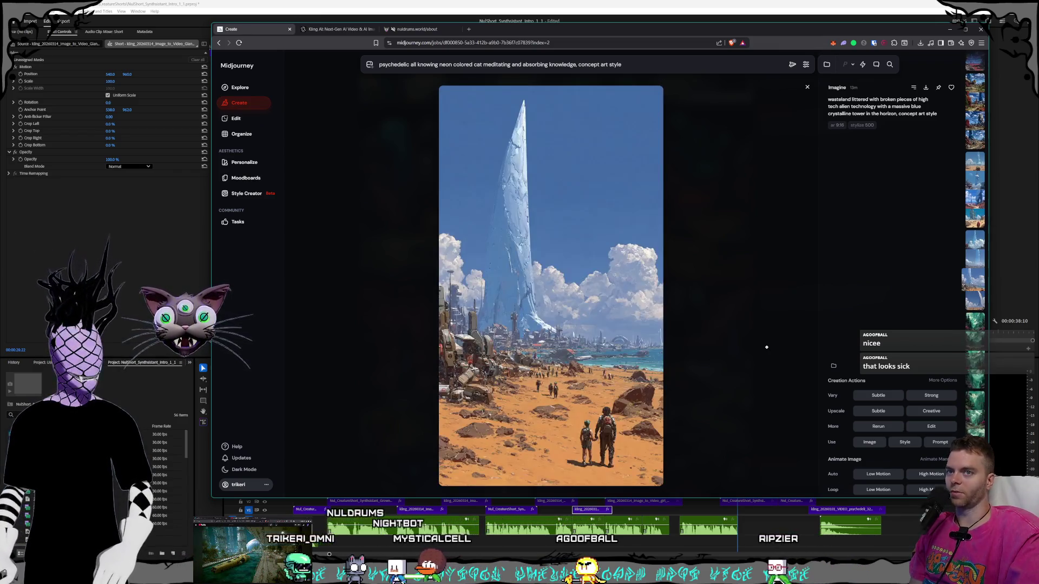
pyautogui.scroll(-1, 767, 347)
pyautogui.scroll(1, 767, 346)
pyautogui.scroll(-1, 767, 347)
pyautogui.scroll(-3, 767, 347)
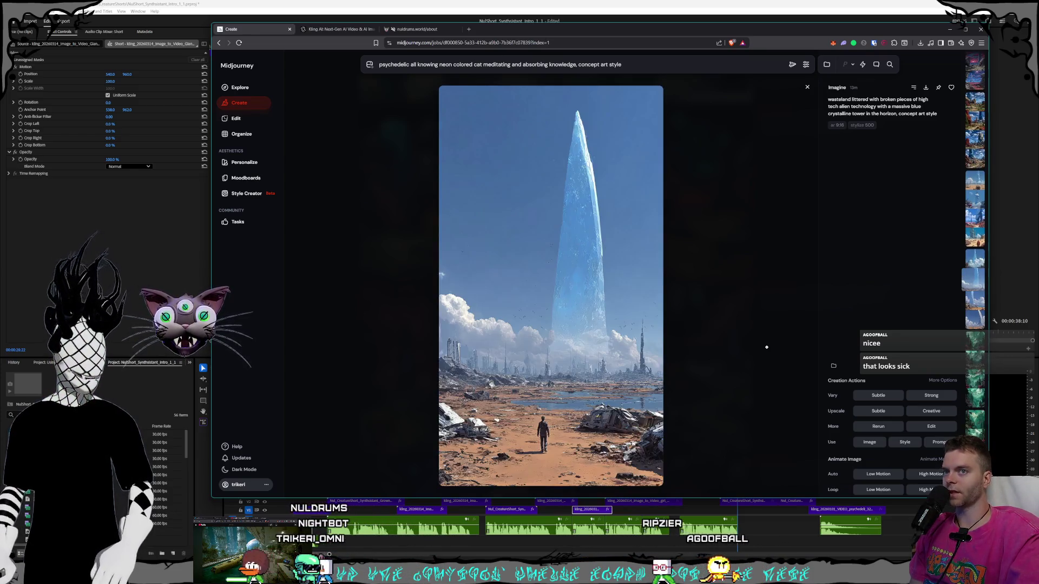
pyautogui.scroll(-2, 767, 347)
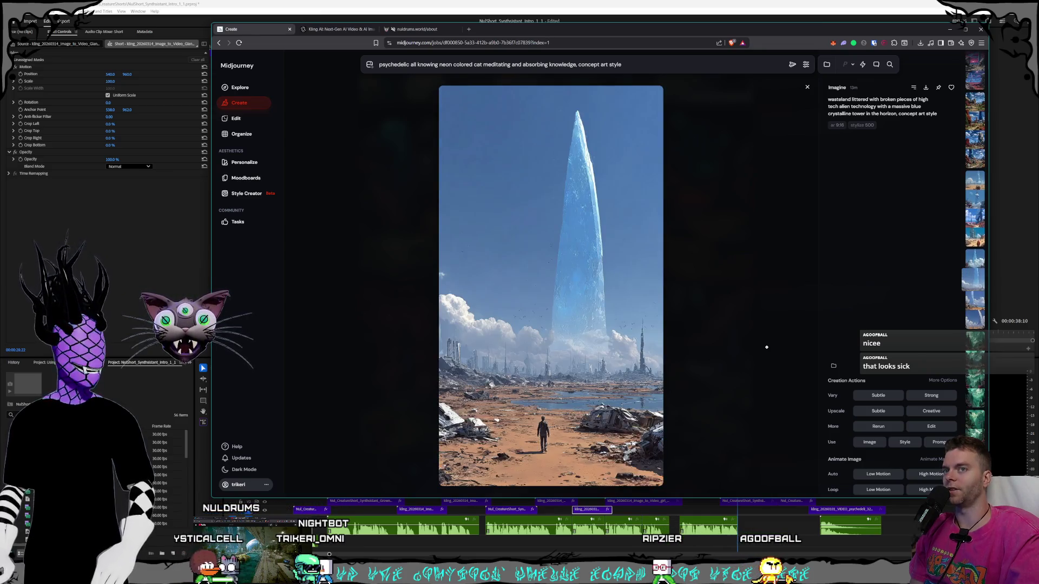
pyautogui.scroll(-3, 767, 347)
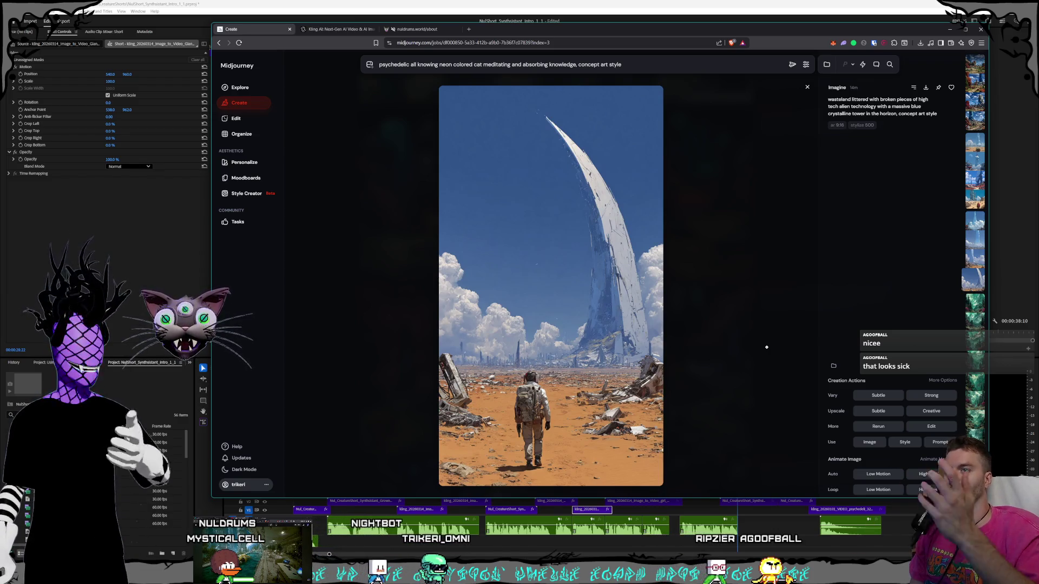
pyautogui.scroll(-2, 767, 347)
pyautogui.scroll(-3, 767, 347)
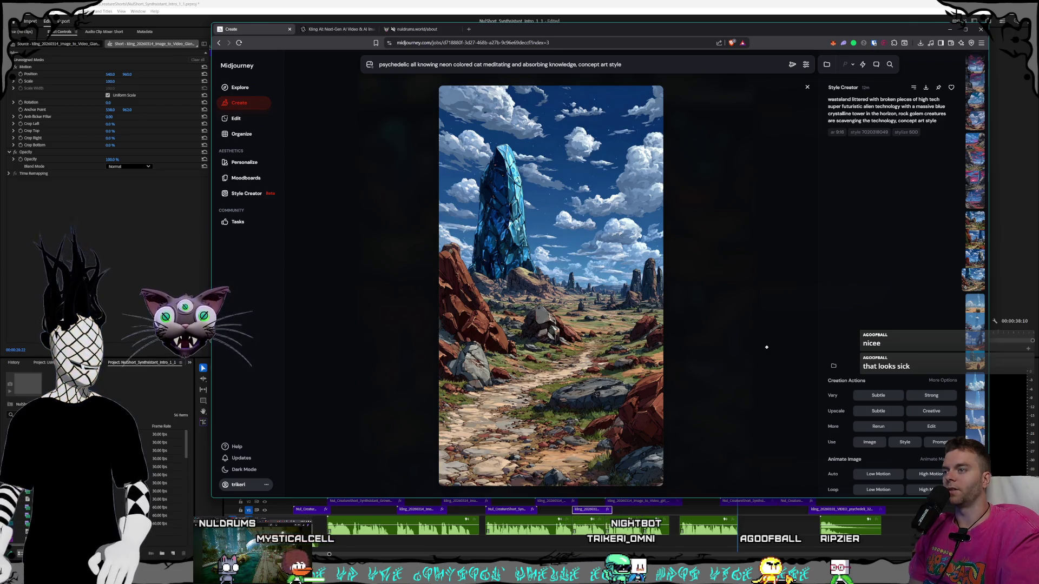
# Cycle back through the pixel-art wasteland variants to the golem approaching the crystal tower.
pyautogui.scroll(1, 767, 347)
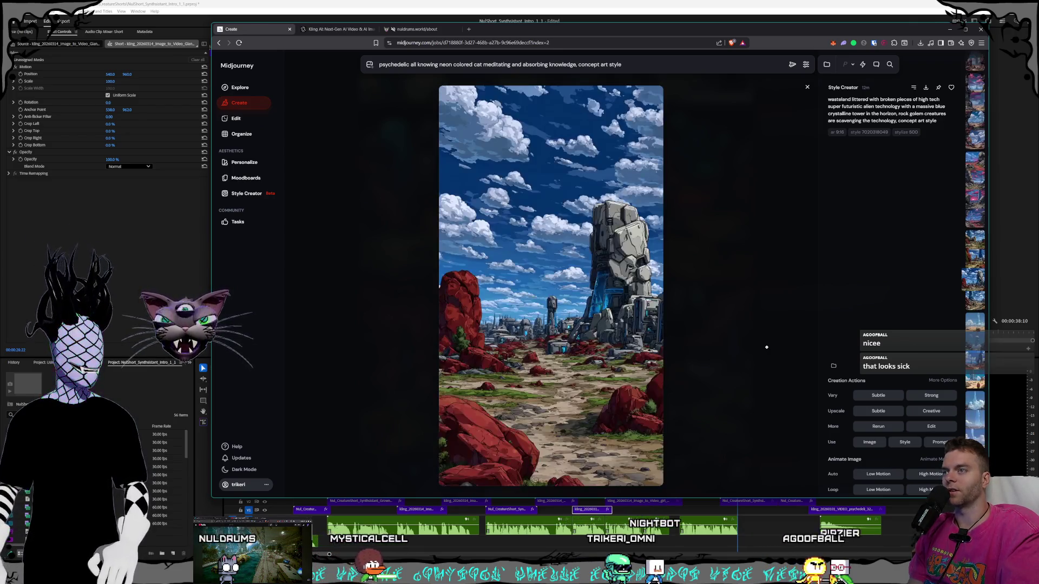
pyautogui.scroll(5, 767, 347)
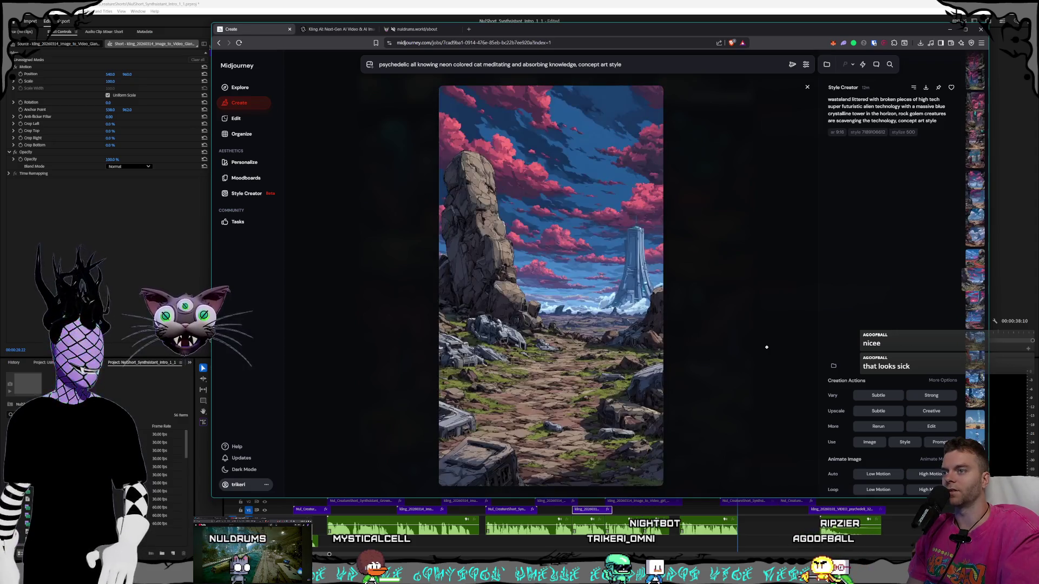
pyautogui.scroll(2, 767, 347)
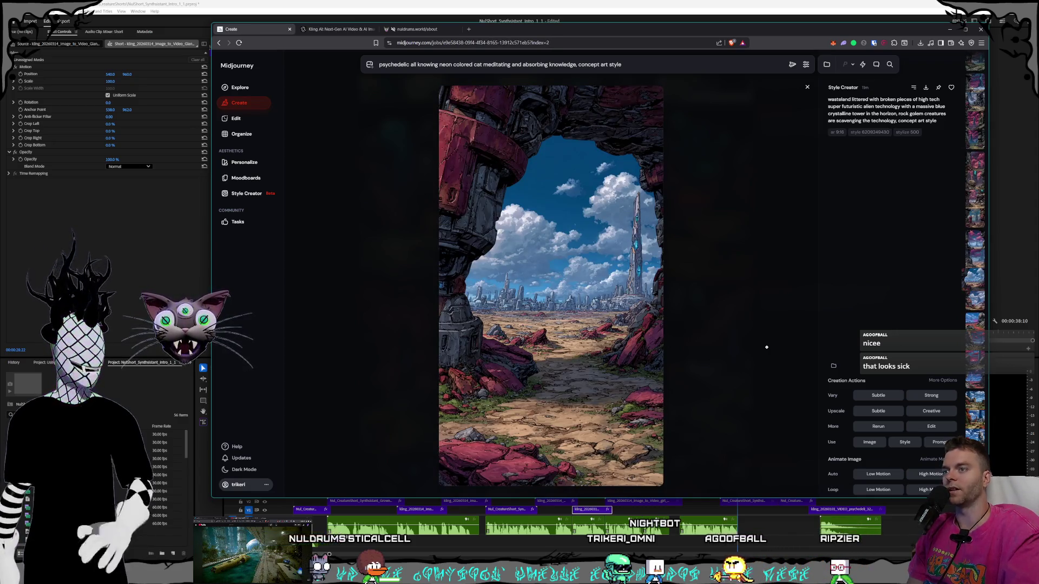
pyautogui.scroll(3, 766, 347)
pyautogui.scroll(6, 767, 347)
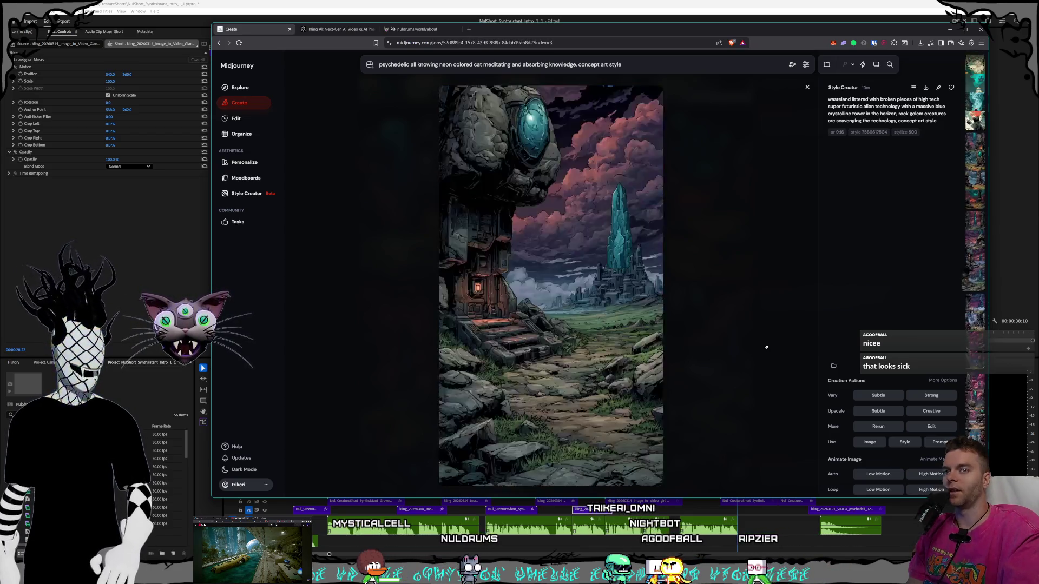
pyautogui.scroll(1, 767, 347)
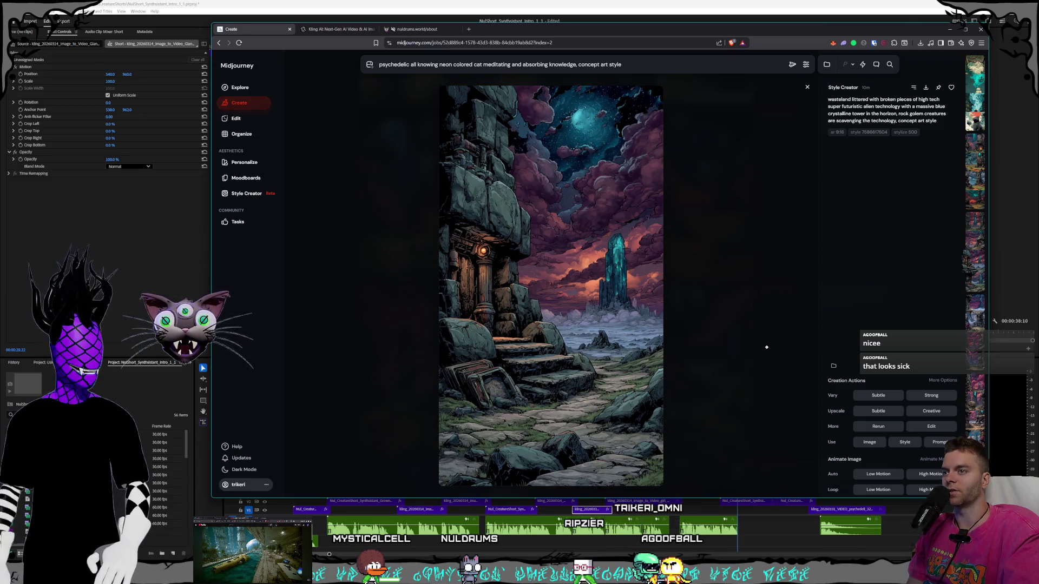
pyautogui.scroll(1, 767, 347)
pyautogui.scroll(1, 767, 347)
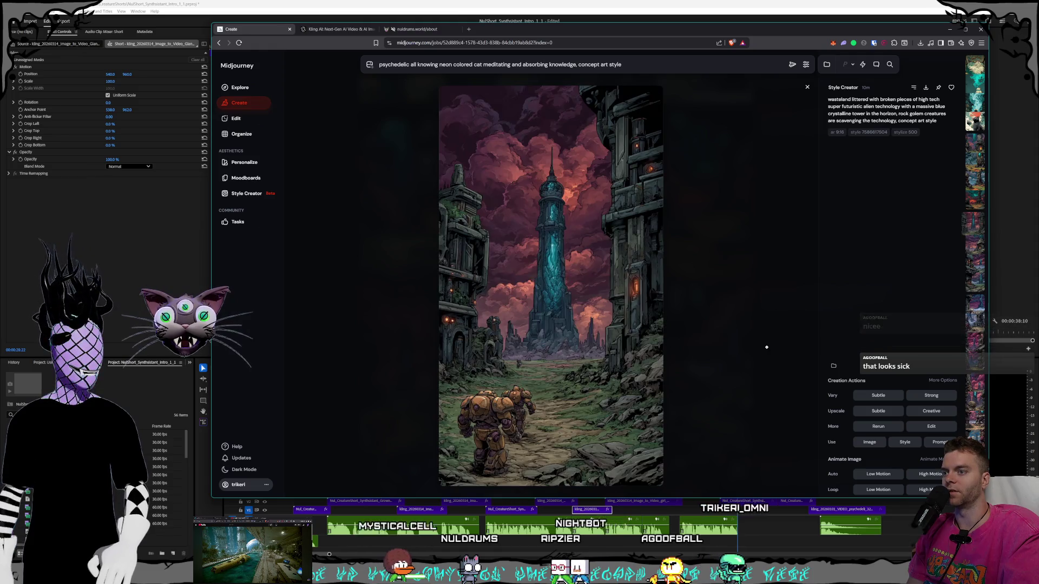
pyautogui.scroll(1, 767, 347)
pyautogui.scroll(1, 767, 347)
pyautogui.scroll(-1, 766, 347)
pyautogui.scroll(2, 766, 347)
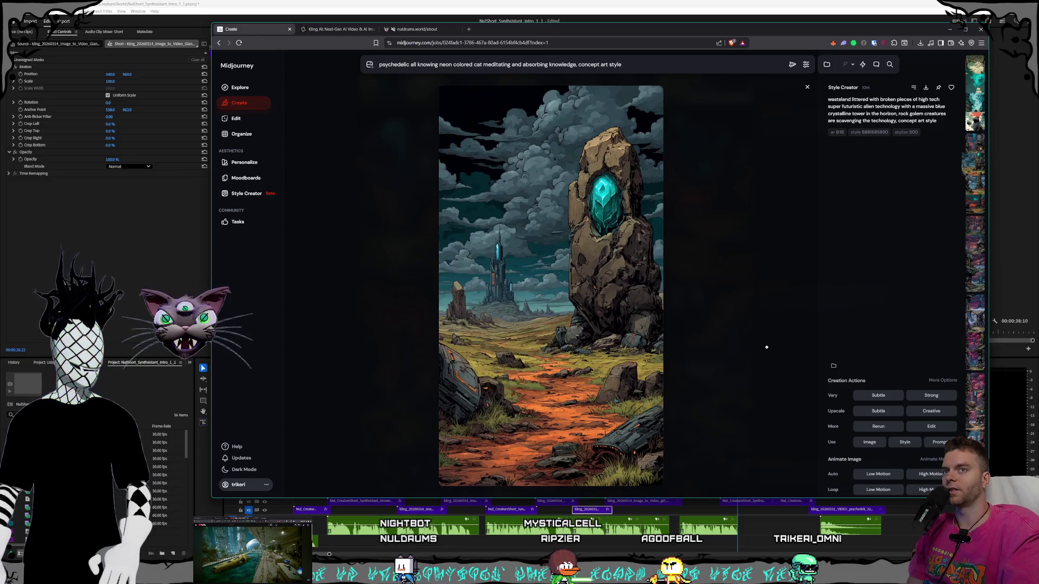
pyautogui.scroll(-1, 767, 347)
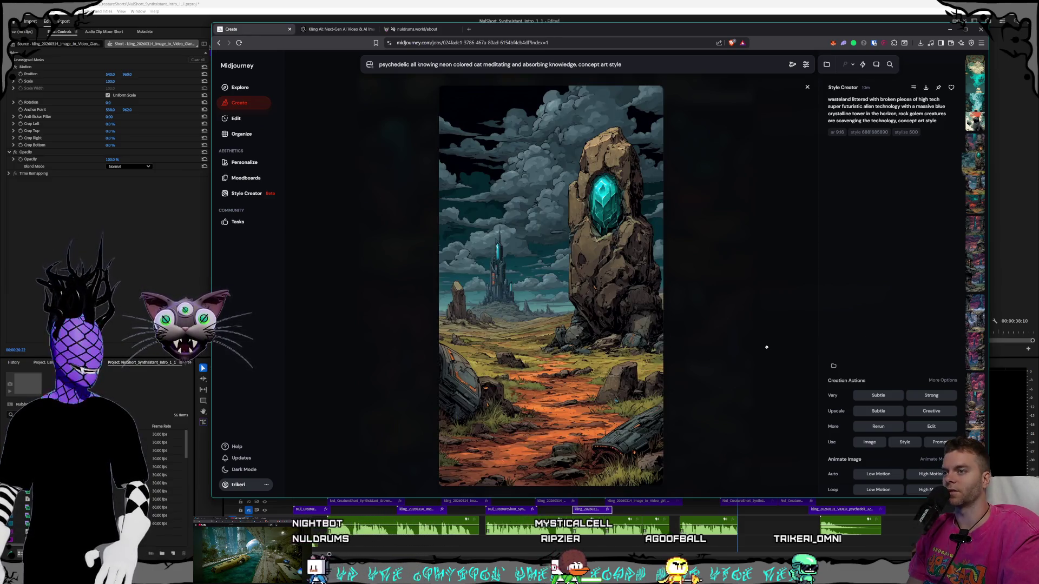
pyautogui.scroll(-2, 766, 347)
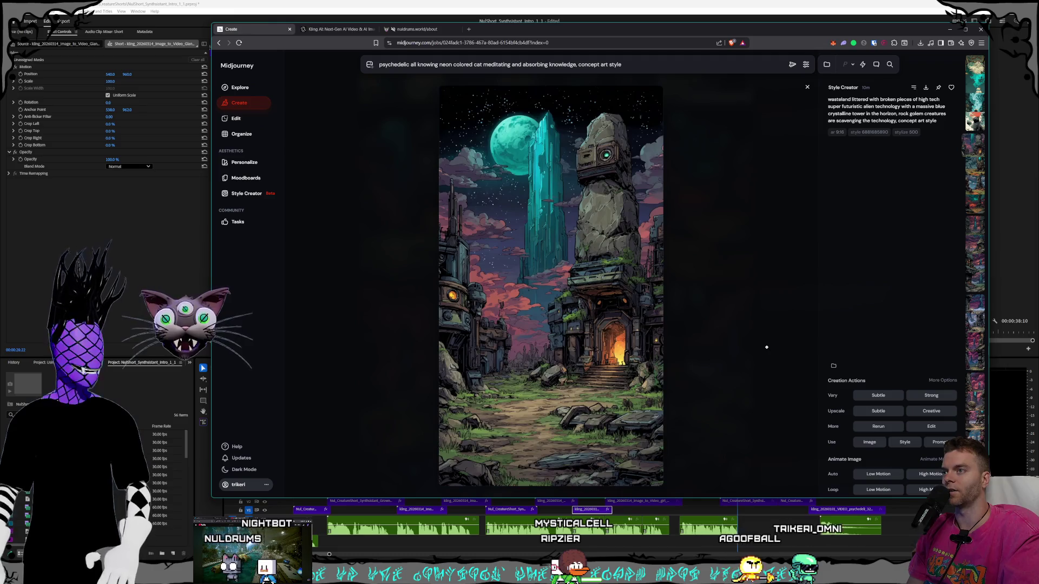
pyautogui.scroll(4, 767, 347)
pyautogui.scroll(-4, 767, 347)
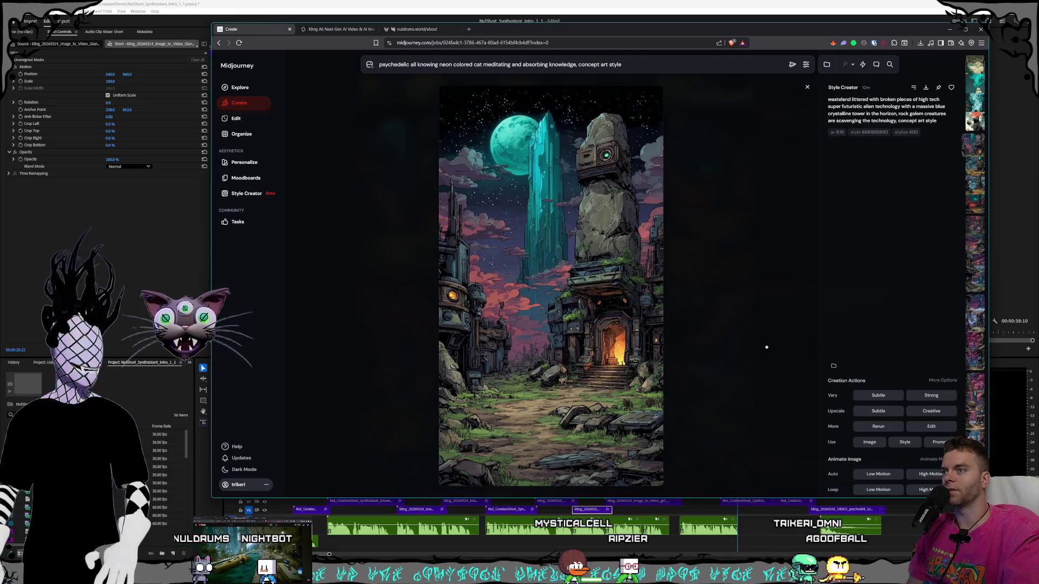
pyautogui.scroll(2, 767, 347)
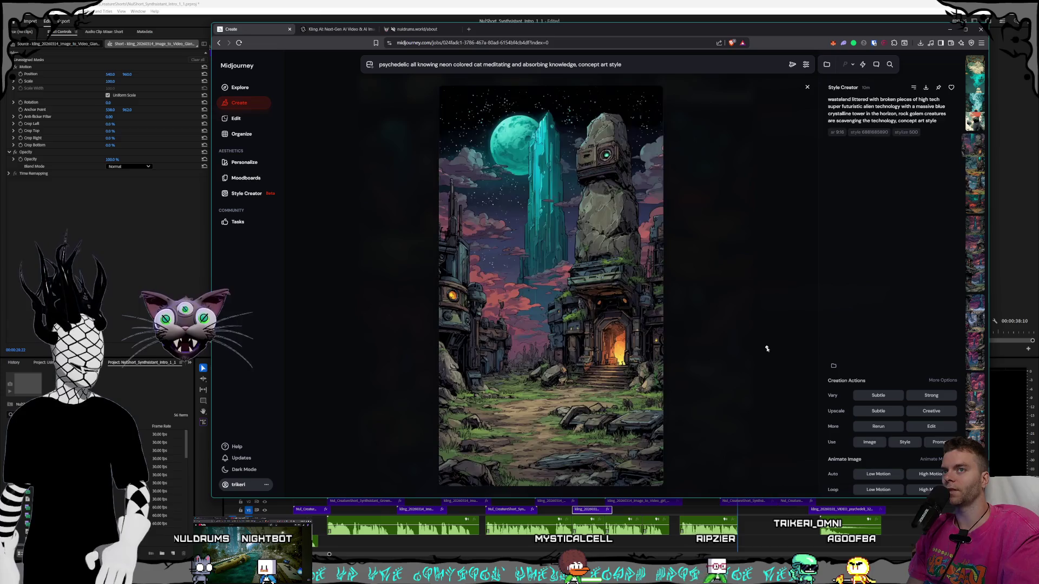
pyautogui.scroll(3, 767, 347)
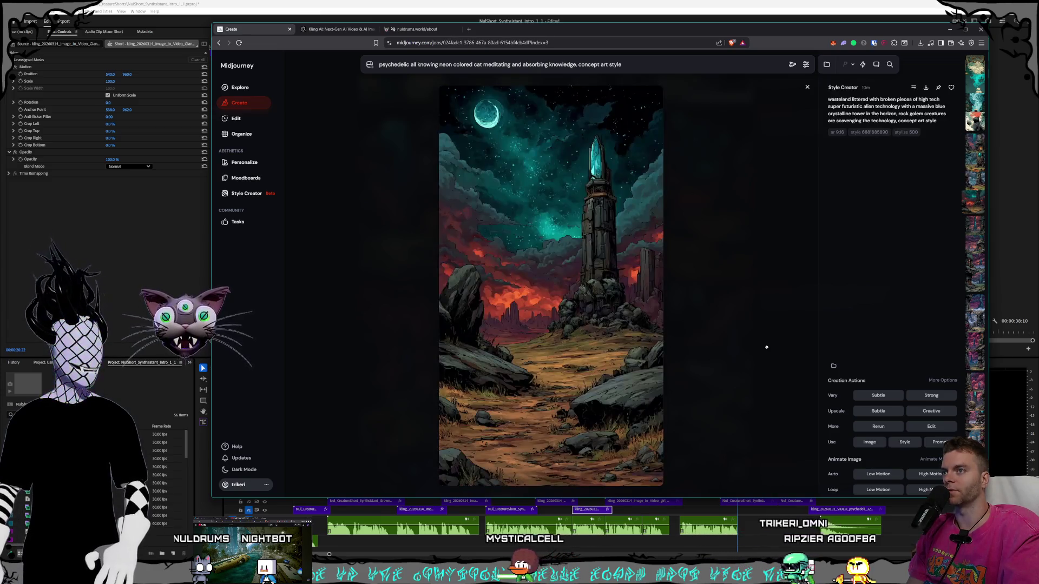
pyautogui.scroll(1, 767, 347)
pyautogui.scroll(-2, 766, 347)
pyautogui.scroll(2, 767, 346)
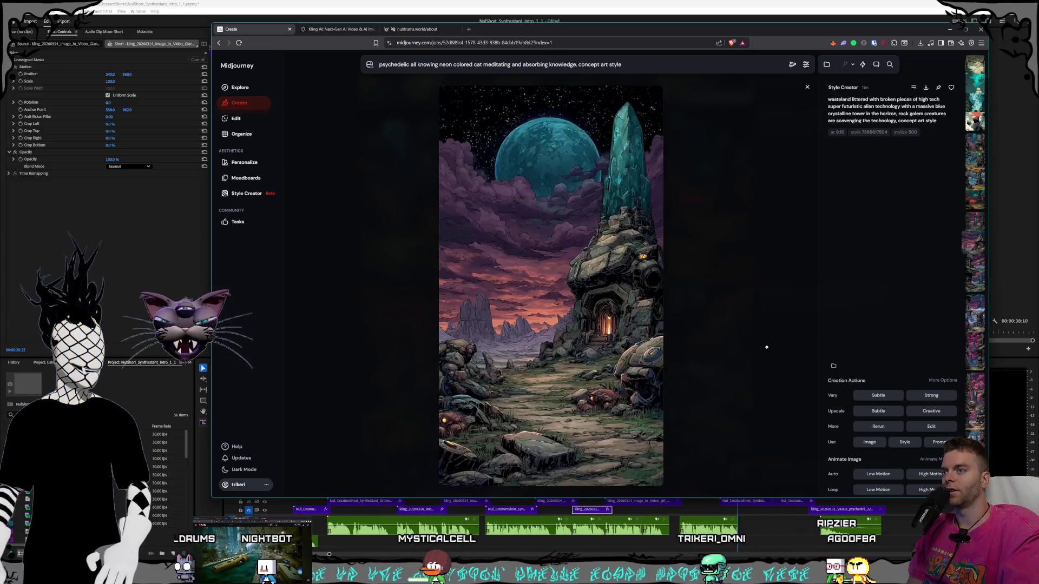
pyautogui.scroll(1, 767, 347)
pyautogui.scroll(3, 767, 346)
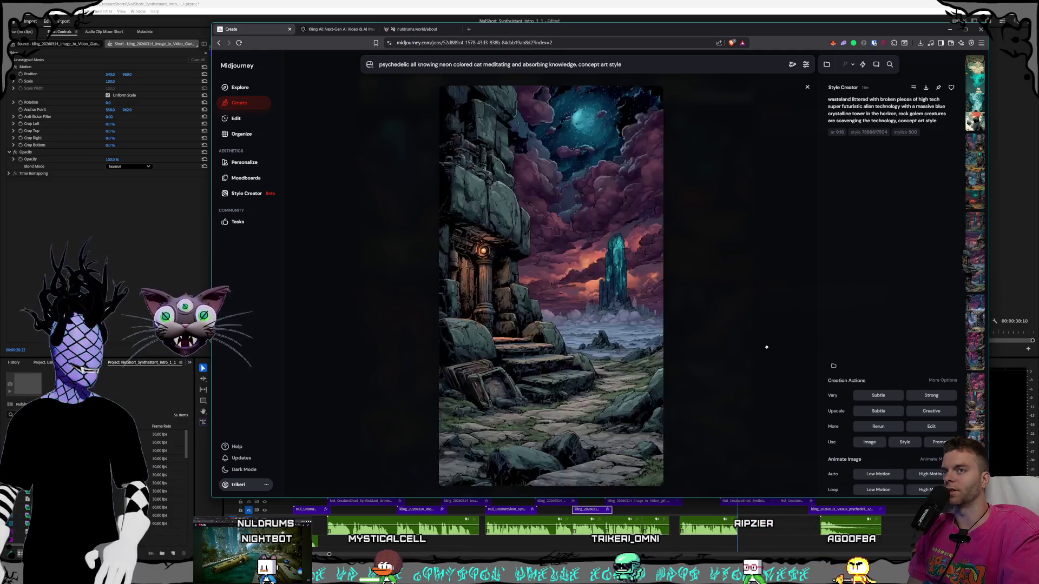
pyautogui.scroll(4, 767, 347)
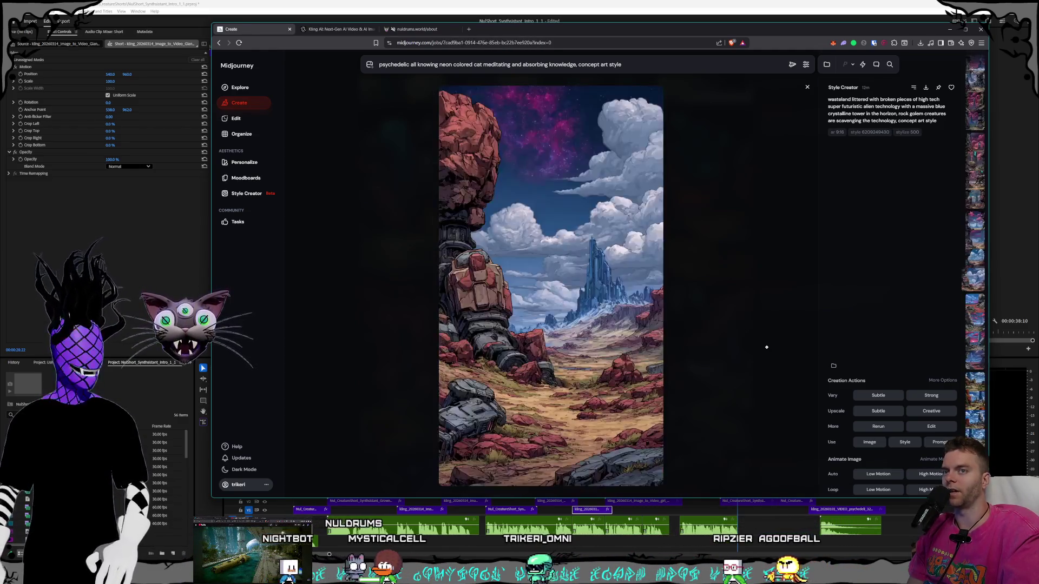
pyautogui.scroll(5, 766, 347)
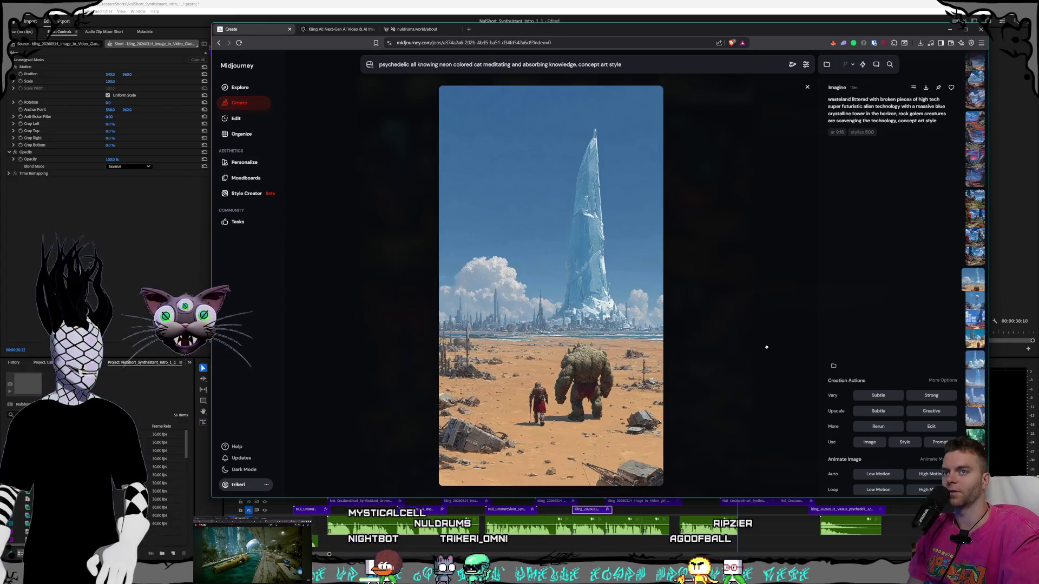
pyautogui.scroll(5, 767, 347)
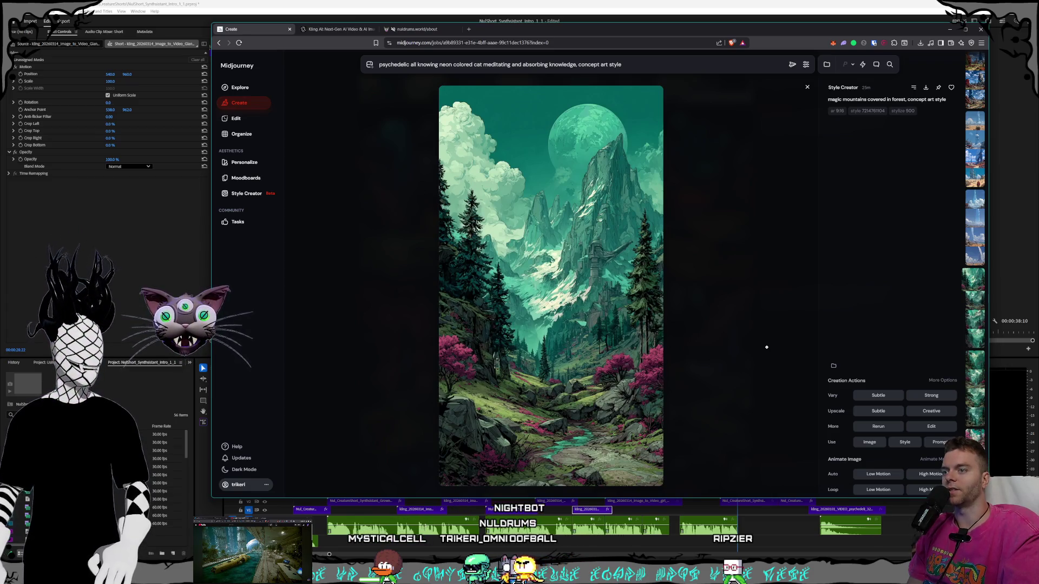
# Step through the magic-mountains forest variants to the third one, the castle above a river.
pyautogui.scroll(-1, 767, 347)
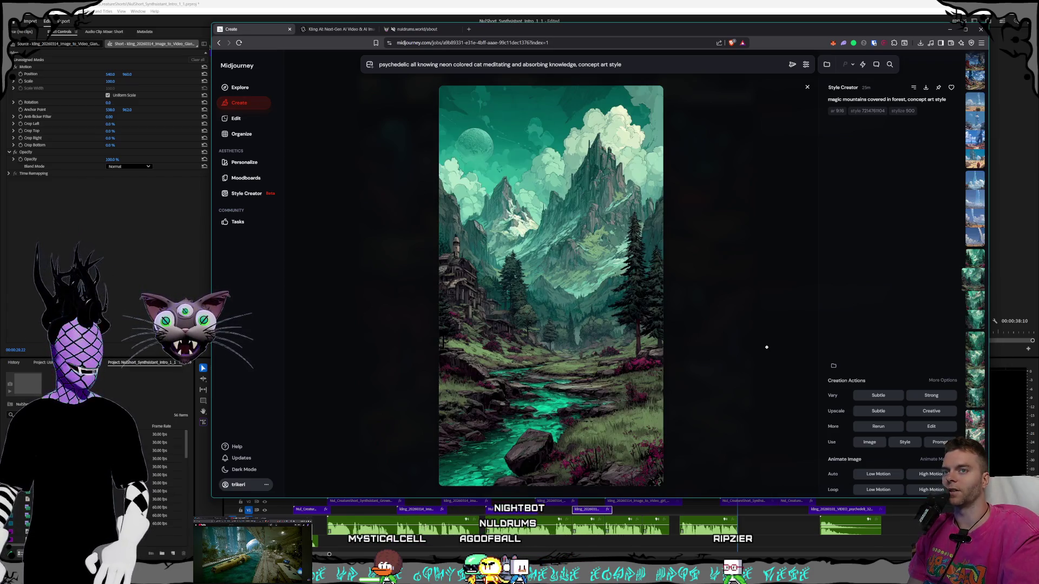
pyautogui.scroll(-1, 767, 347)
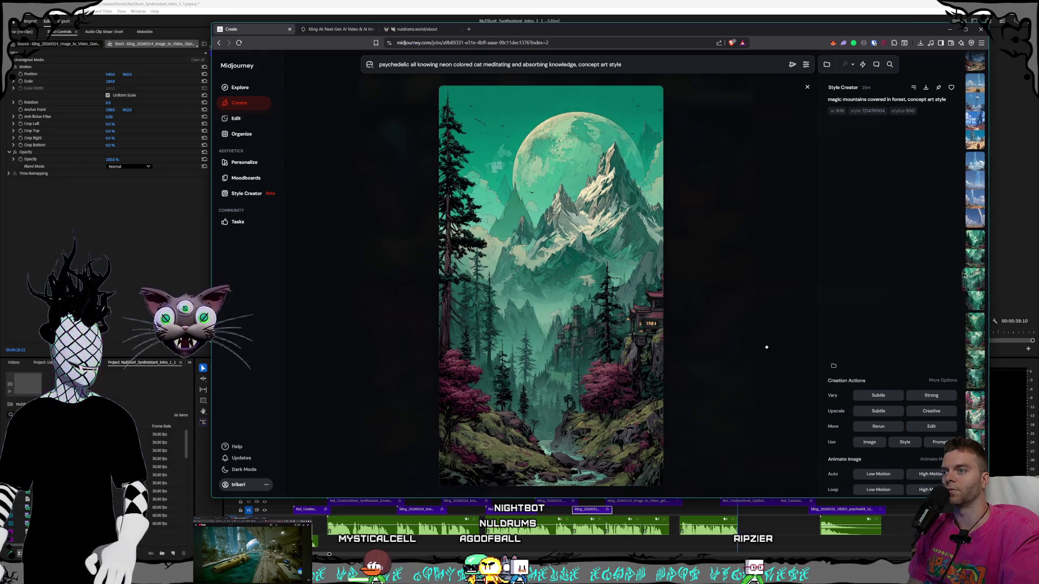
pyautogui.scroll(-2, 767, 347)
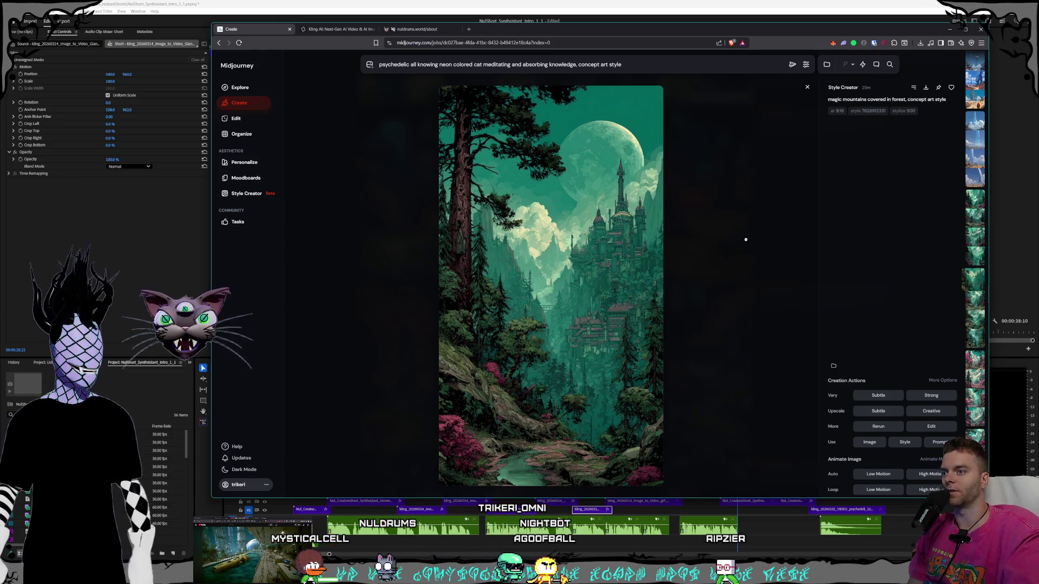
pyautogui.scroll(-1, 745, 240)
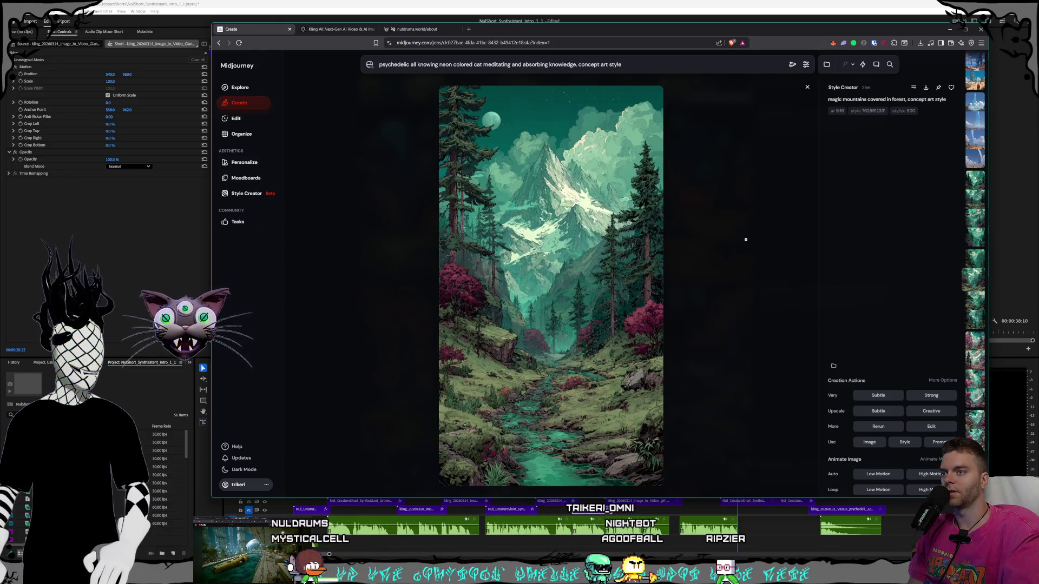
pyautogui.scroll(1, 746, 240)
pyautogui.scroll(-1, 745, 240)
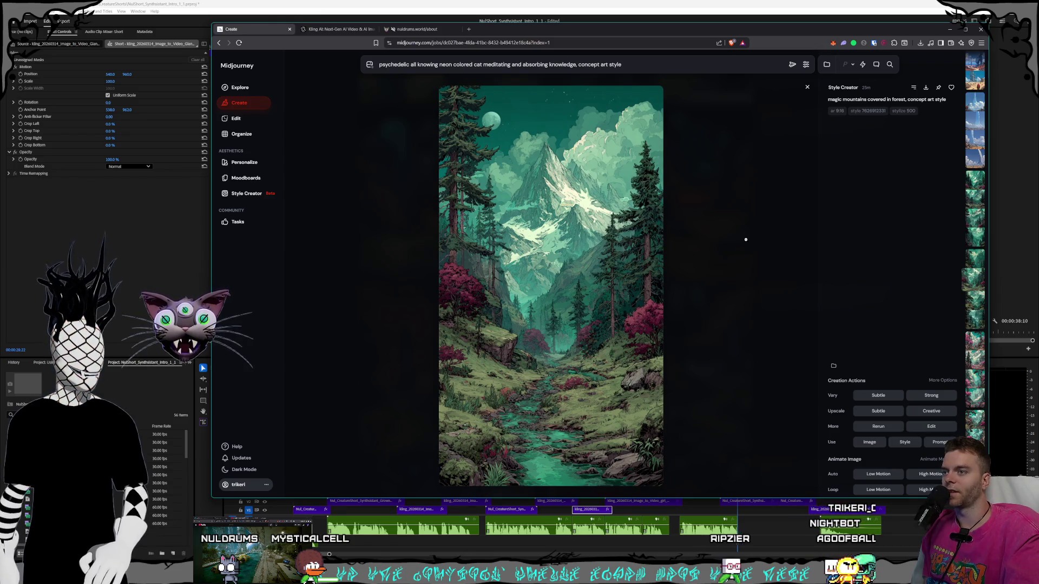
pyautogui.scroll(-1, 745, 239)
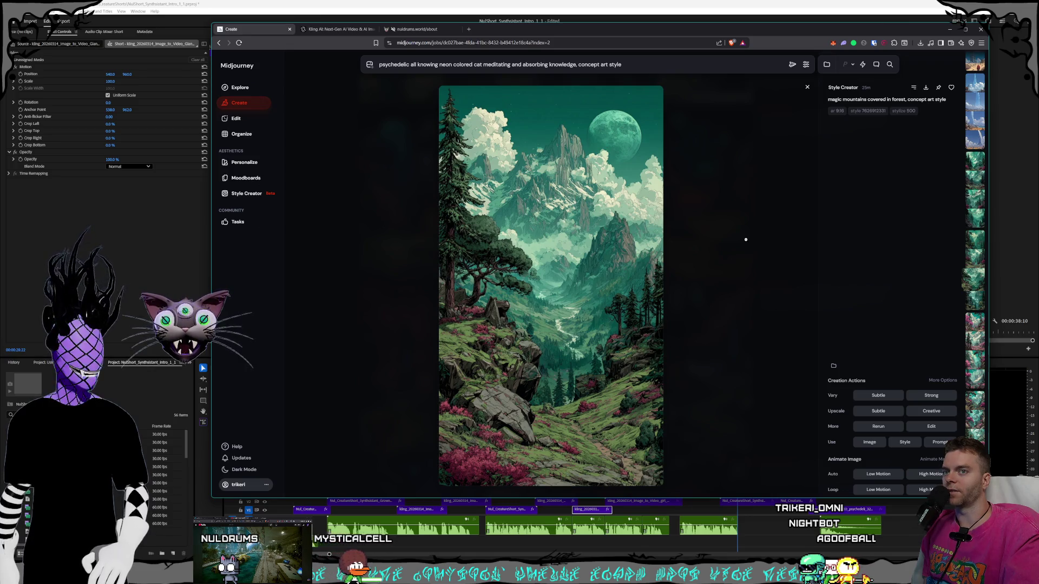
pyautogui.scroll(-1, 745, 240)
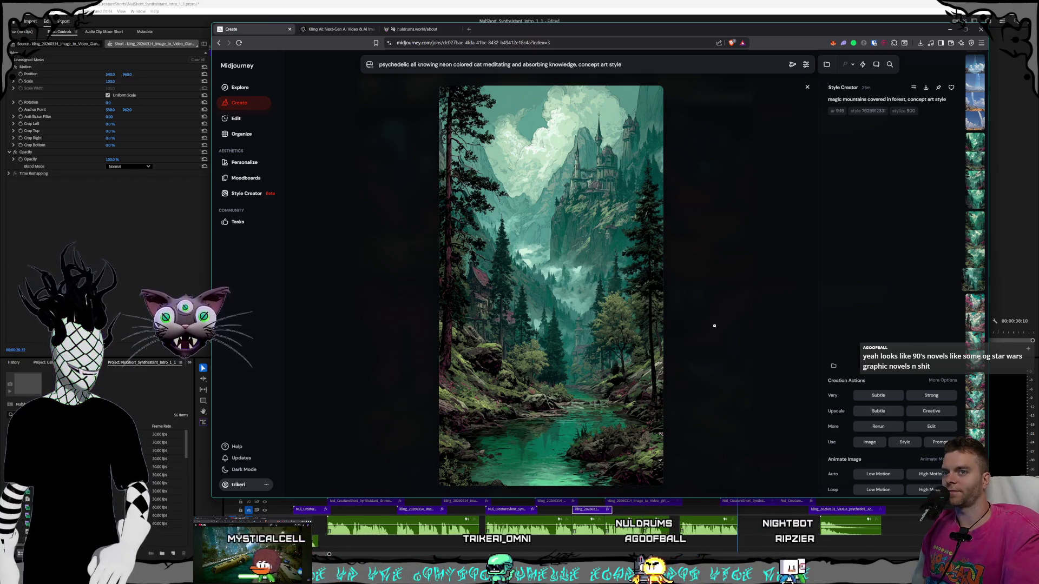
# Compare the pink-tree forest, teal castle, mountain-moon and forest-stream variations.
pyautogui.press('Right')
pyautogui.press('Right')
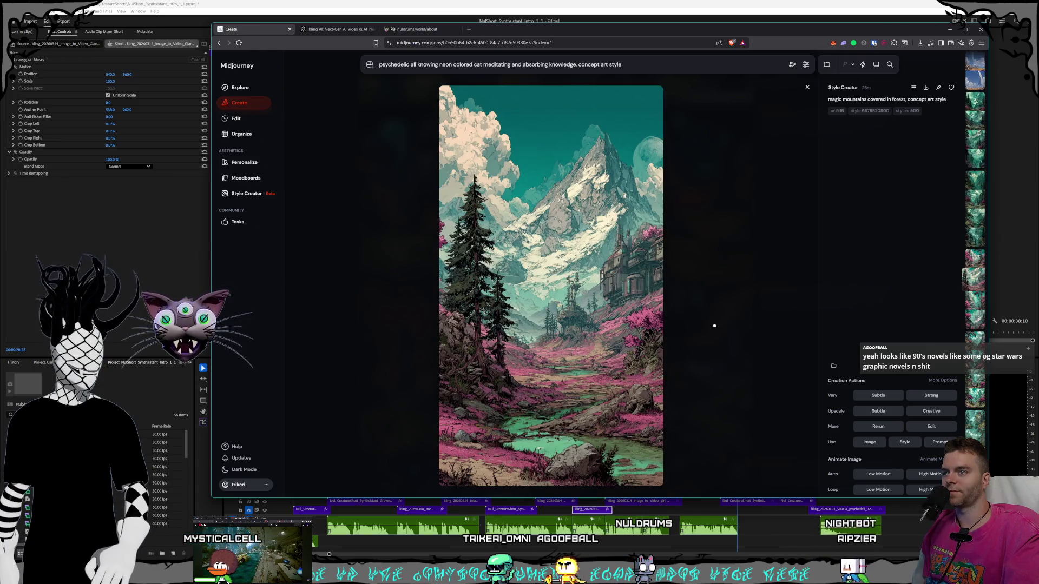
pyautogui.press('Left')
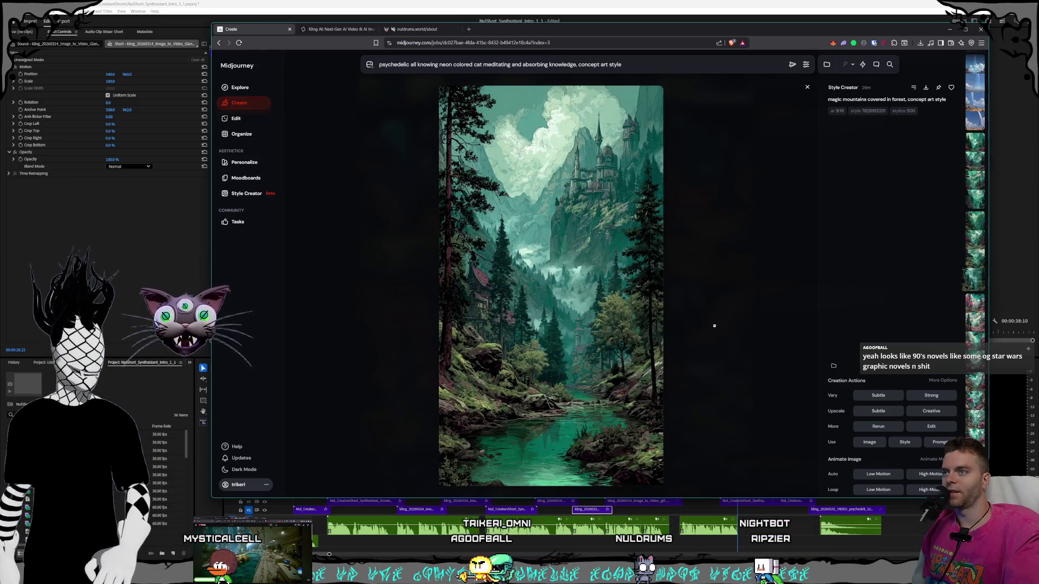
pyautogui.press('Left')
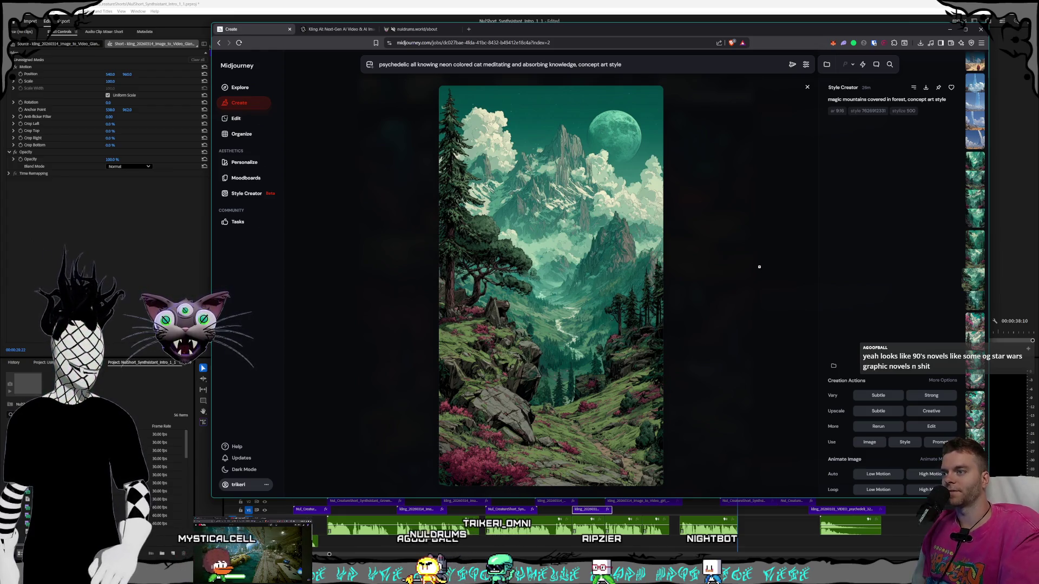
pyautogui.press('Left')
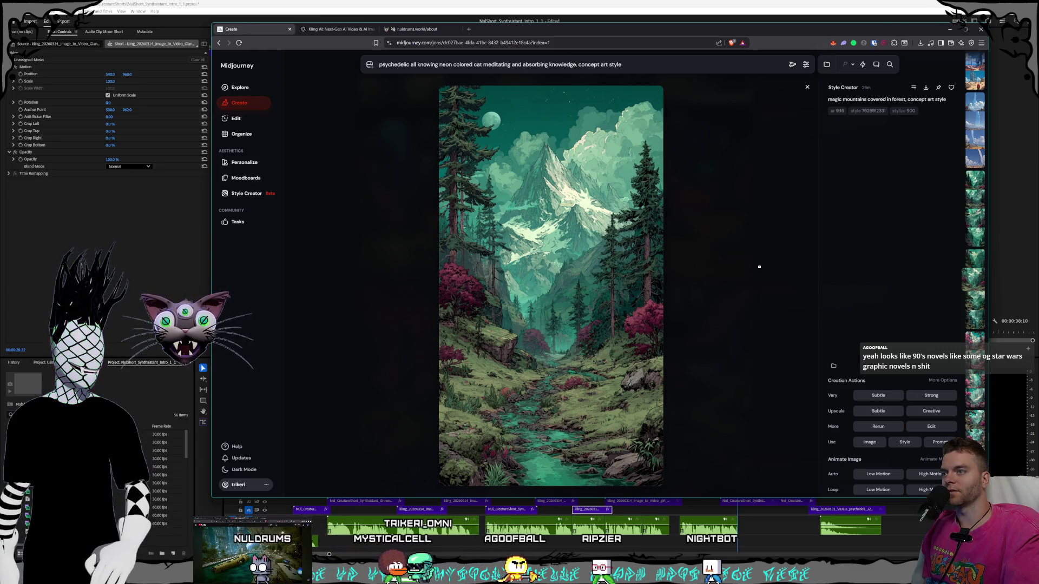
pyautogui.press('Left')
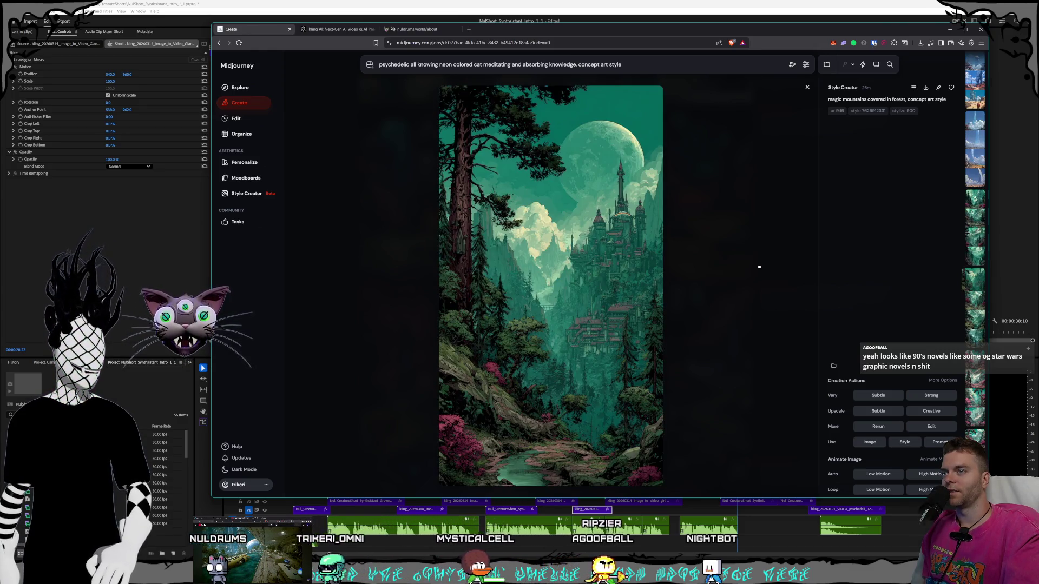
pyautogui.press('Right')
pyautogui.press('Right')
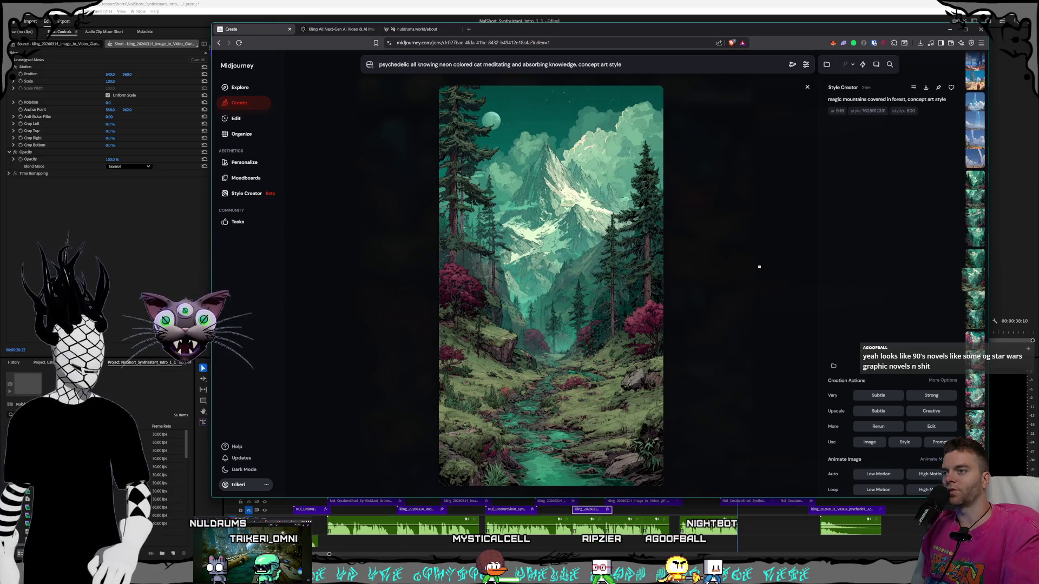
pyautogui.press('Right')
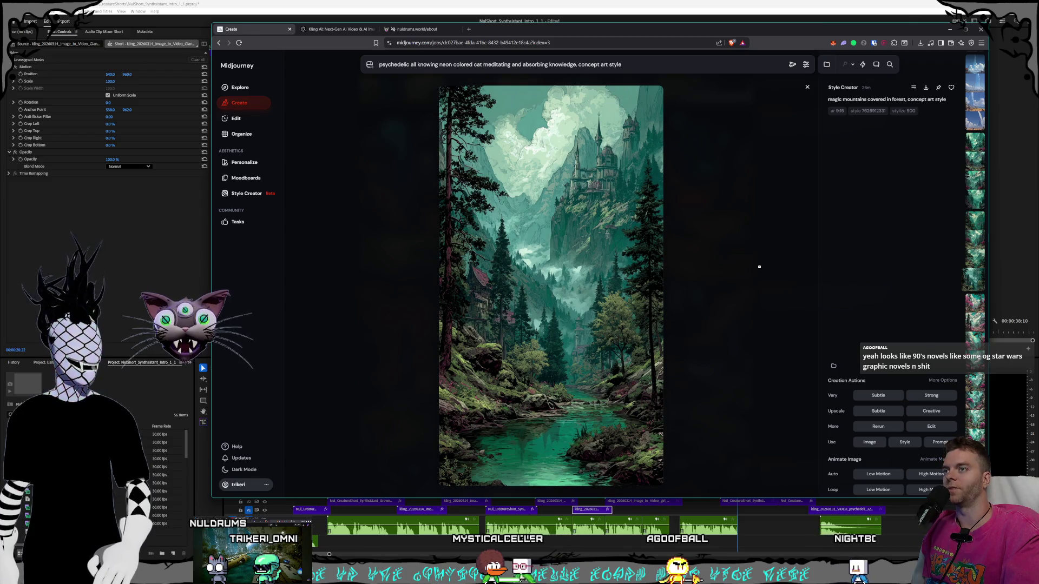
# Move to the mountain renders and compare the moon, cloudy-valley and river variations.
pyautogui.press('Down')
pyautogui.press('Down')
pyautogui.press('Down')
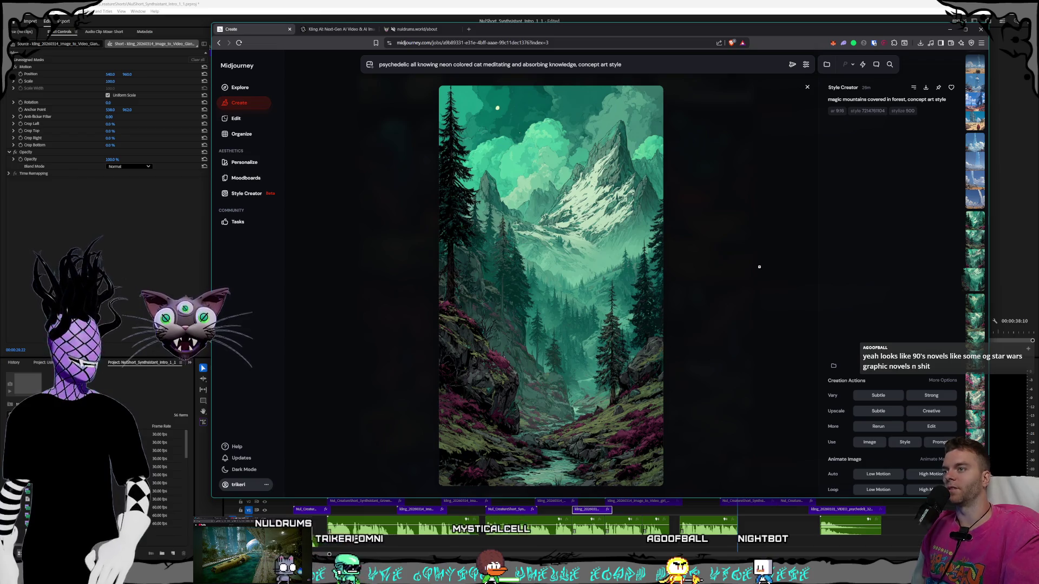
pyautogui.press('Left')
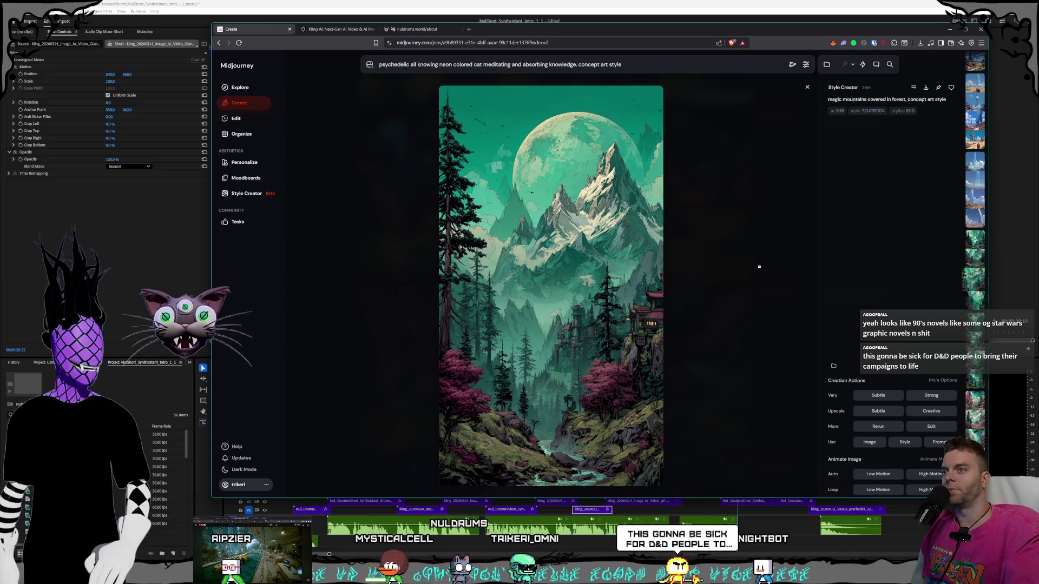
pyautogui.press('Left')
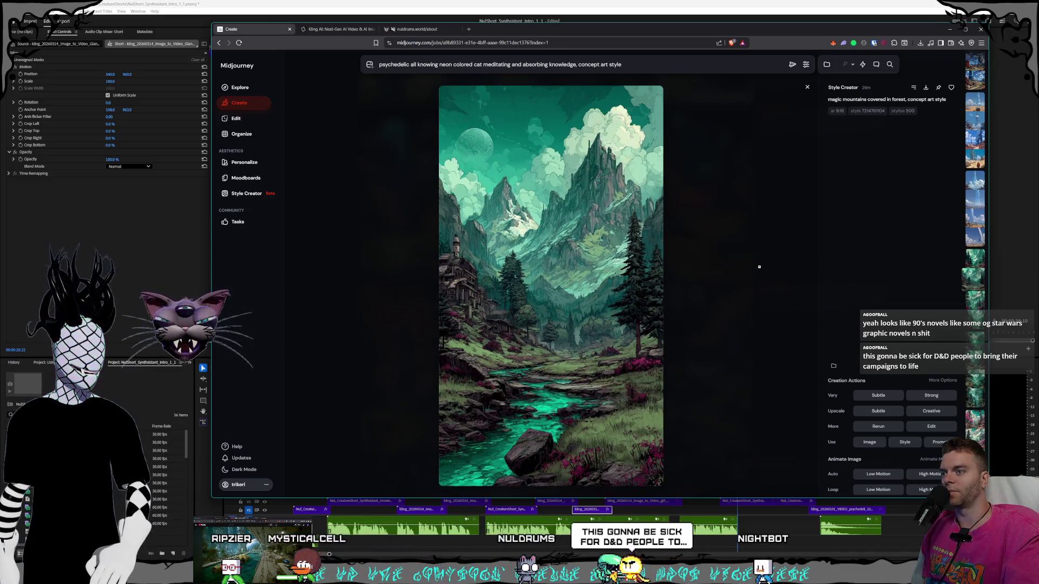
pyautogui.press('Right')
pyautogui.press('Left')
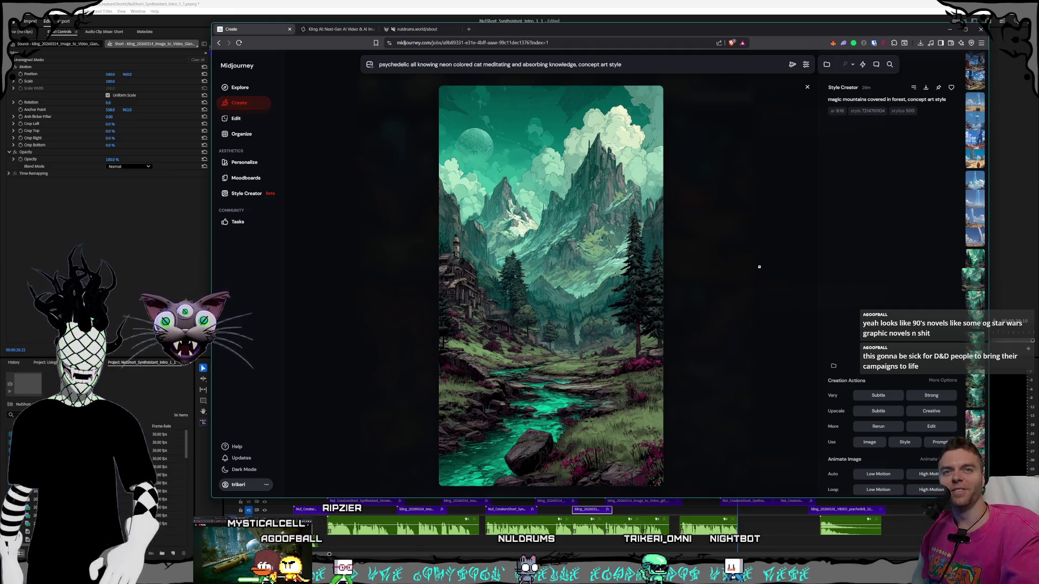
pyautogui.press('Left')
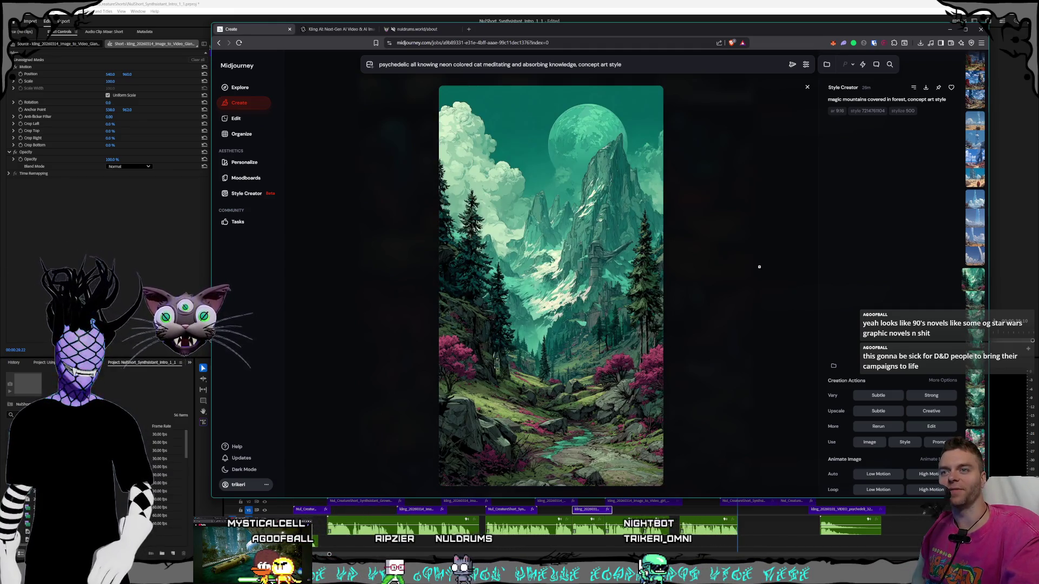
pyautogui.press('Right')
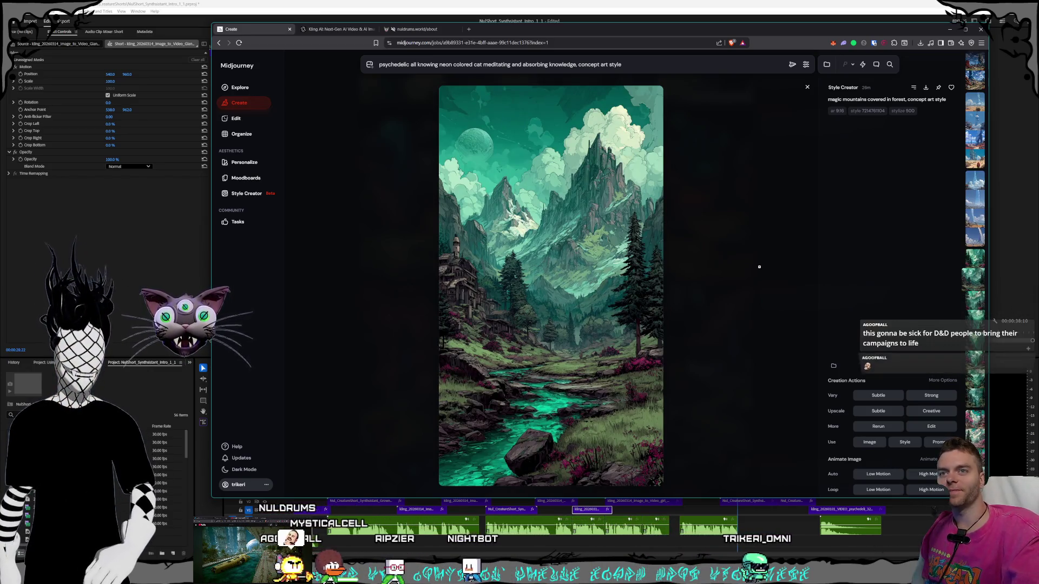
# Jump ahead through the crystal-tower and red-rock arch wastelands to the stone pillar and robot.
pyautogui.press('Up')
pyautogui.press('Up')
pyautogui.press('Up')
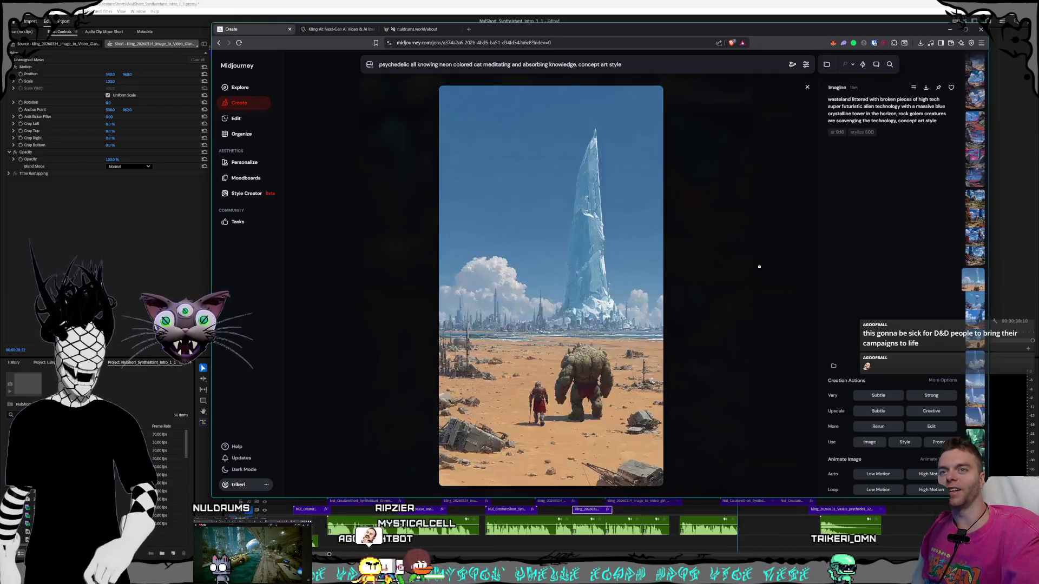
pyautogui.press('Up')
pyautogui.press('Up')
pyautogui.press('Up')
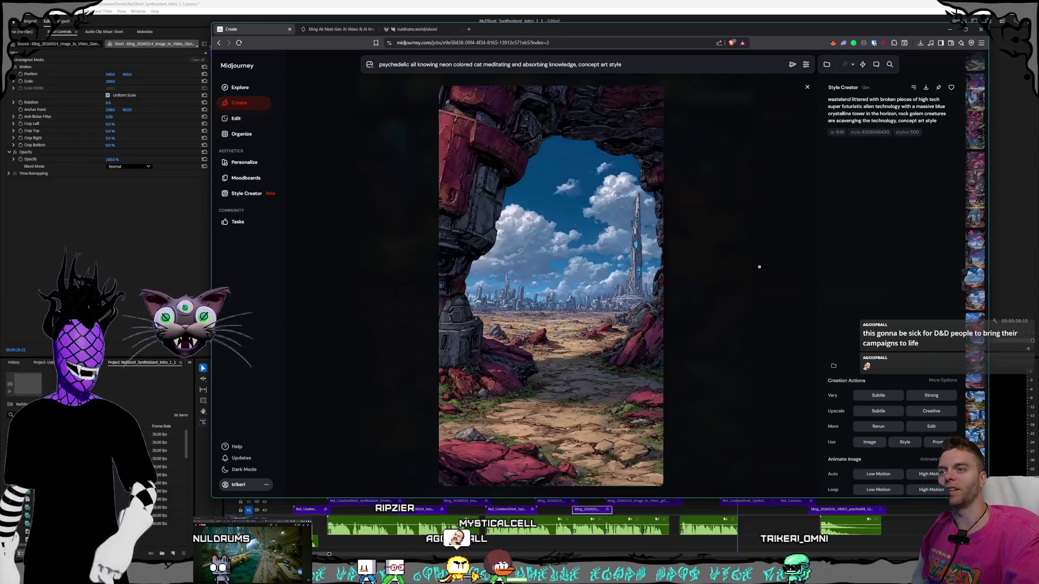
pyautogui.press('Up')
pyautogui.press('Up')
pyautogui.press('Up')
pyautogui.press('Up')
pyautogui.press('Up')
pyautogui.press('Up')
pyautogui.press('Up')
pyautogui.press('Up')
pyautogui.press('Up')
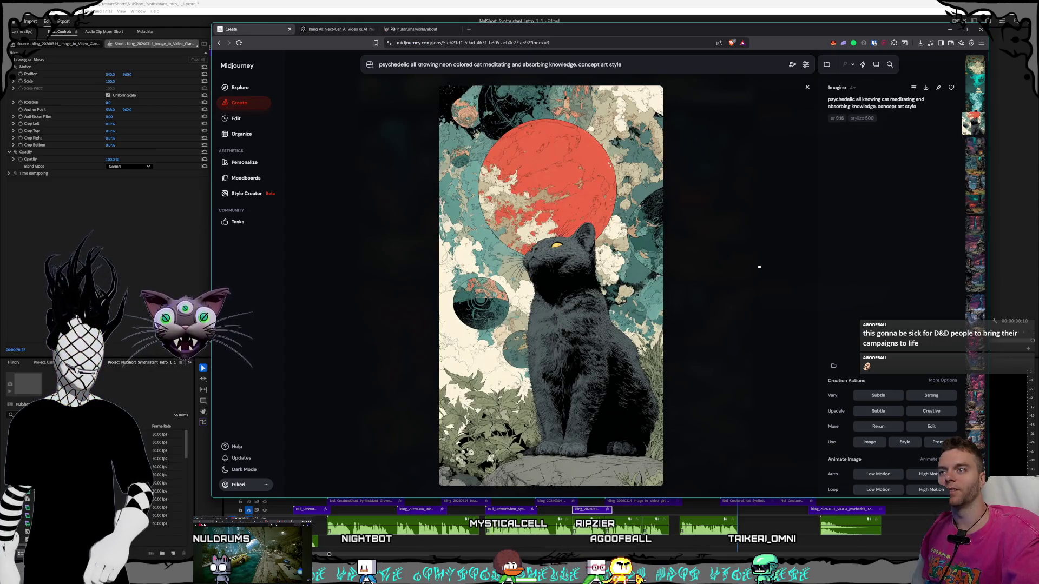
# View the goggled teal cat variation, then close the viewer back to the Create grid.
pyautogui.press('Up')
pyautogui.press('Up')
pyautogui.press('Up')
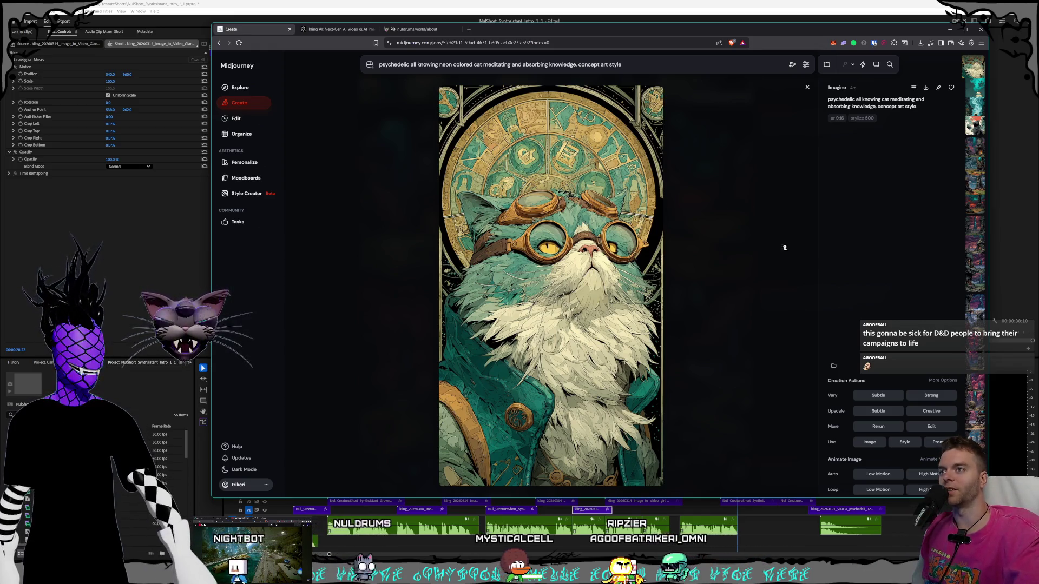
pyautogui.click(807, 87)
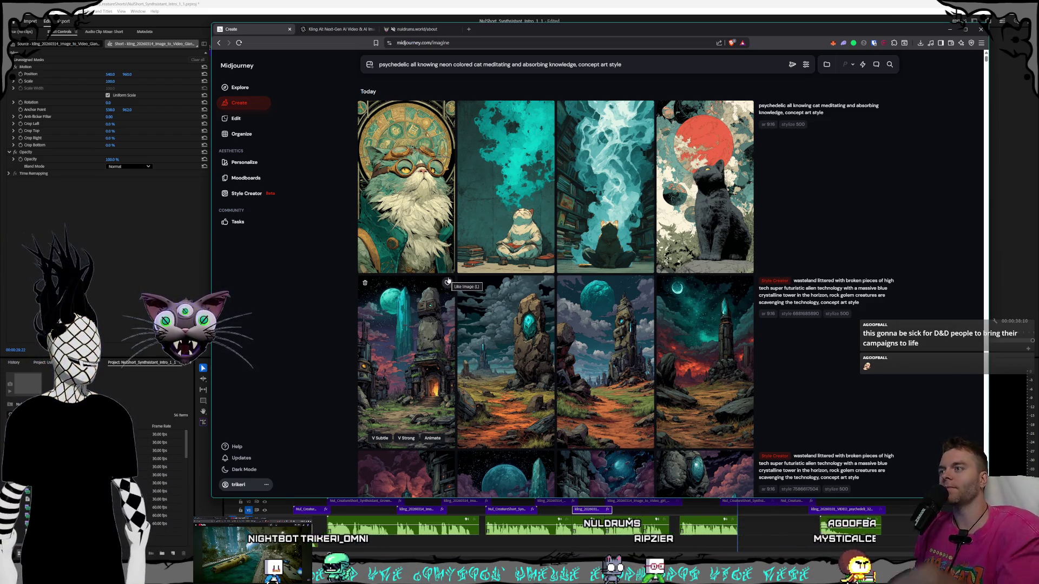
# Inspect the rock-crystal wasteland and the stone tower under the teal moon up close.
pyautogui.click(549, 371)
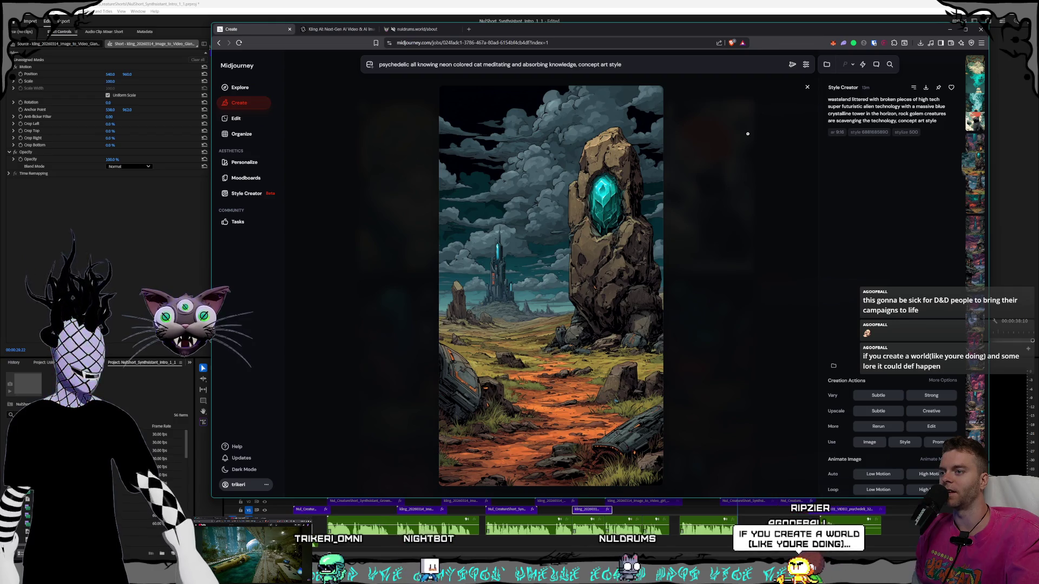
pyautogui.click(808, 88)
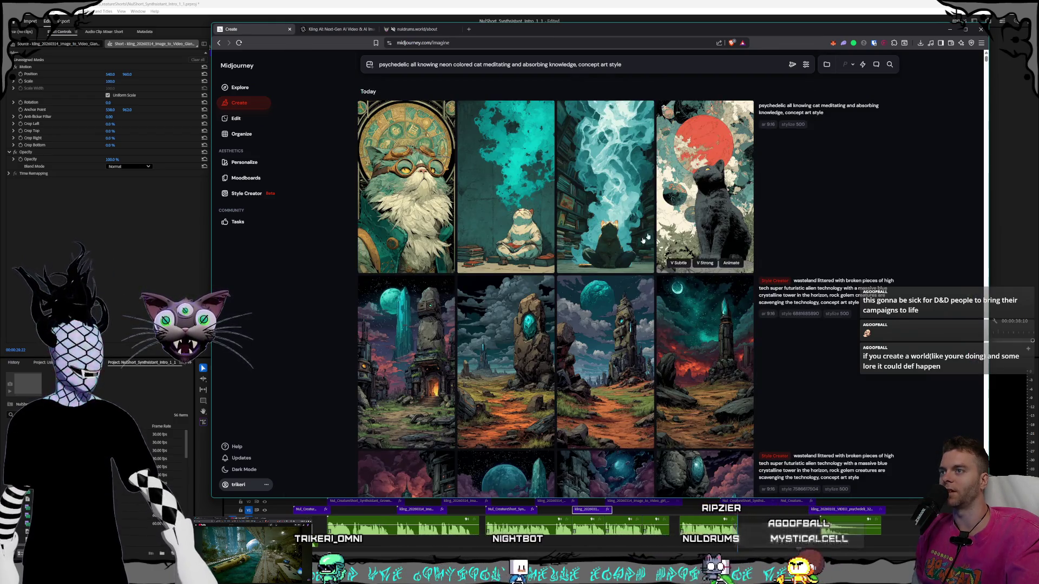
pyautogui.click(709, 286)
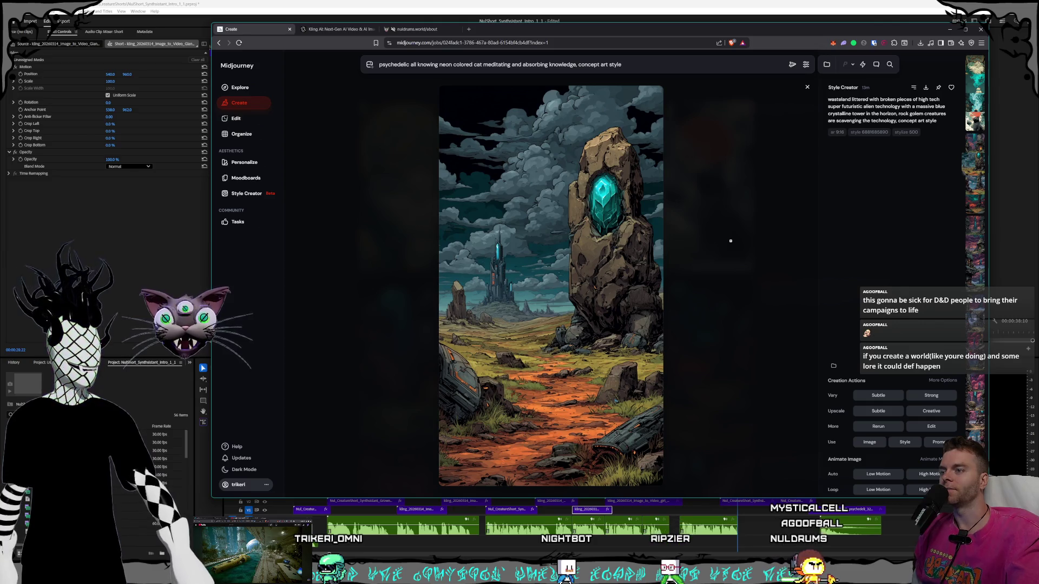
pyautogui.click(730, 241)
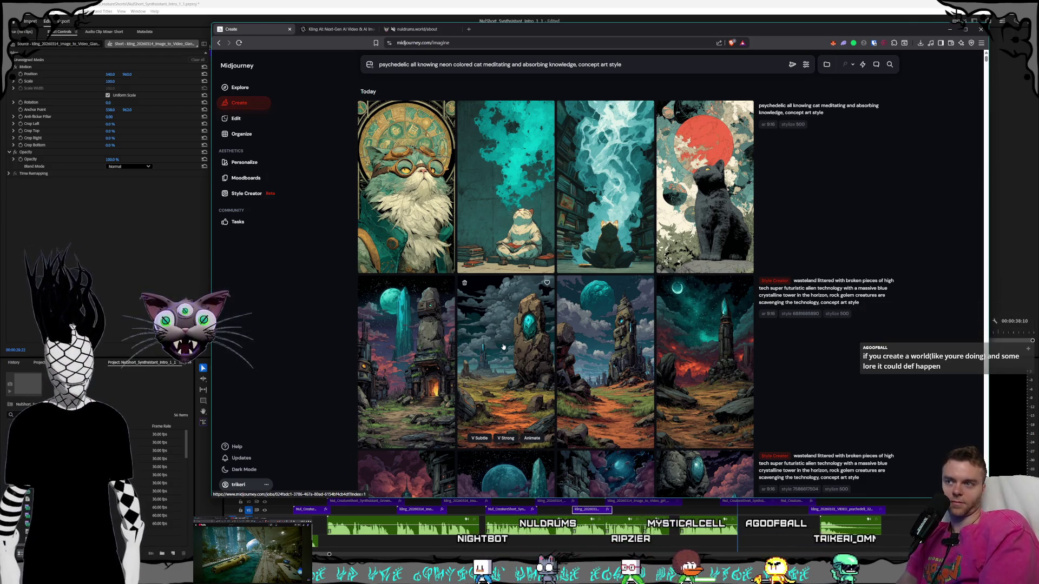
pyautogui.click(489, 350)
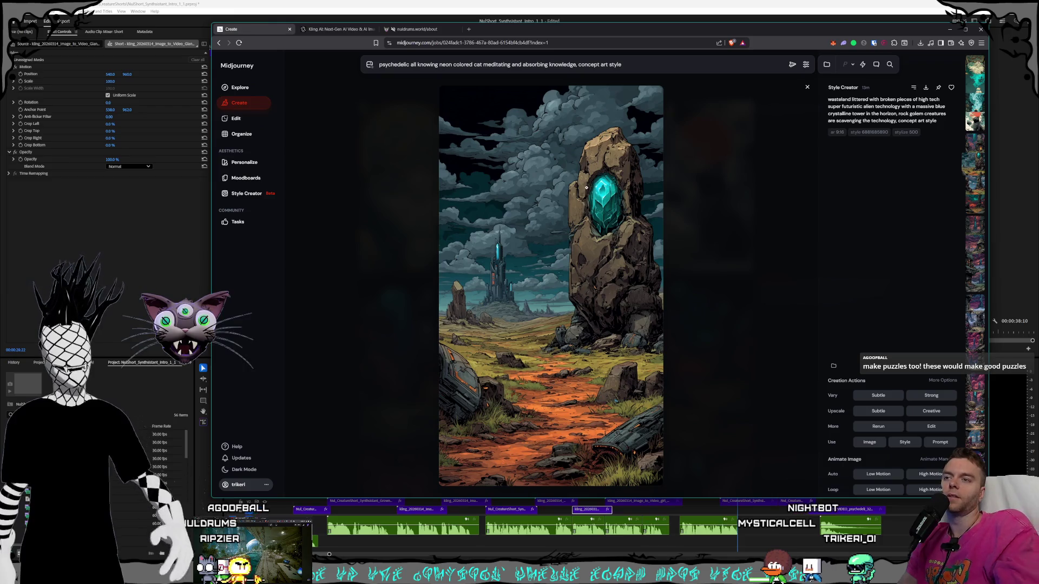
pyautogui.click(729, 311)
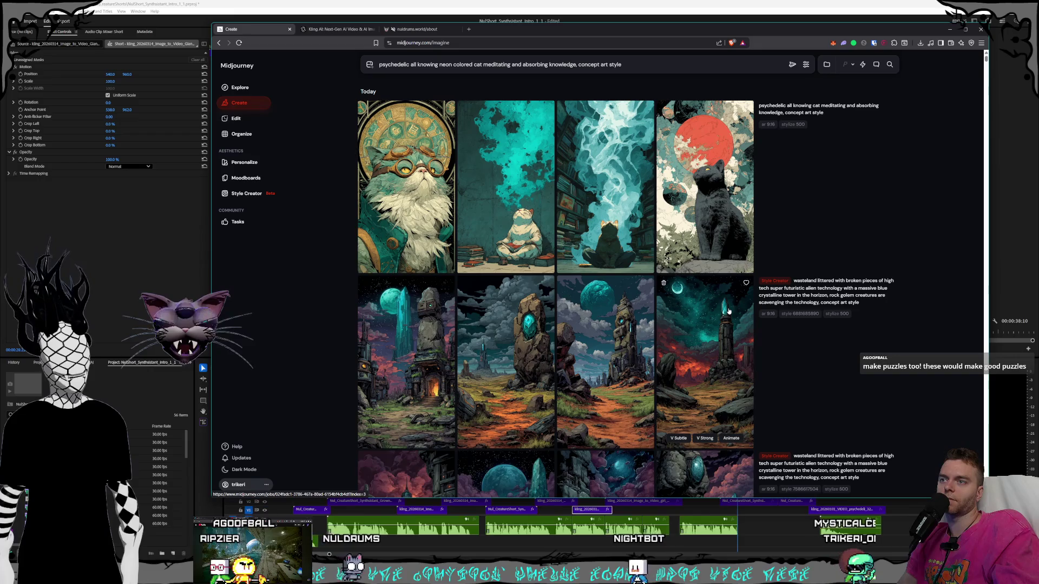
pyautogui.click(606, 335)
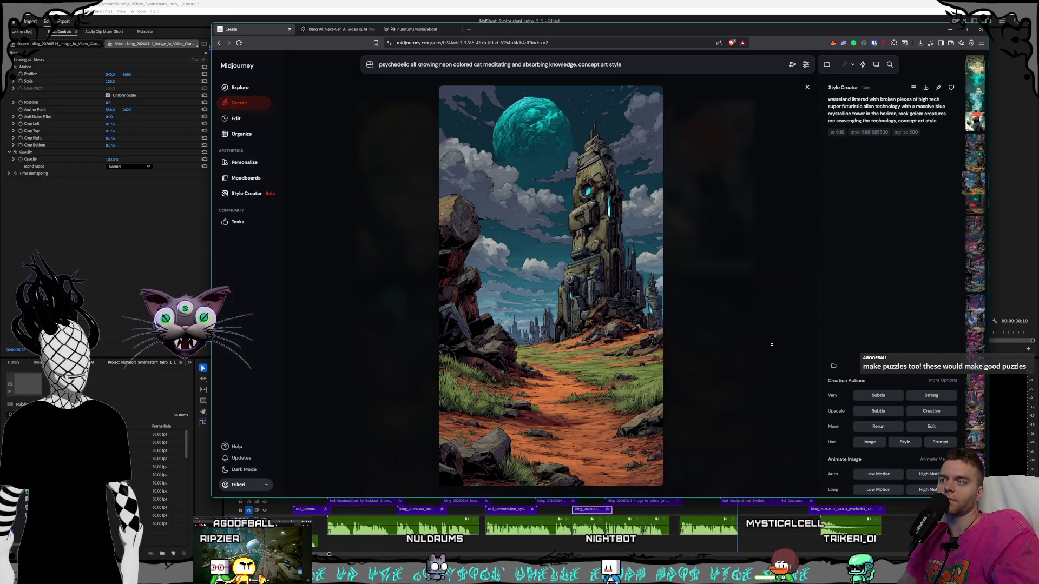
pyautogui.click(770, 347)
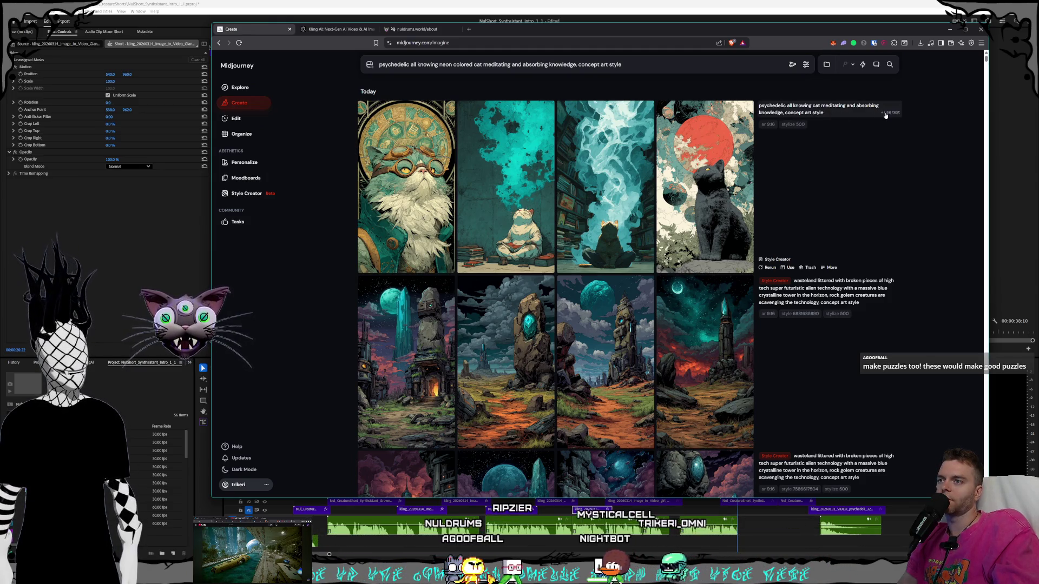
# Reuse the meditating cat prompt and add 'neon colored cat' after 'knowing'.
pyautogui.click(885, 114)
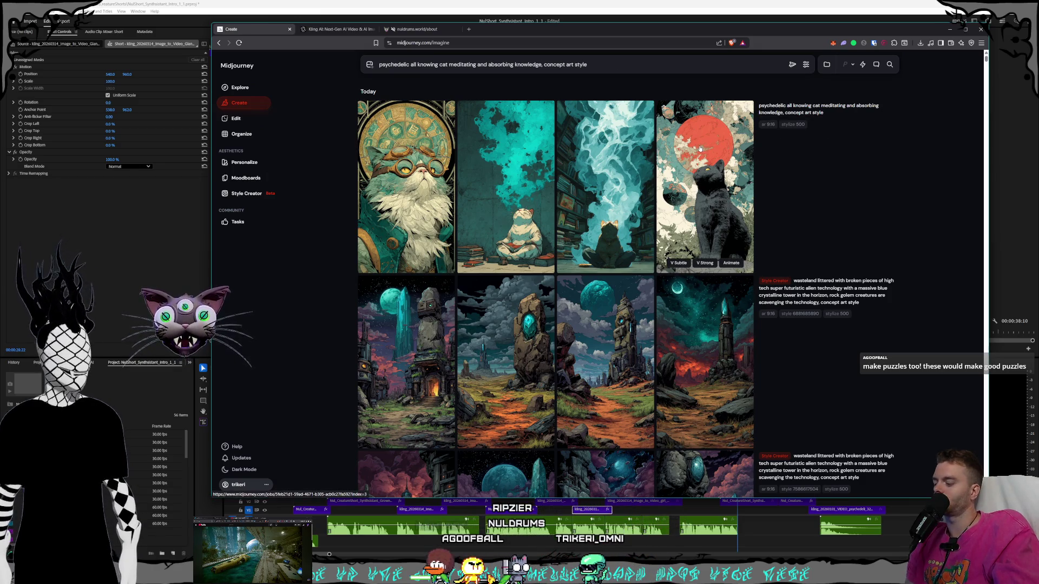
pyautogui.click(438, 65)
pyautogui.write('neon ')
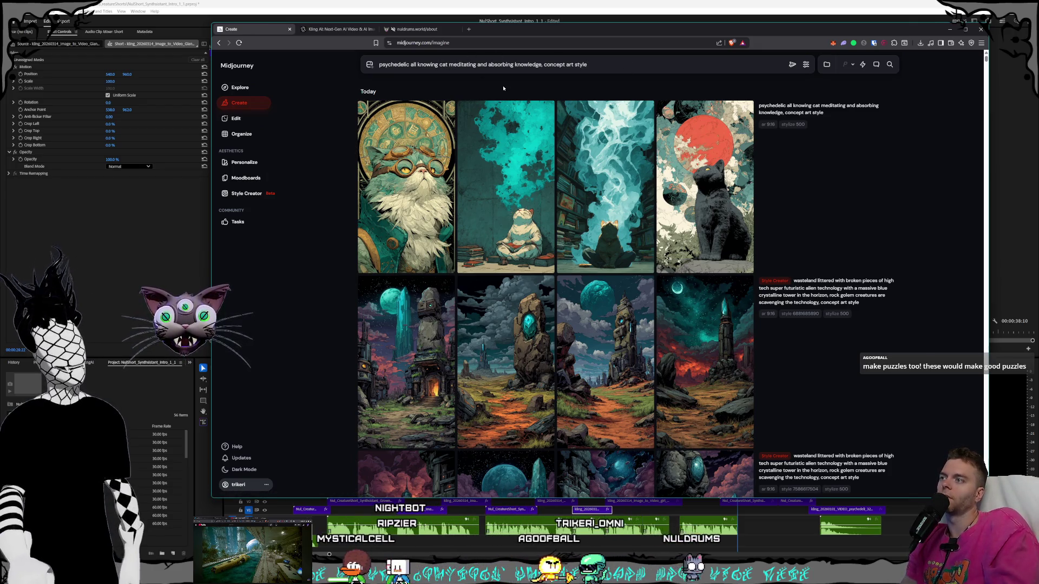
pyautogui.write('colored cat')
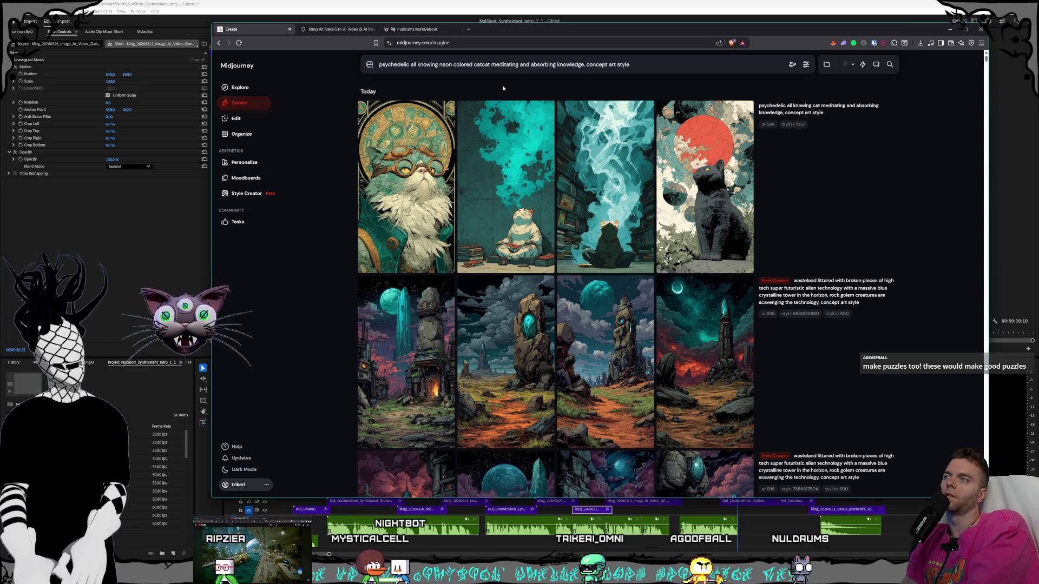
# Remove the duplicate 'cat', start a Style Creator session with the prompt, then switch to nuldrums.world.
pyautogui.press('BackSpace')
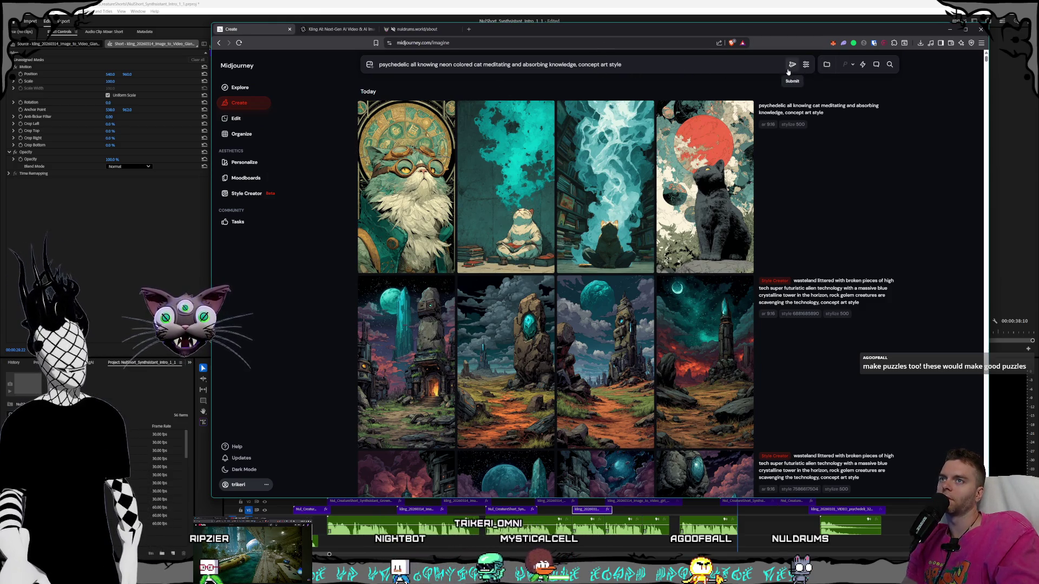
pyautogui.click(246, 194)
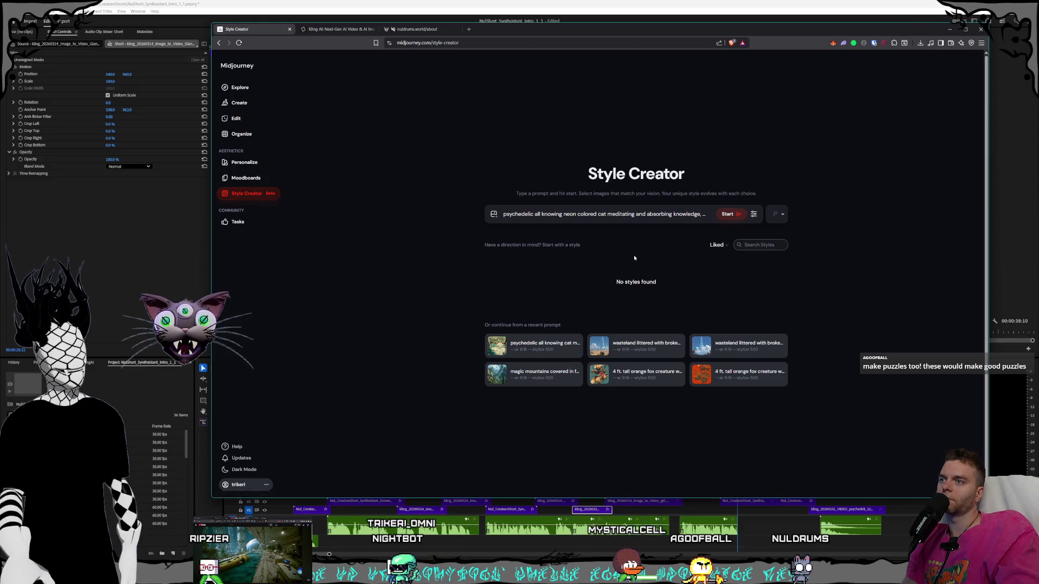
pyautogui.click(729, 214)
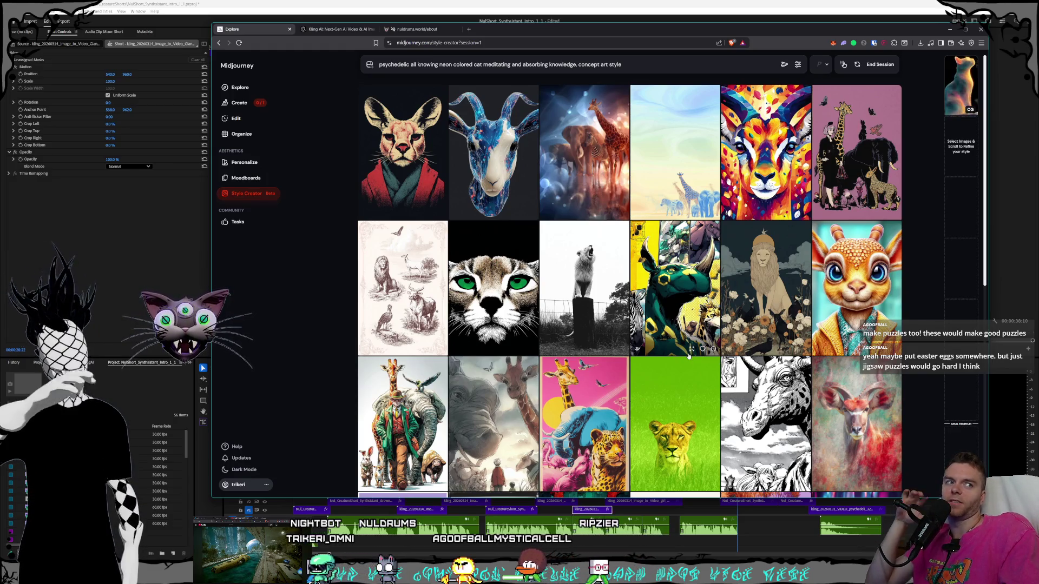
pyautogui.click(409, 31)
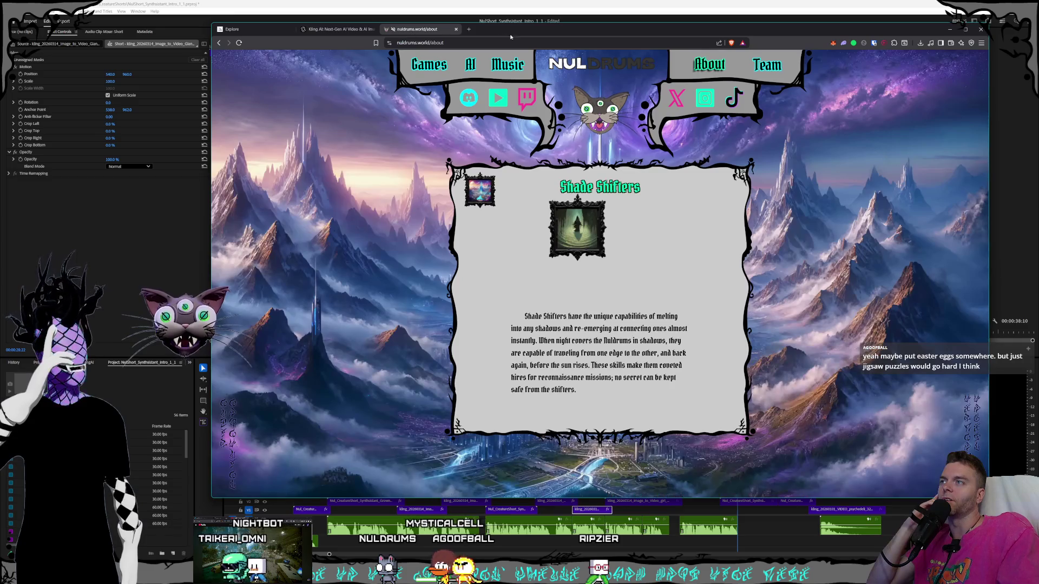
# Close Shade Shifters and open other character portrait descriptions on the About page.
pyautogui.moveTo(514, 31); pyautogui.dragTo(512, 31)
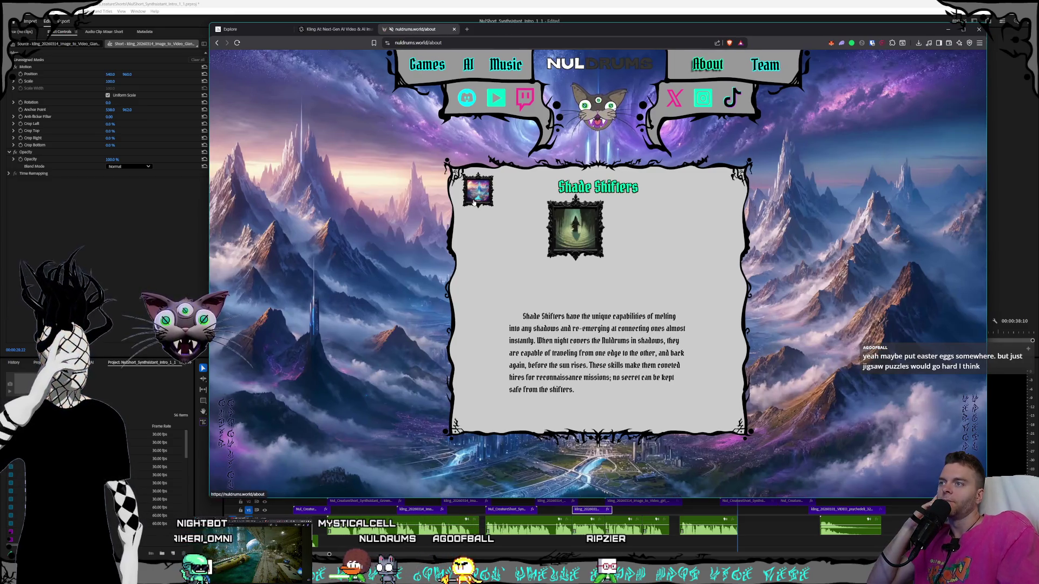
pyautogui.click(459, 231)
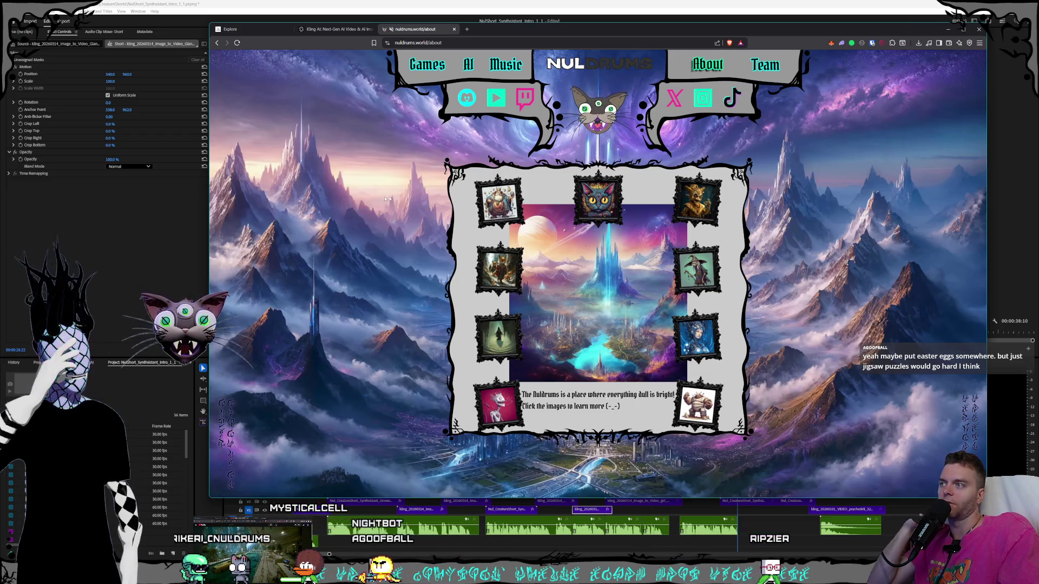
pyautogui.click(495, 276)
pyautogui.click(468, 214)
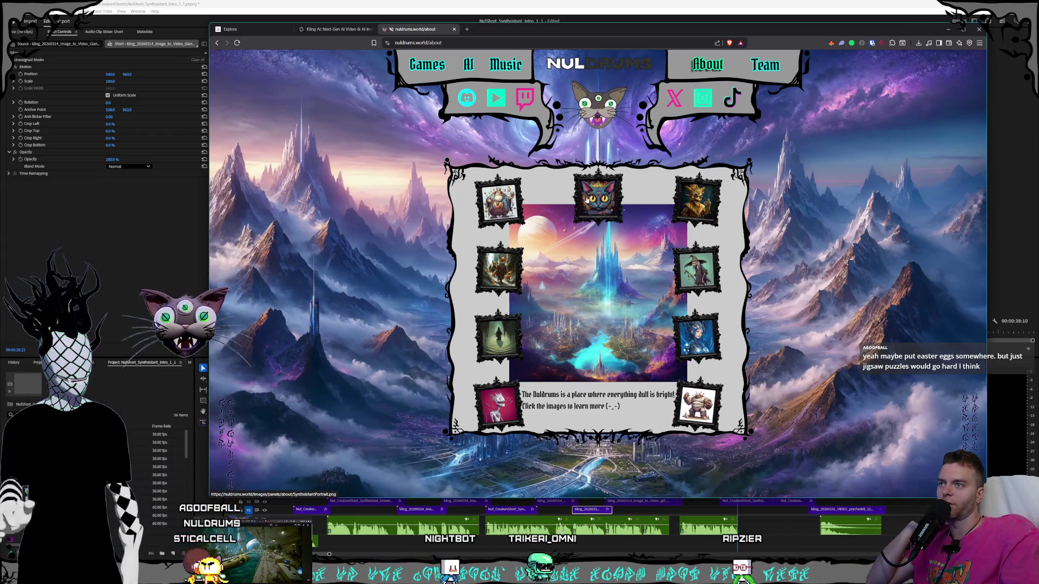
# Read the Synthsistants and Sneerlins descriptions, then visit the Music and Games pages.
pyautogui.click(587, 199)
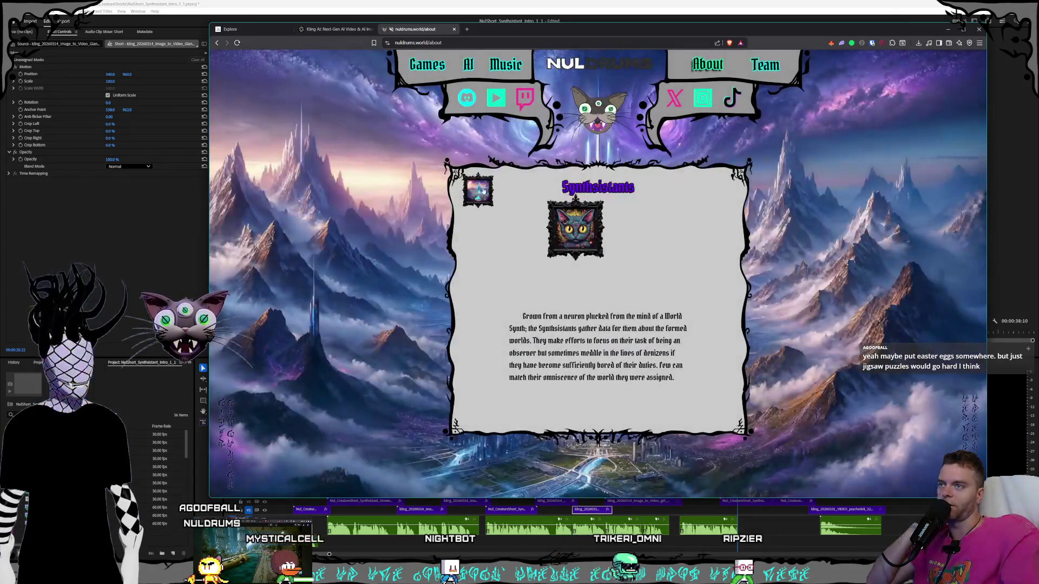
pyautogui.click(483, 191)
pyautogui.click(509, 189)
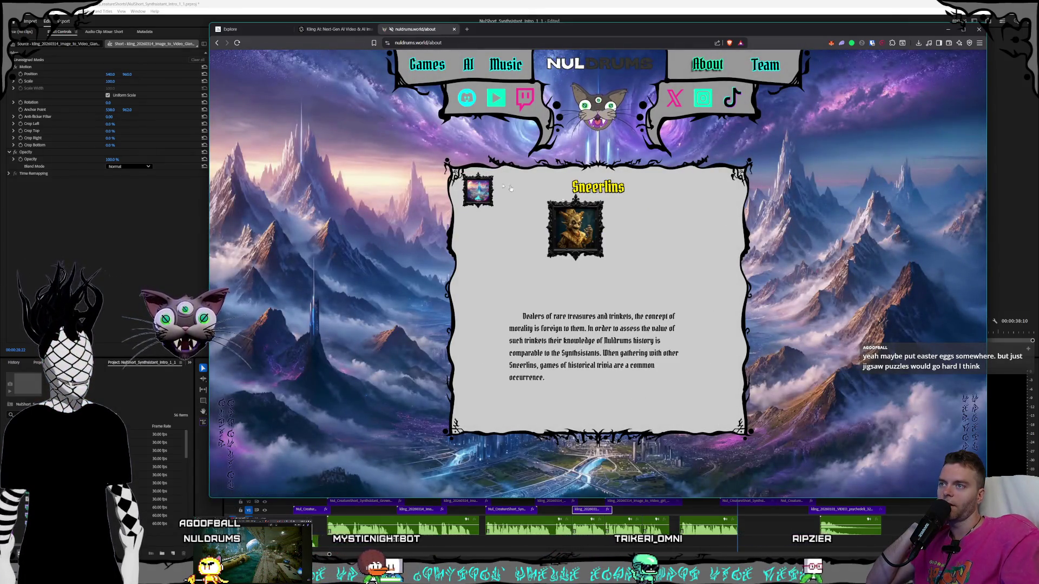
pyautogui.click(479, 189)
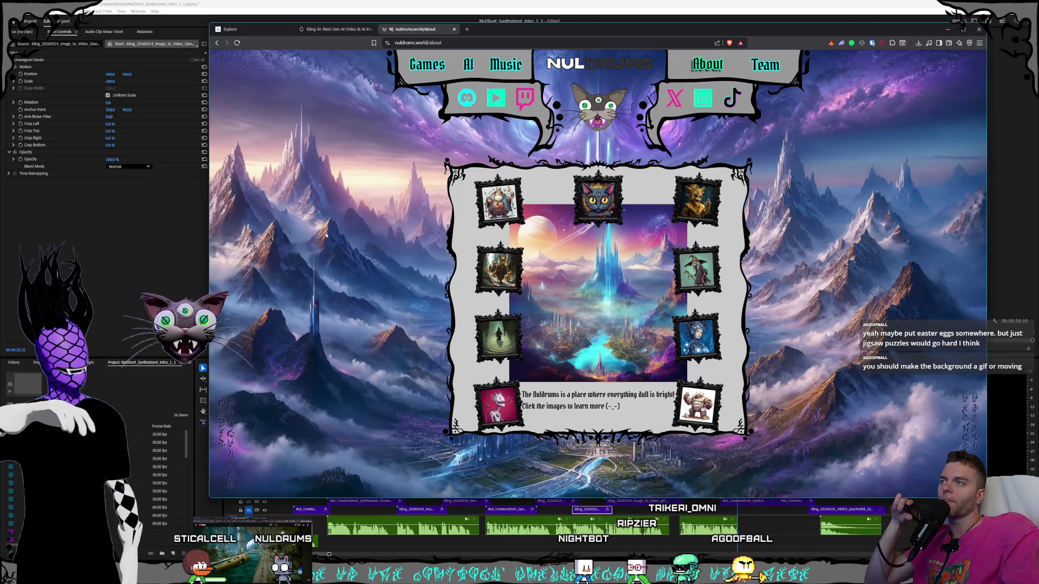
pyautogui.click(498, 71)
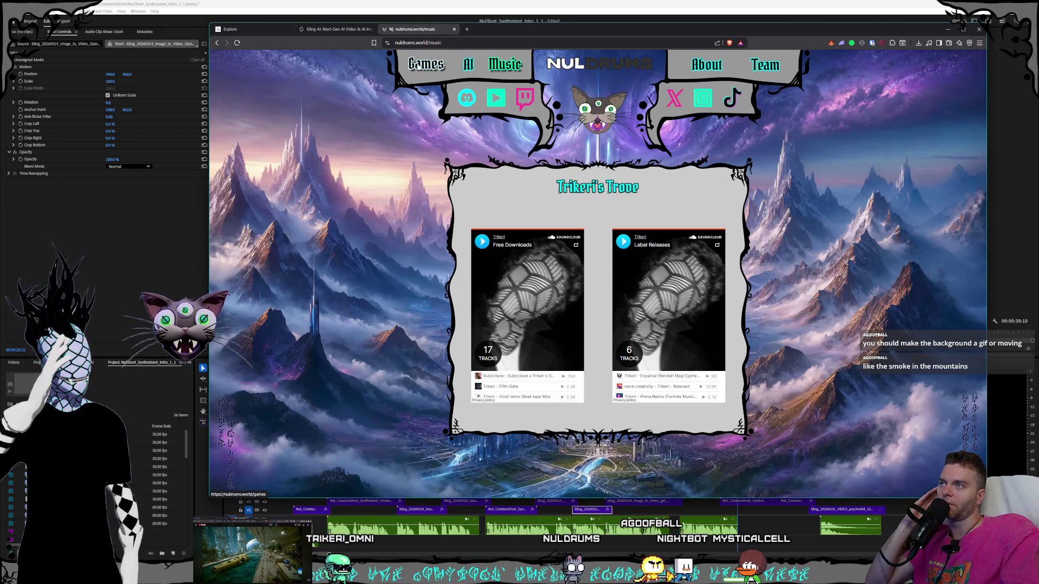
pyautogui.click(420, 66)
# Open the Games page with the Puppet Masters prototype, then start a new browser tab.
pyautogui.click(427, 70)
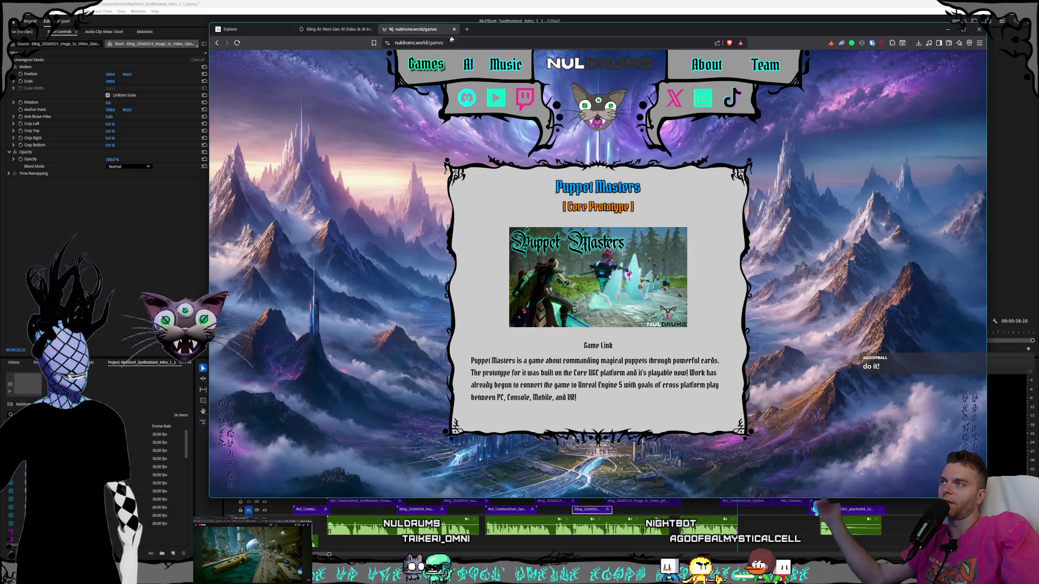
pyautogui.click(468, 30)
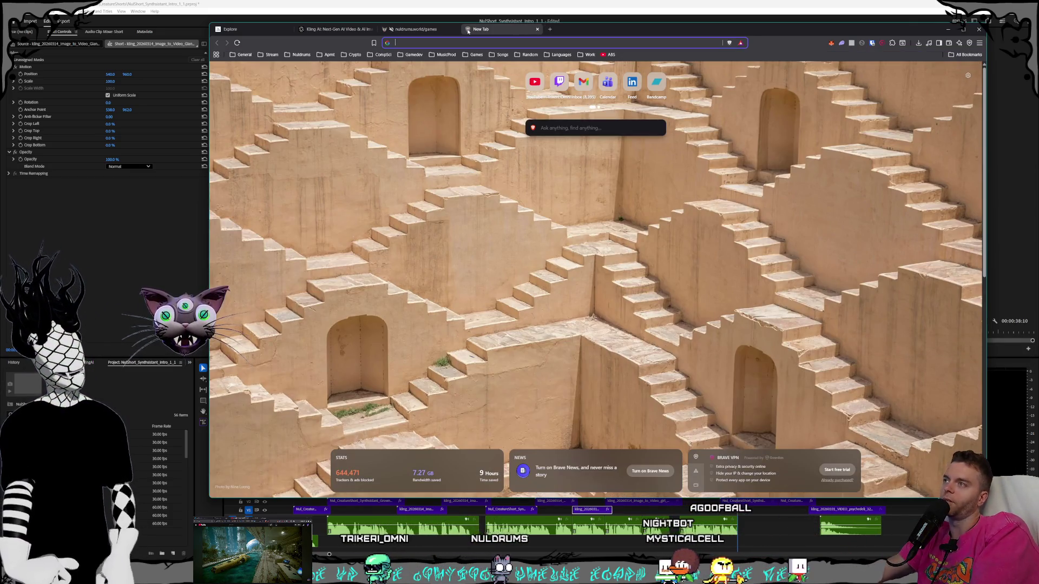
# Load the Map of Runeterra, begin exploring its regions, and return to the nuldrums.world Games tab.
pyautogui.write('map')
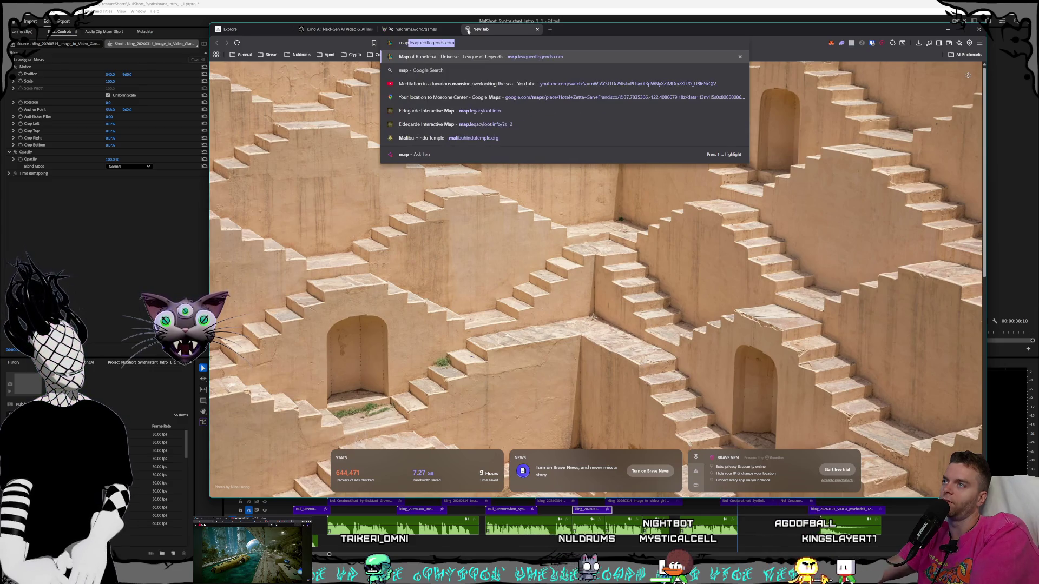
pyautogui.press('Return')
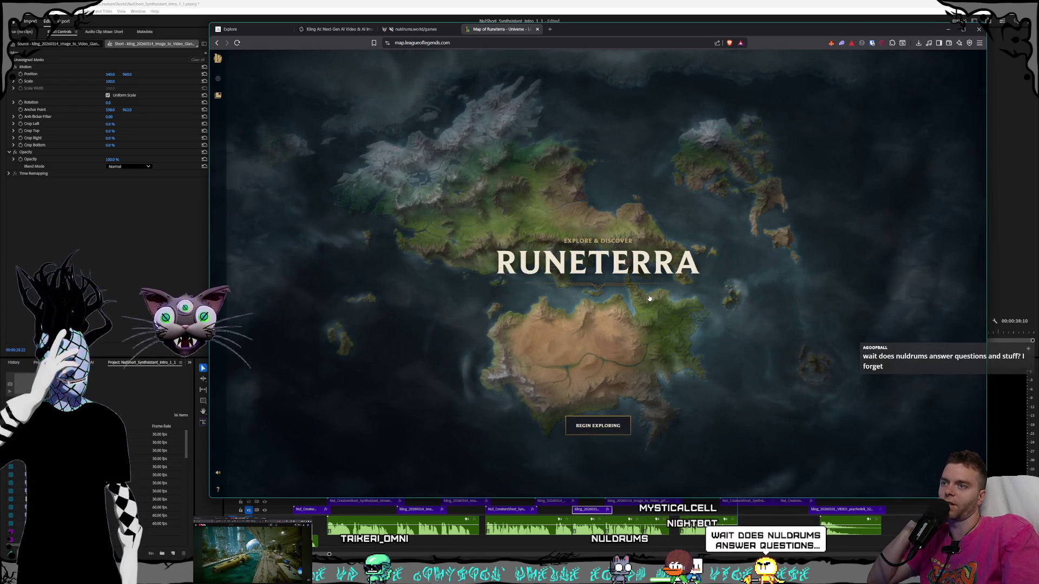
pyautogui.rightClick(619, 389)
pyautogui.click(598, 425)
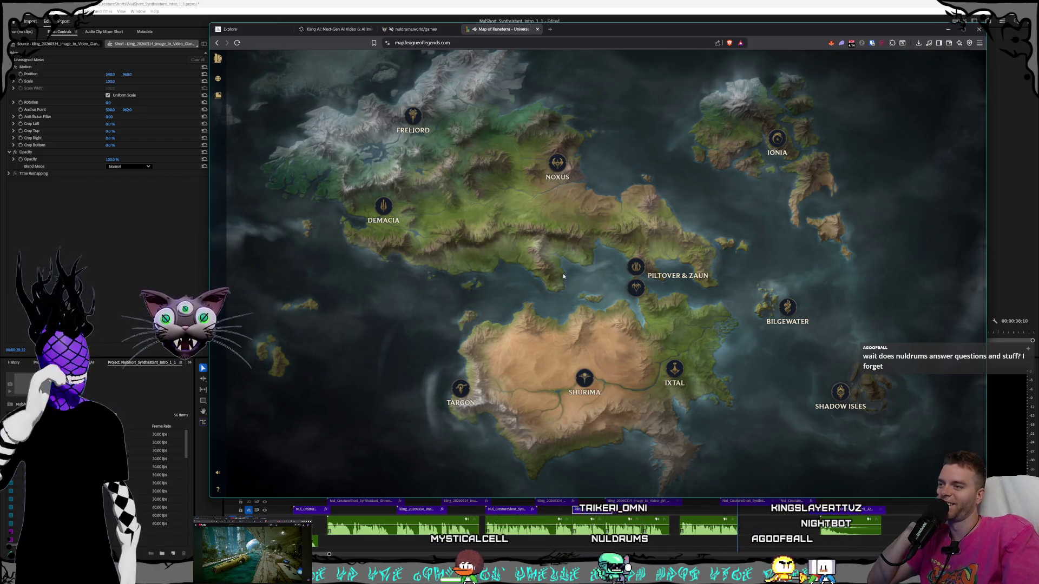
pyautogui.hotkey('ctrl', 'shift', 'Tab')
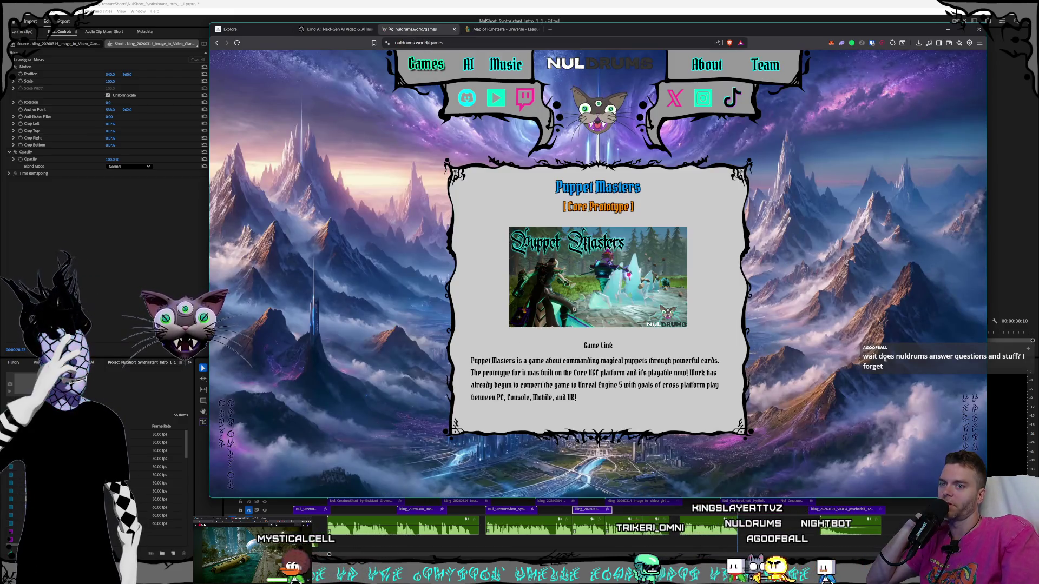
# Load the nuldrums.world home page, check Premiere briefly, then return to the Map of Runeterra tab.
pyautogui.click(579, 66)
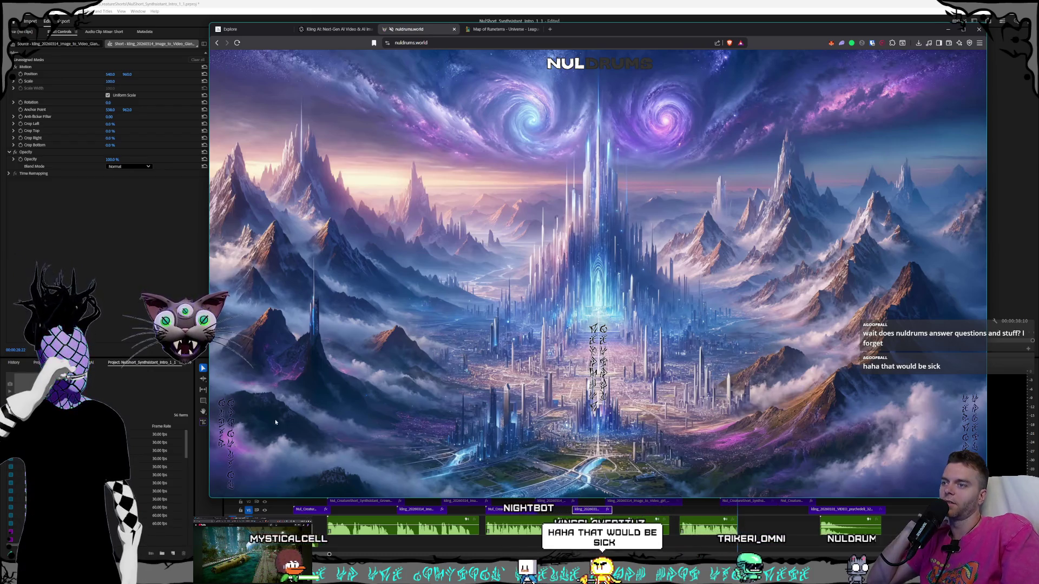
pyautogui.hotkey('alt', 'Tab')
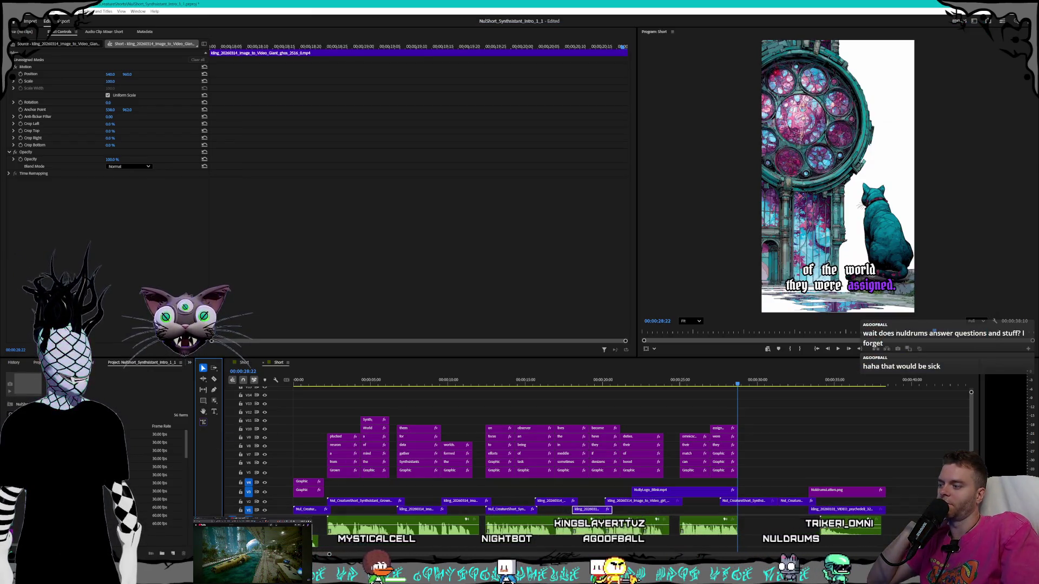
pyautogui.hotkey('alt', 'Tab')
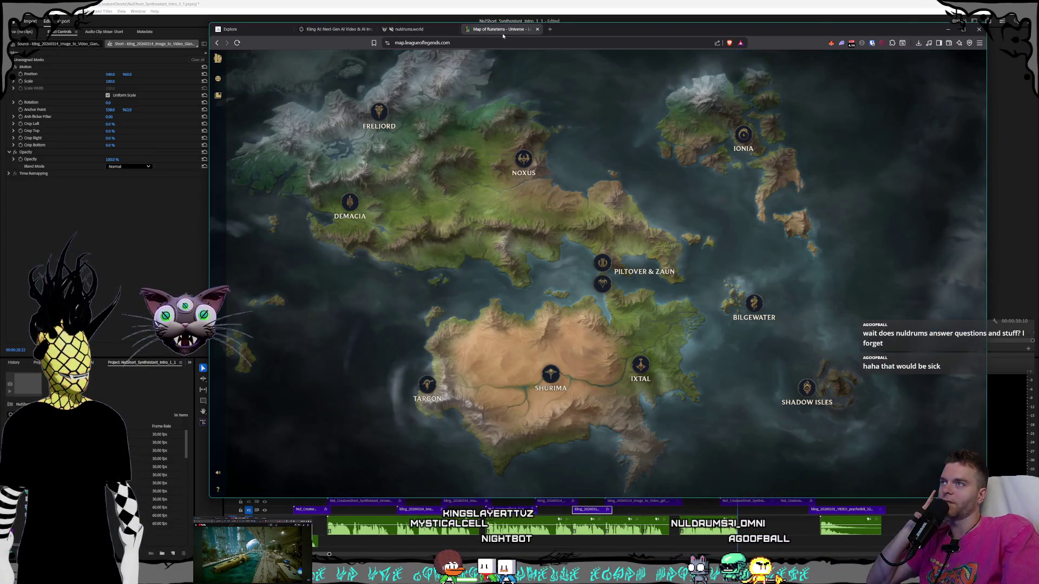
pyautogui.click(506, 29)
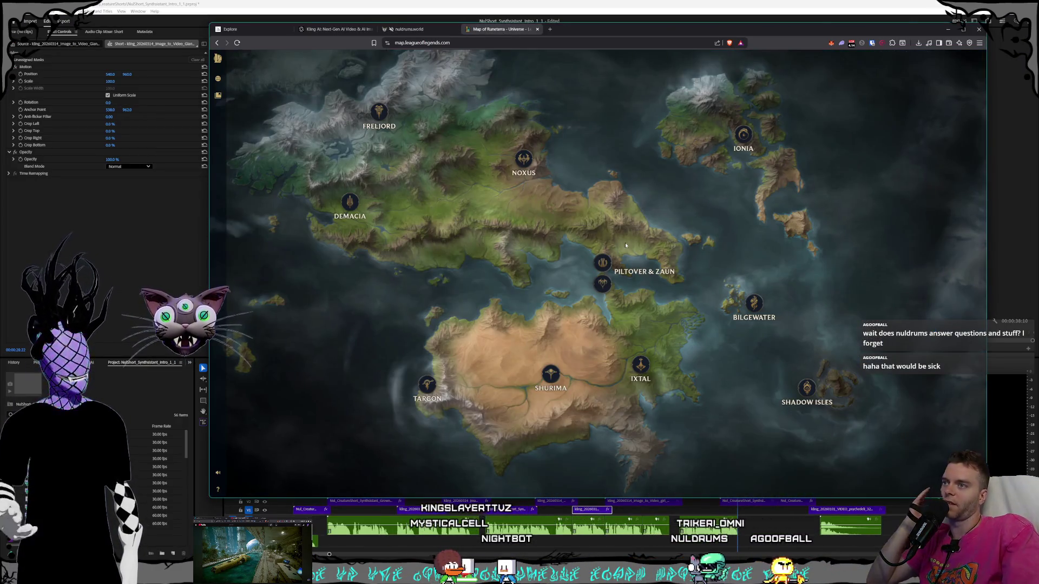
# Zoom into Noxus and browse its story gallery before returning to the map.
pyautogui.click(520, 158)
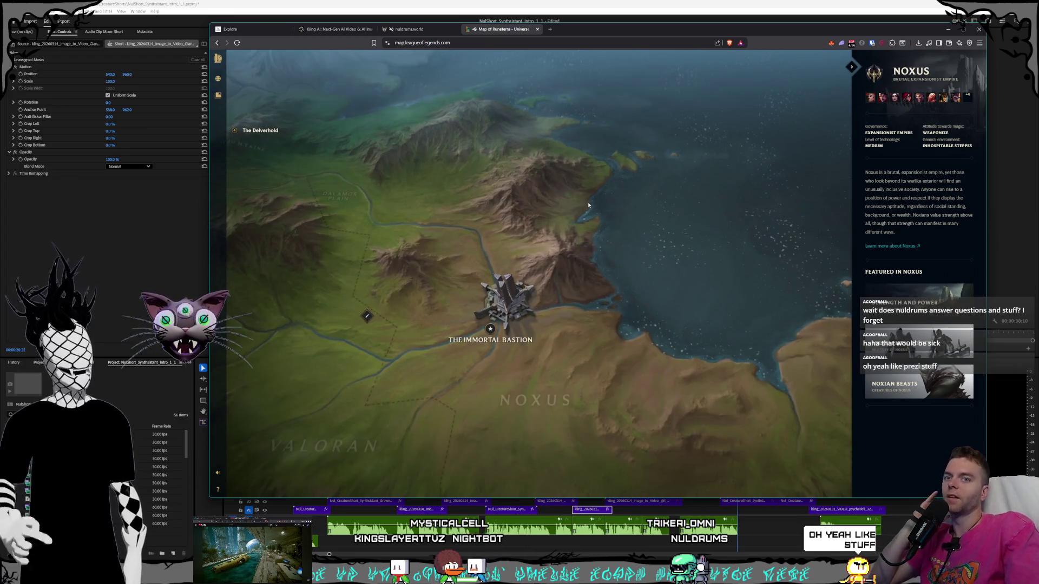
pyautogui.click(796, 222)
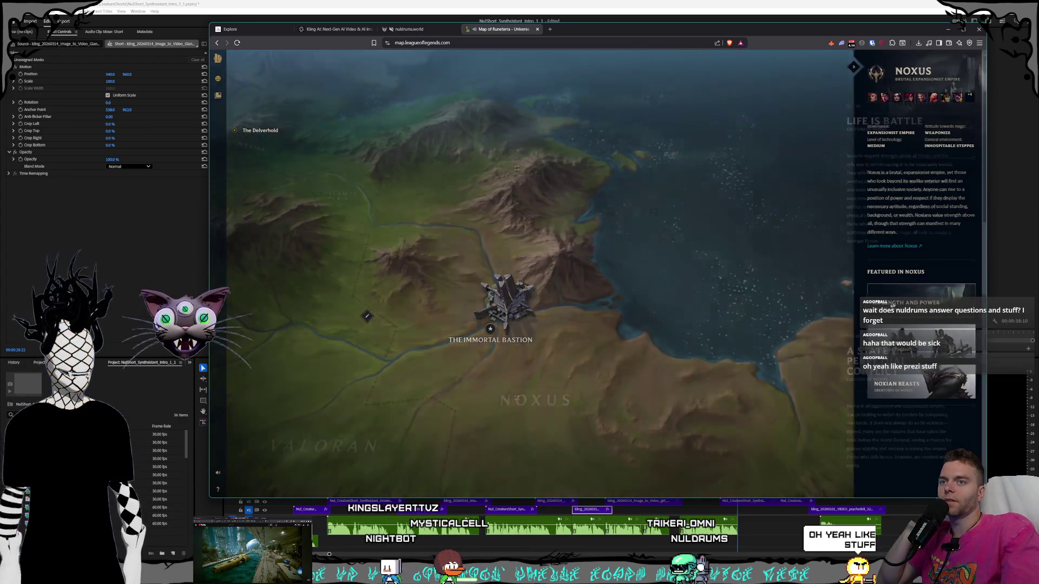
pyautogui.scroll(-15, 586, 224)
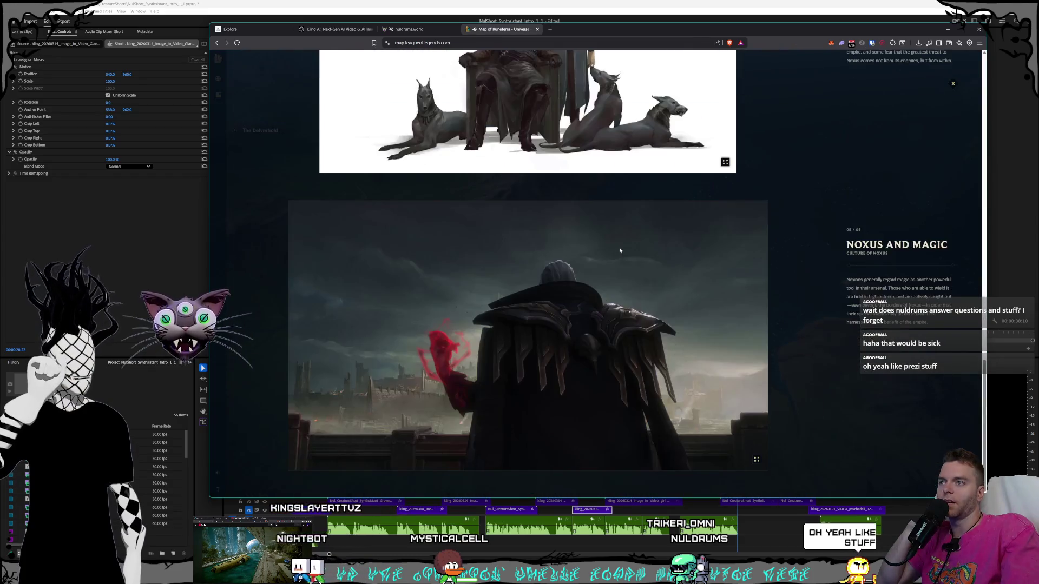
pyautogui.click(953, 84)
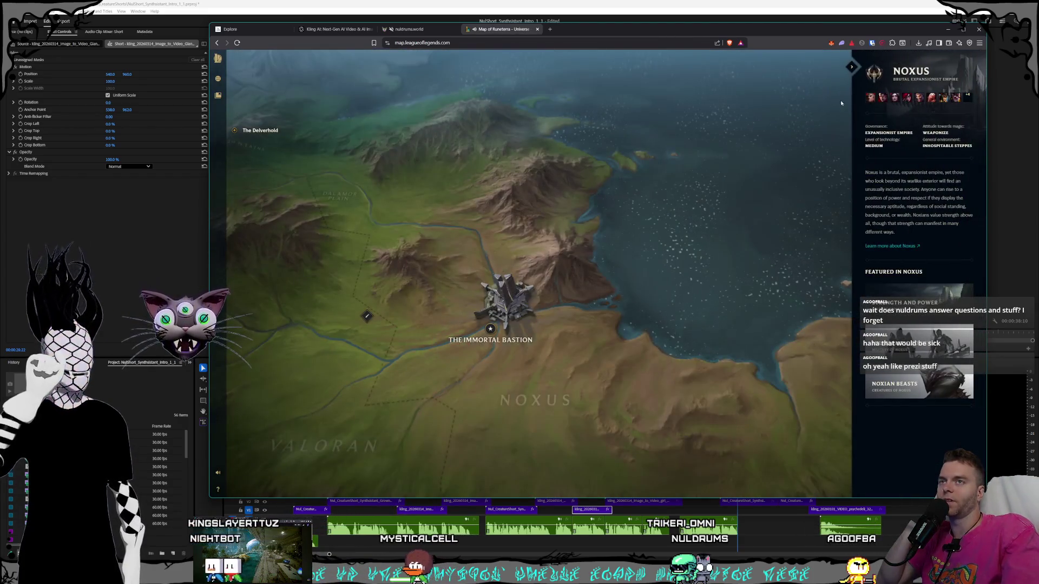
pyautogui.scroll(-5, 635, 246)
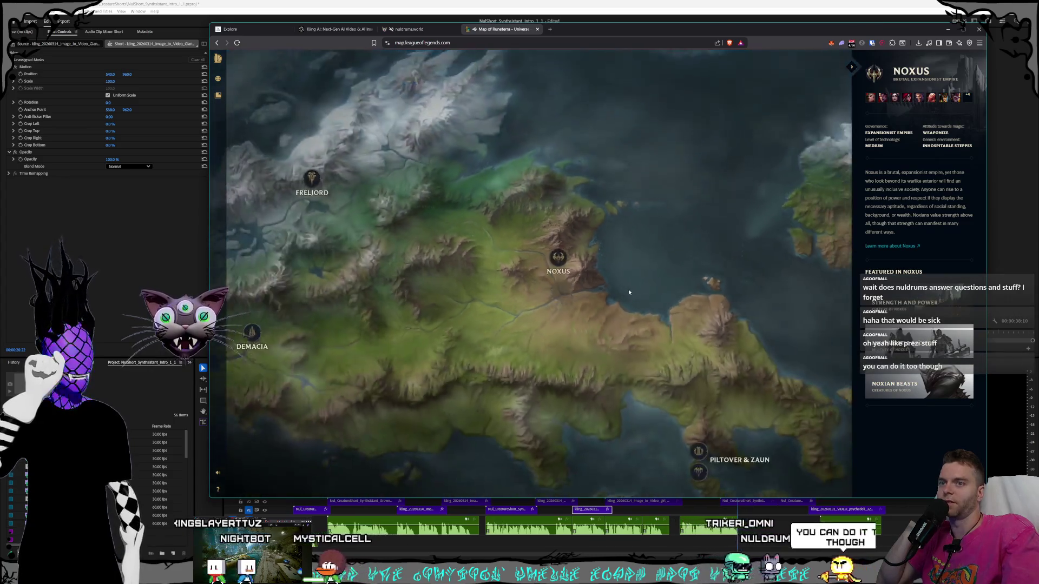
pyautogui.scroll(-5, 602, 248)
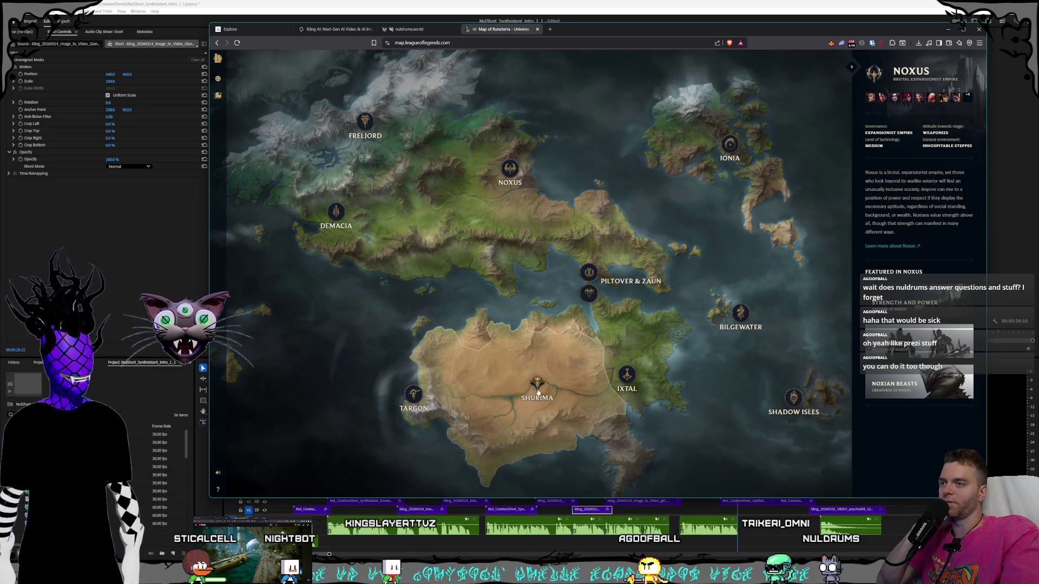
pyautogui.scroll(3, 485, 406)
pyautogui.scroll(3, 483, 416)
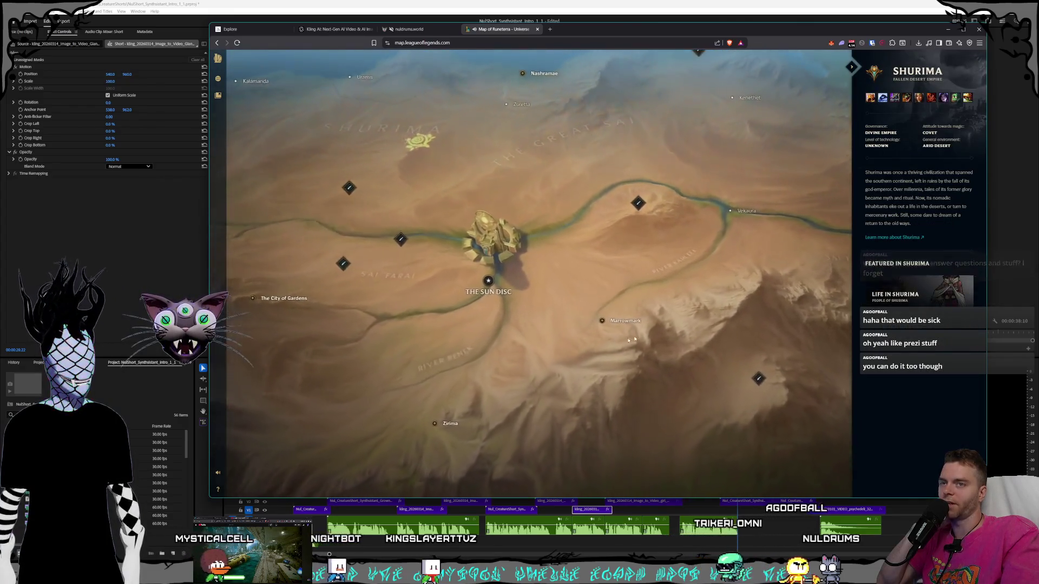
# Look through the Risen from the Sands gallery, then close it and the Sun Disc panel.
pyautogui.click(911, 206)
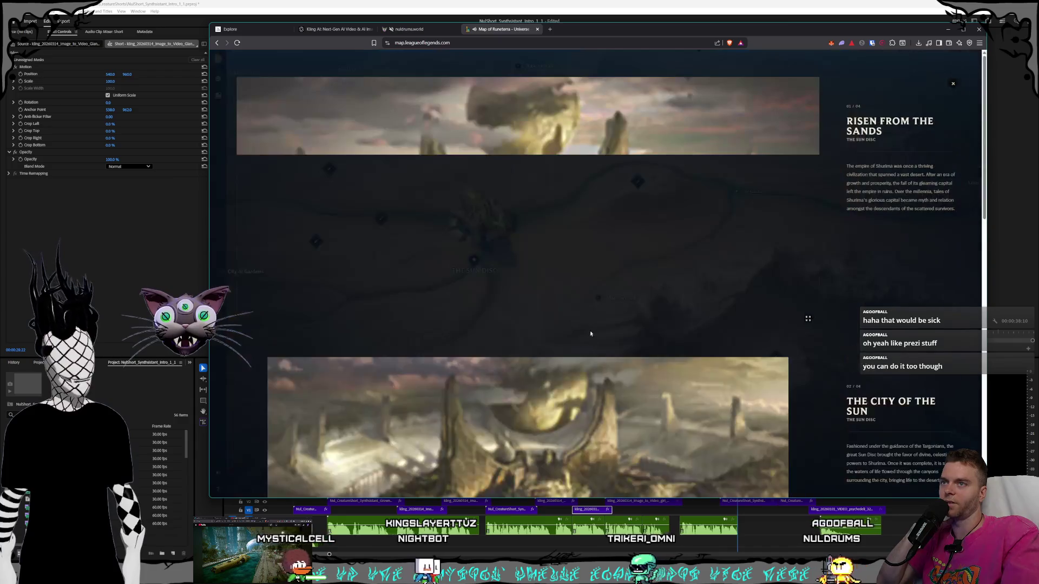
pyautogui.scroll(-10, 721, 333)
pyautogui.scroll(10, 721, 334)
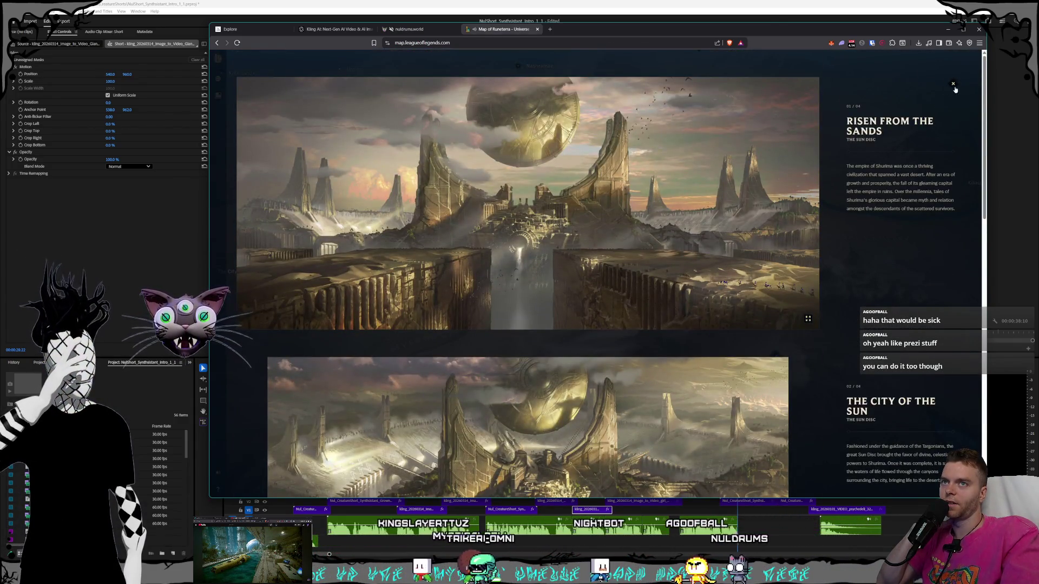
pyautogui.press('Escape')
pyautogui.scroll(-5, 692, 335)
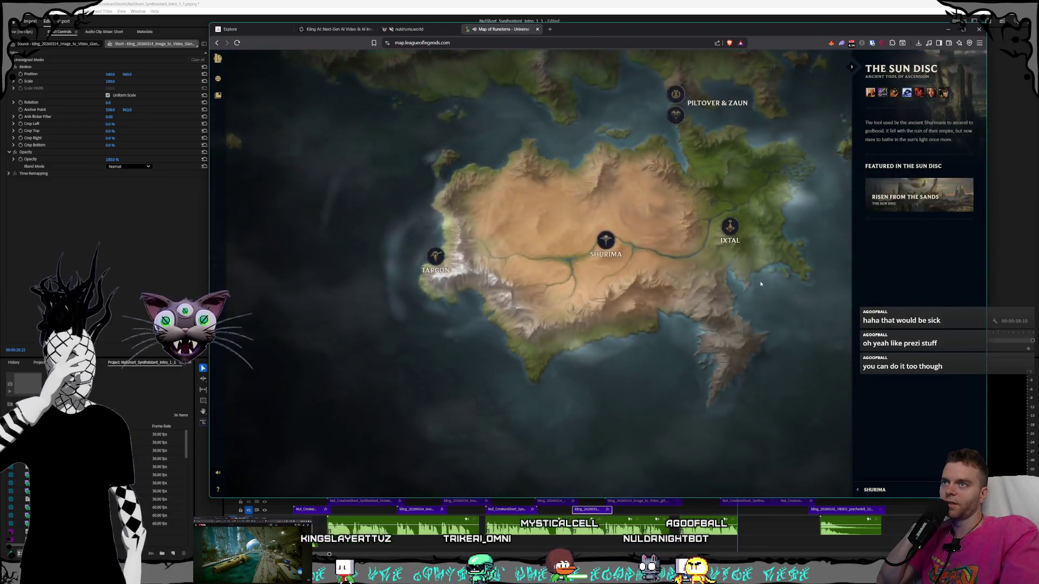
pyautogui.scroll(2, 625, 296)
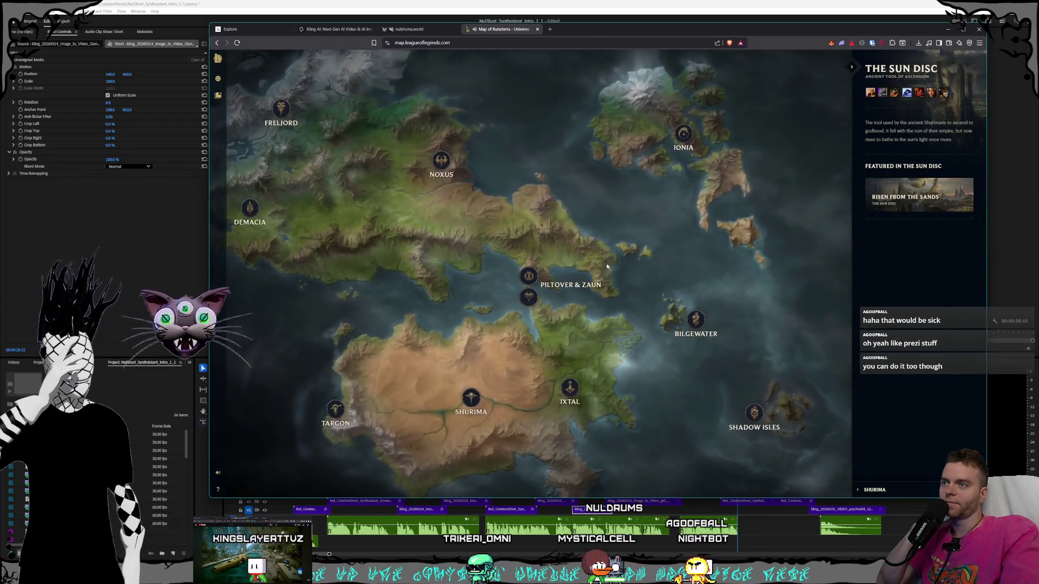
pyautogui.click(847, 69)
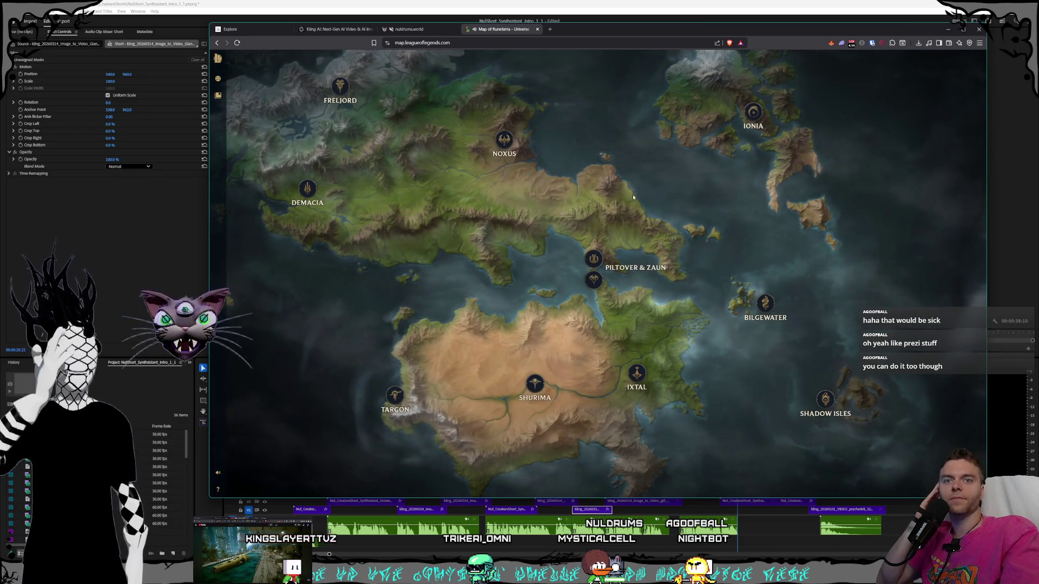
# Pan the map until the whole continent and all region labels are in view.
pyautogui.moveTo(632, 193); pyautogui.dragTo(632, 187)
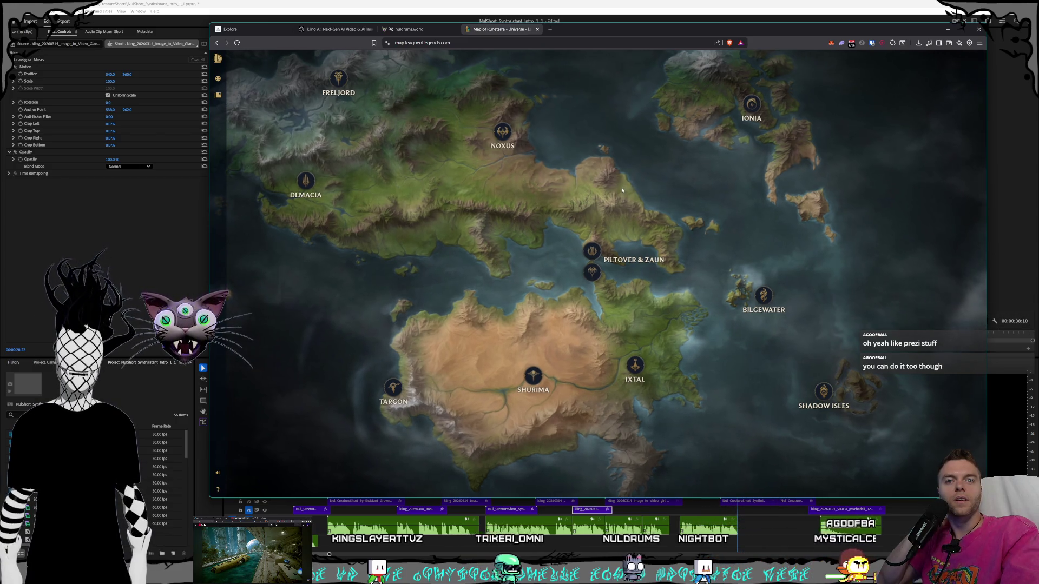
pyautogui.moveTo(623, 192); pyautogui.dragTo(622, 188)
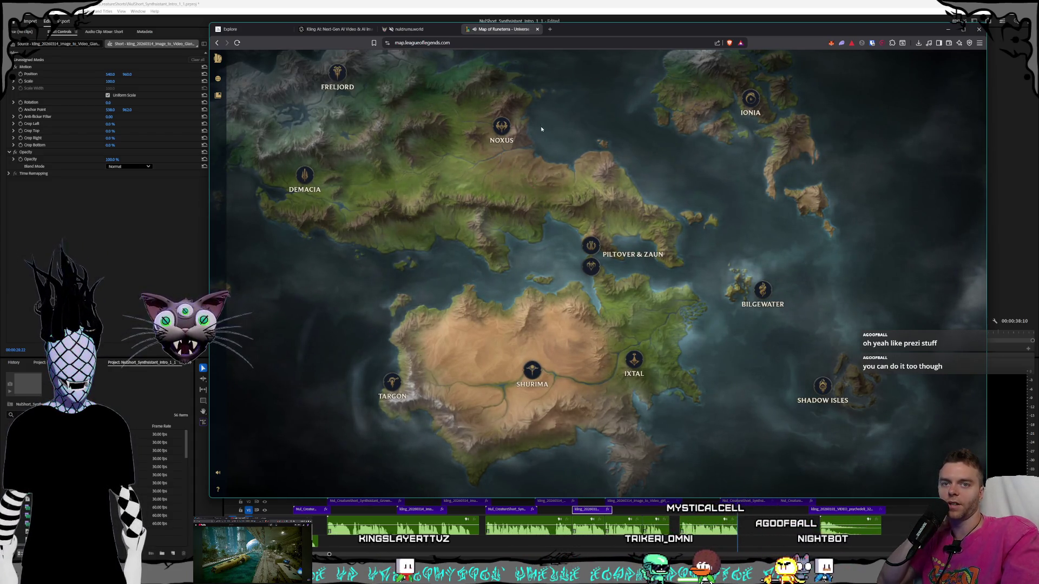
pyautogui.moveTo(540, 125); pyautogui.dragTo(544, 129)
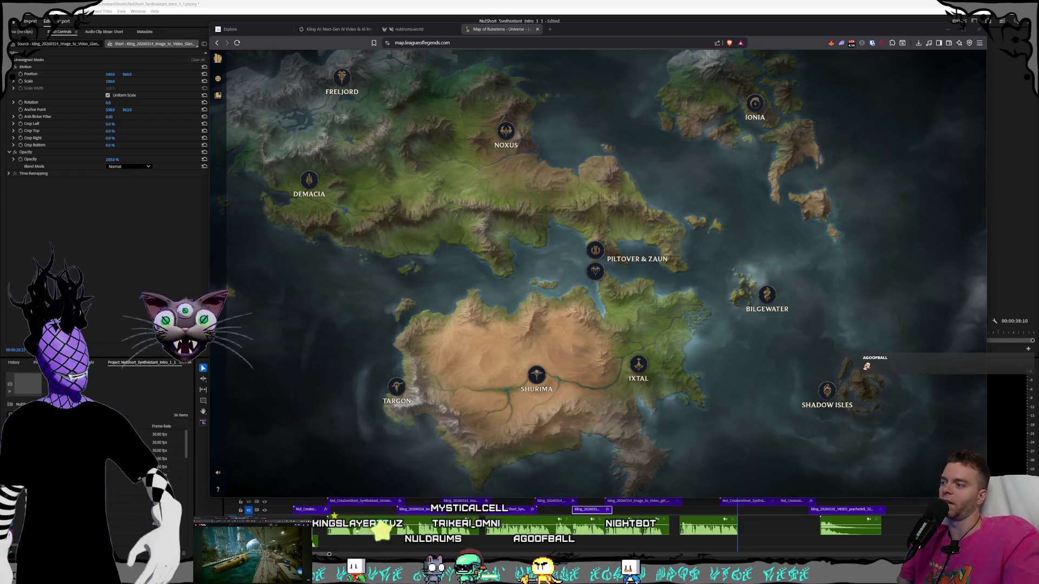
pyautogui.scroll(2, 431, 252)
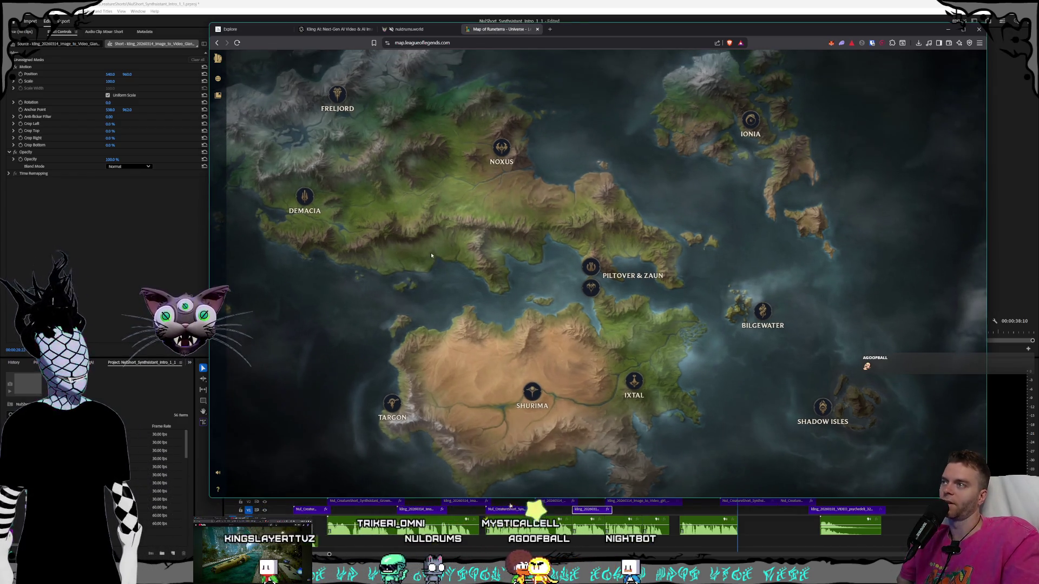
# Nudge the Runeterra map, then switch over to the nuldrums.world website tab.
pyautogui.moveTo(442, 253); pyautogui.dragTo(423, 245)
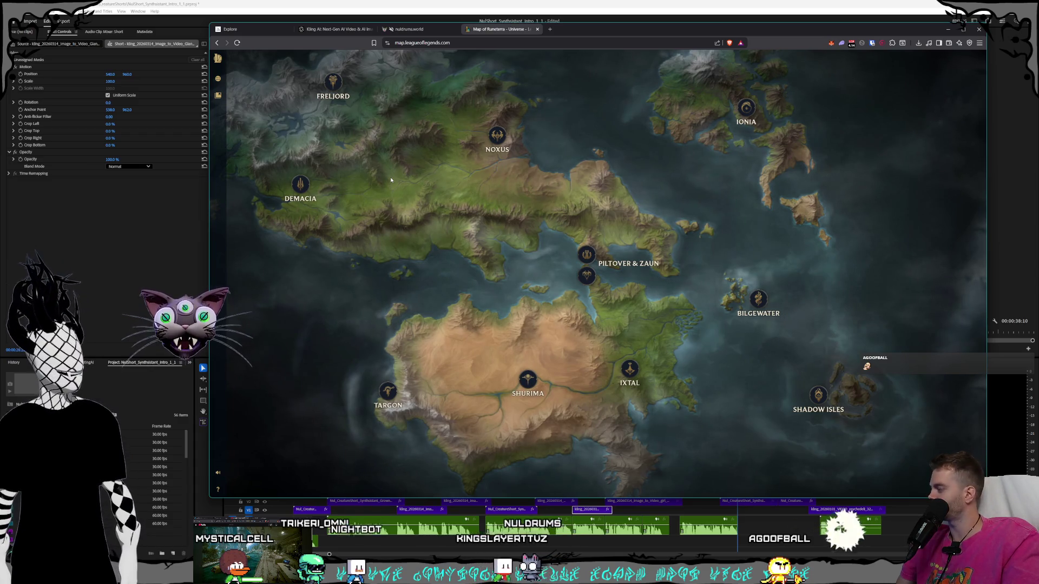
pyautogui.click(414, 30)
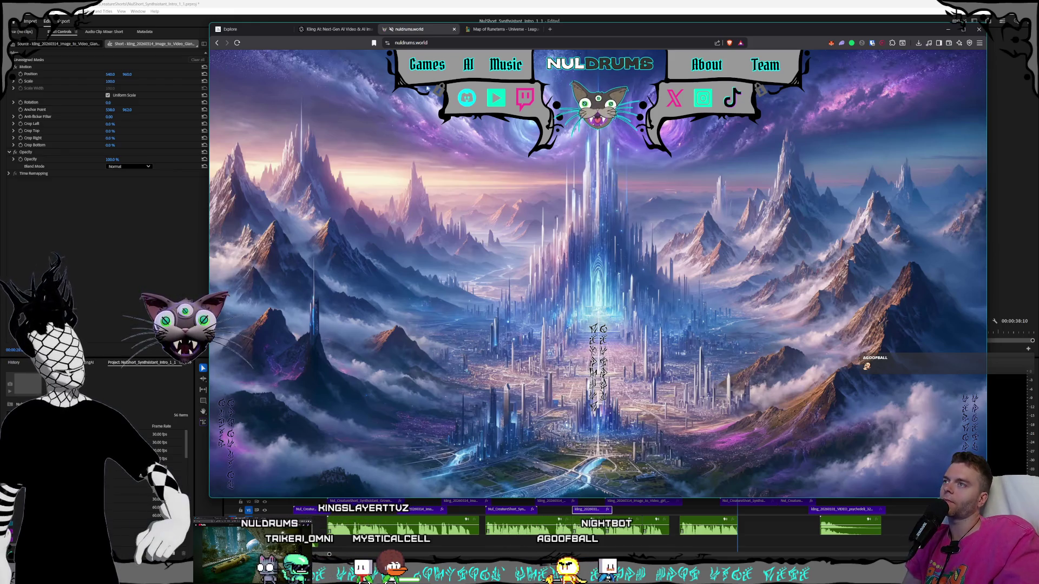
pyautogui.click(485, 33)
# Flip past the Map of Runeterra and Kling AI tabs to the Midjourney Style Creator.
pyautogui.click(411, 29)
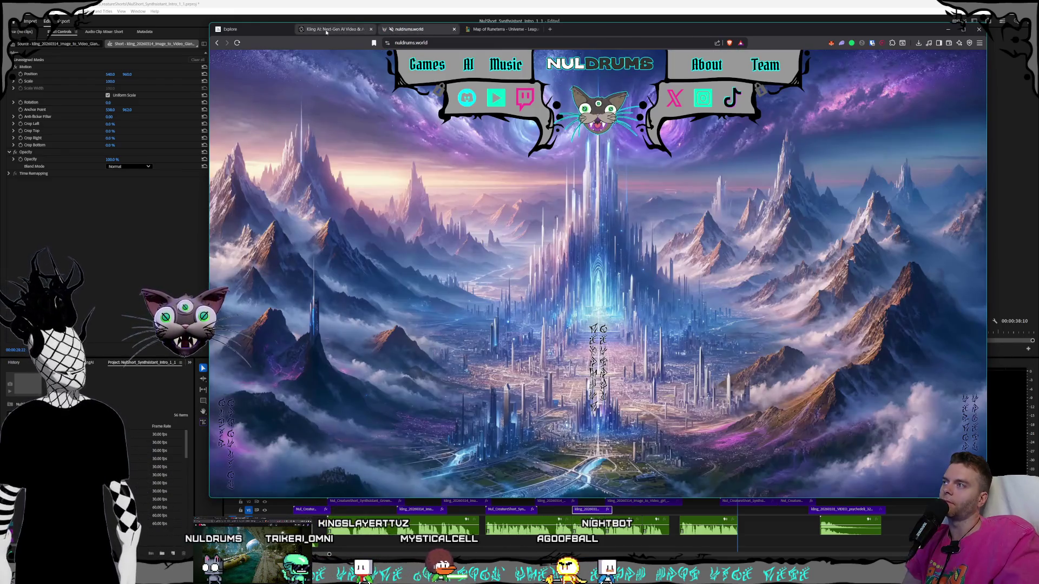
pyautogui.click(323, 31)
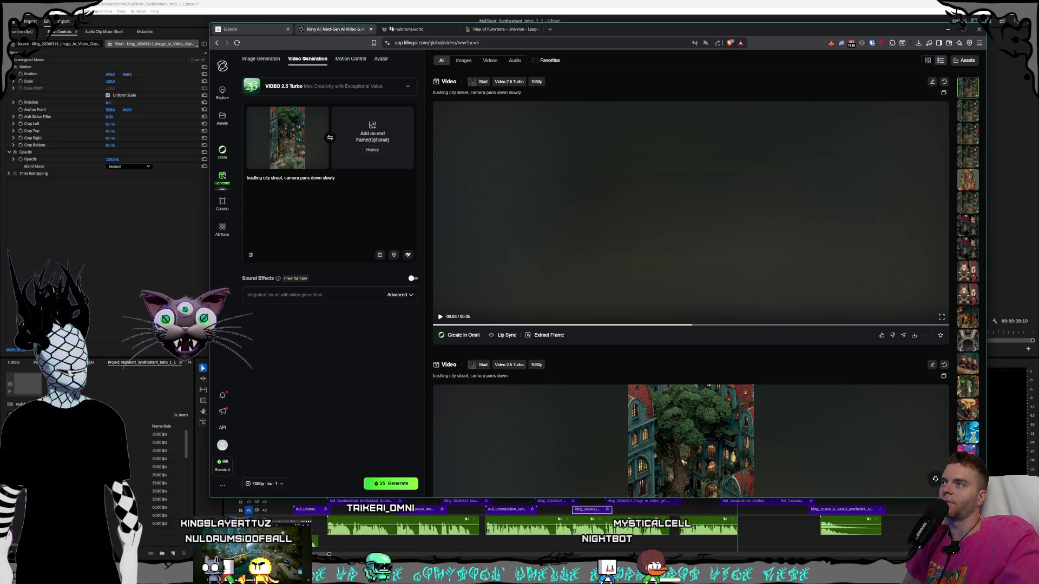
pyautogui.click(234, 33)
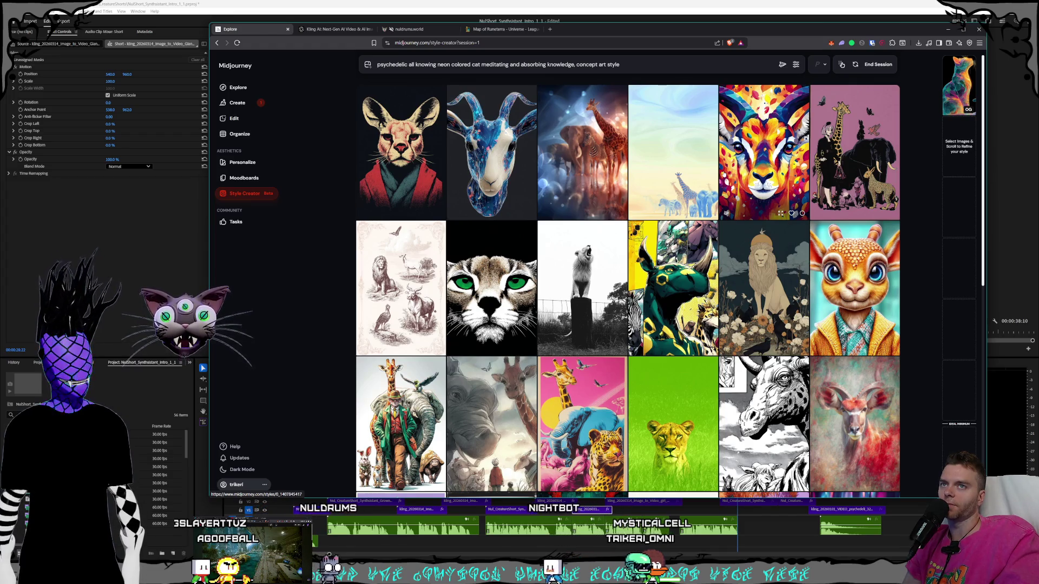
# Scroll past rows of goat, antelope, giraffe and big-cat candidates without selecting any.
pyautogui.moveTo(961, 90)
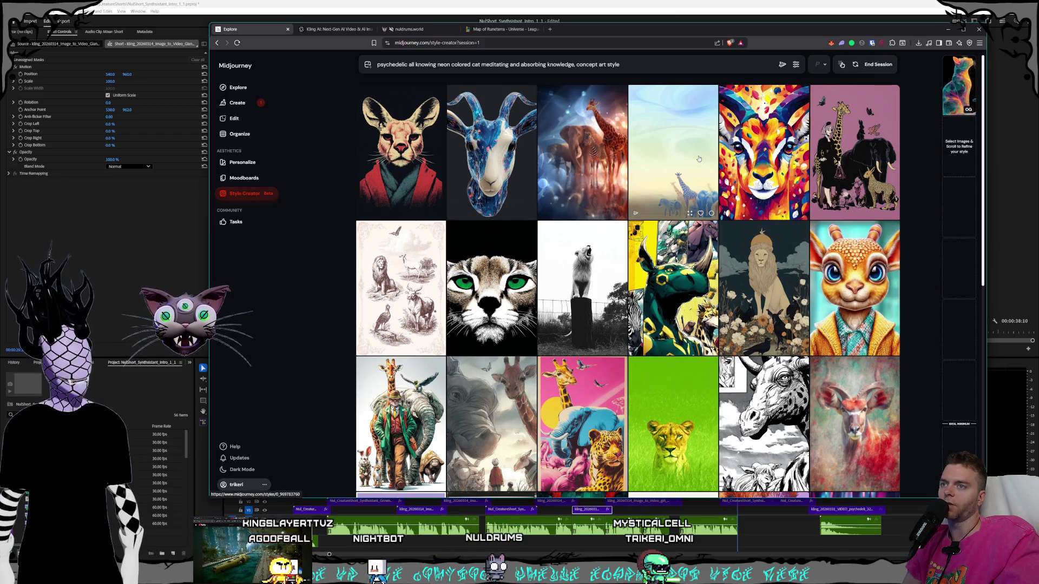
pyautogui.scroll(-3, 700, 161)
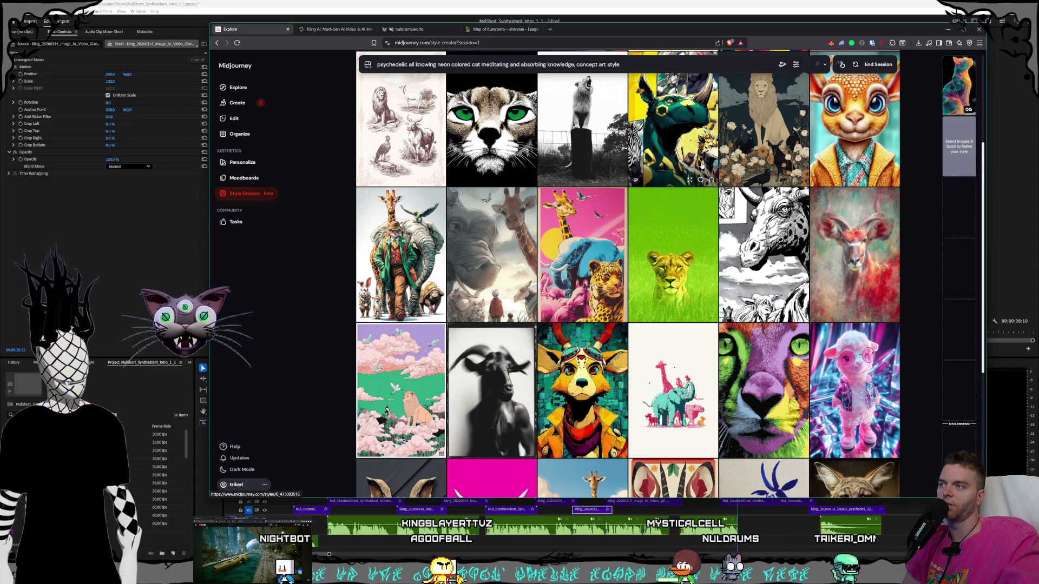
pyautogui.scroll(2, 595, 163)
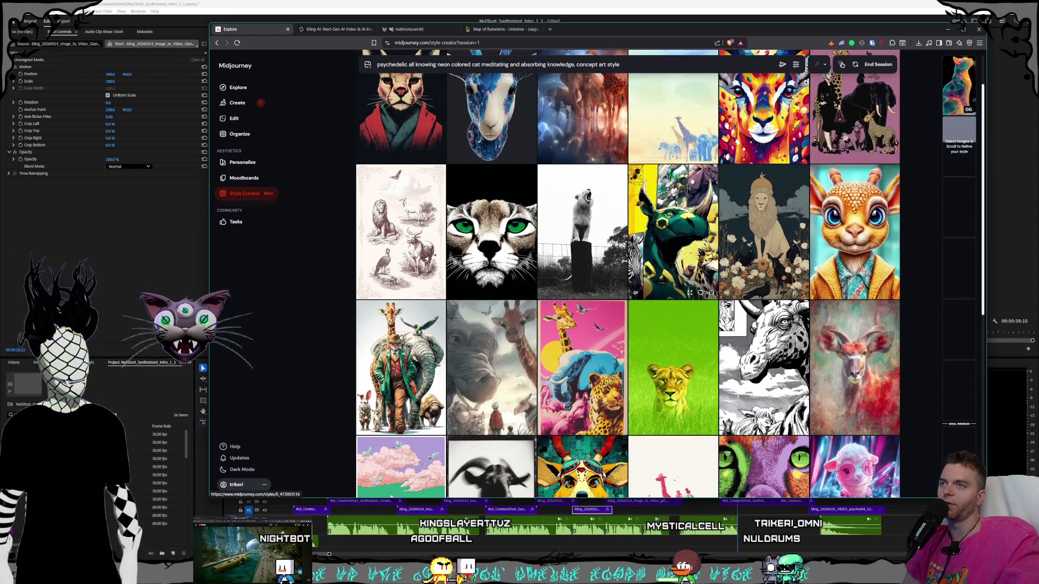
pyautogui.scroll(-7, 633, 155)
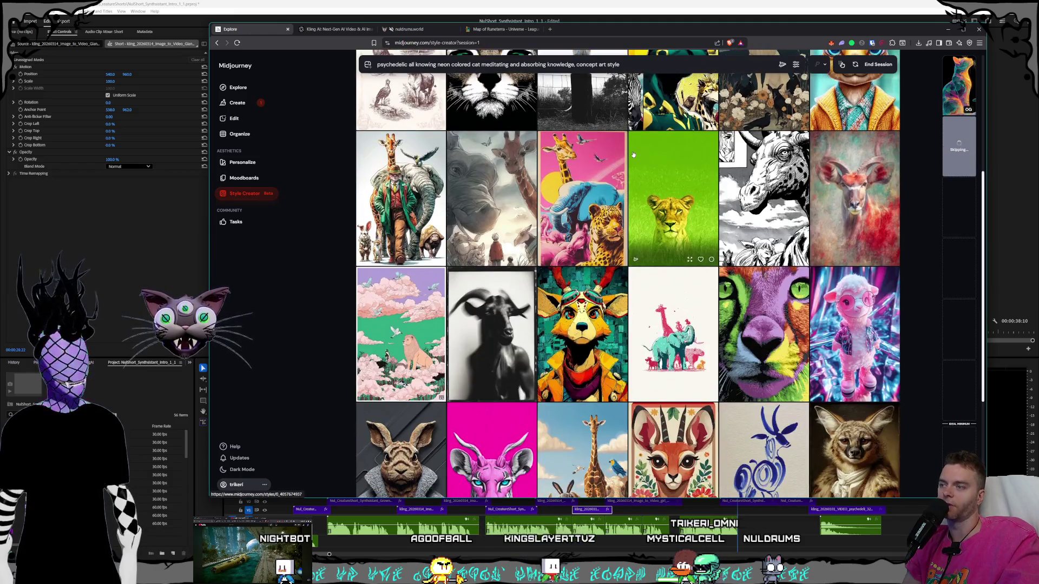
pyautogui.scroll(-2, 633, 155)
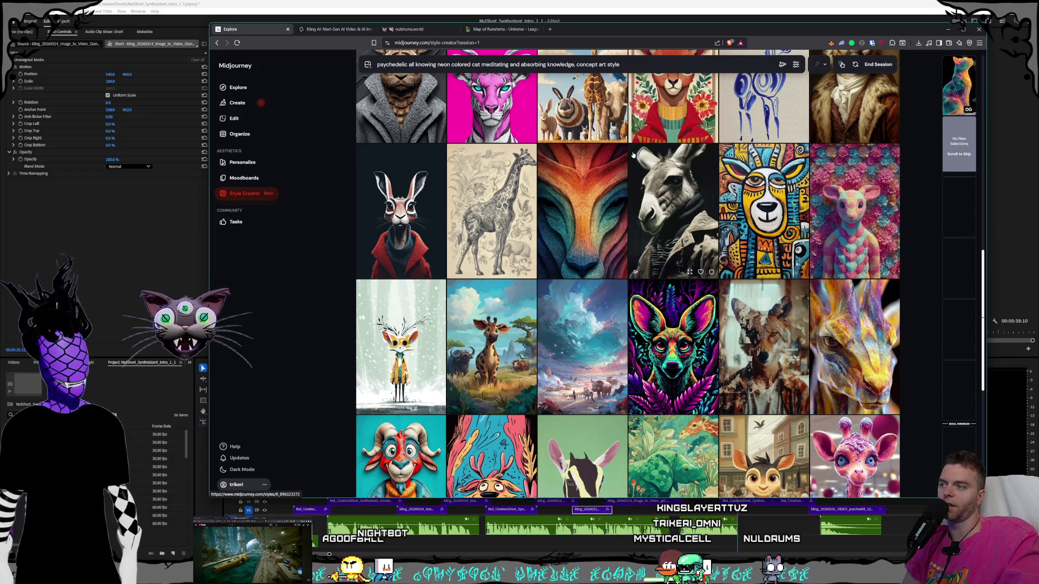
pyautogui.scroll(-2, 633, 155)
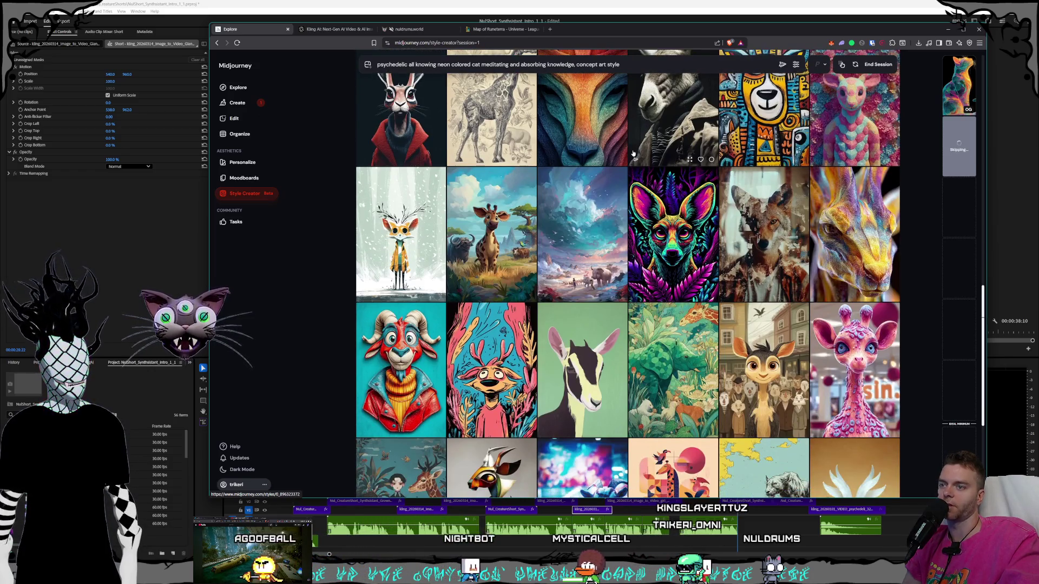
pyautogui.scroll(-2, 633, 154)
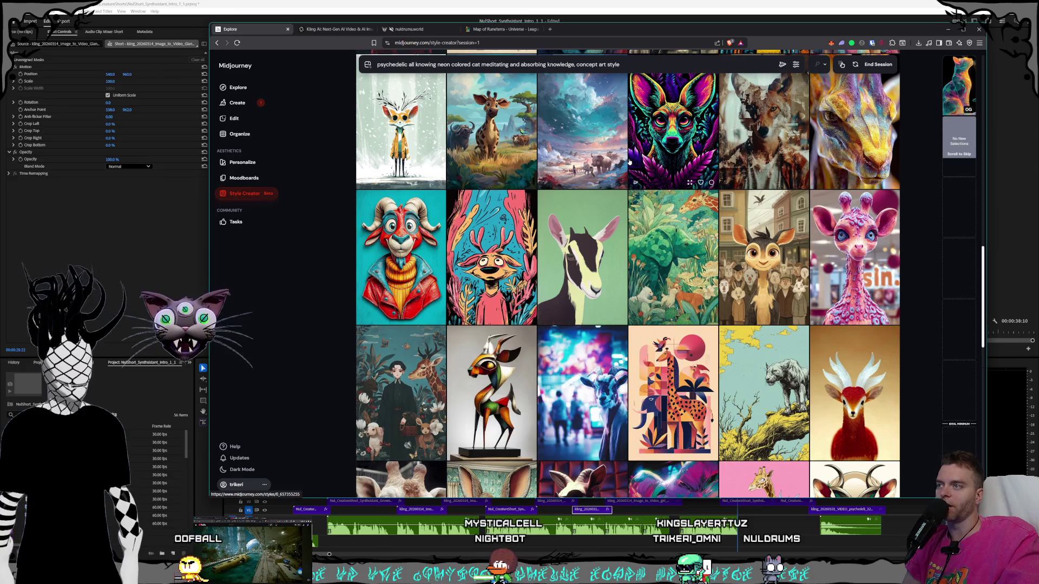
pyautogui.scroll(-2, 630, 161)
pyautogui.scroll(-2, 630, 161)
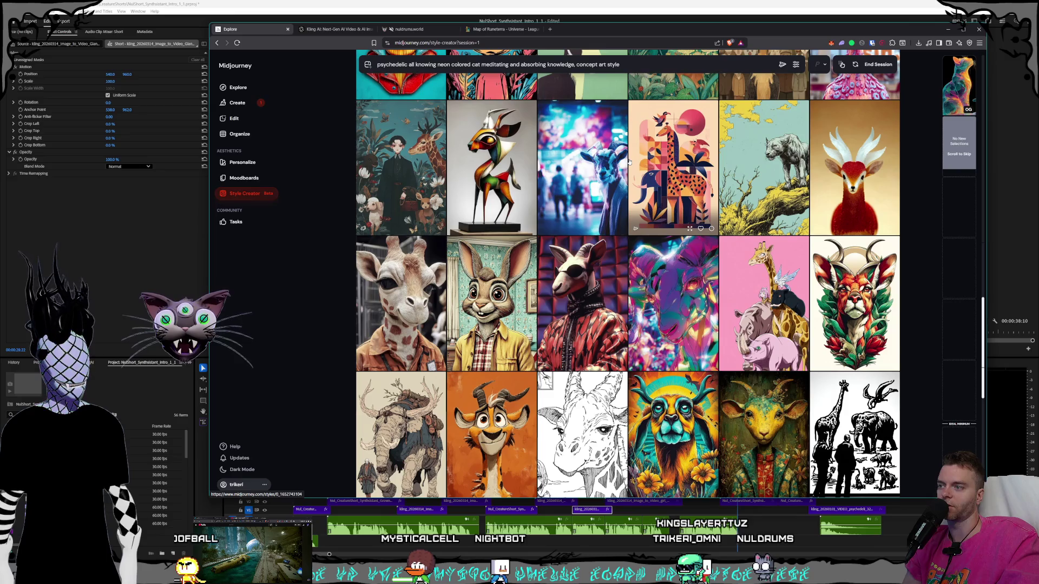
pyautogui.scroll(-1, 629, 160)
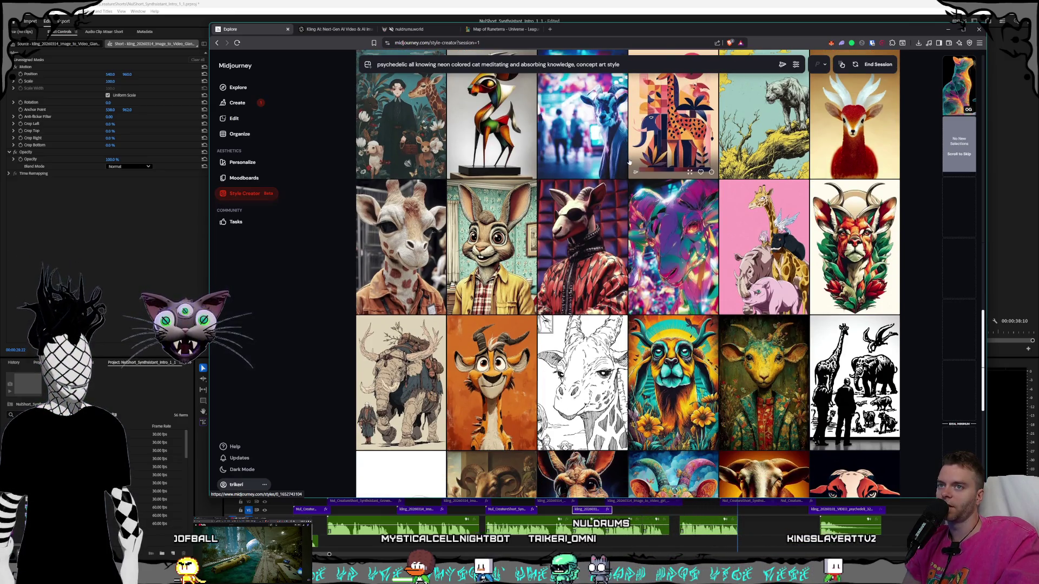
pyautogui.scroll(-2, 630, 161)
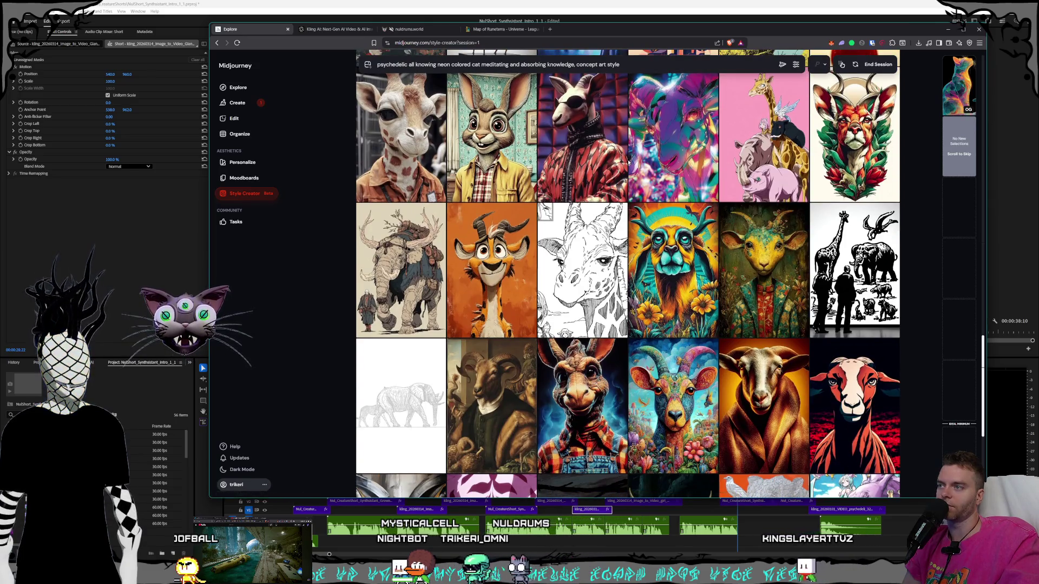
pyautogui.scroll(-3, 629, 160)
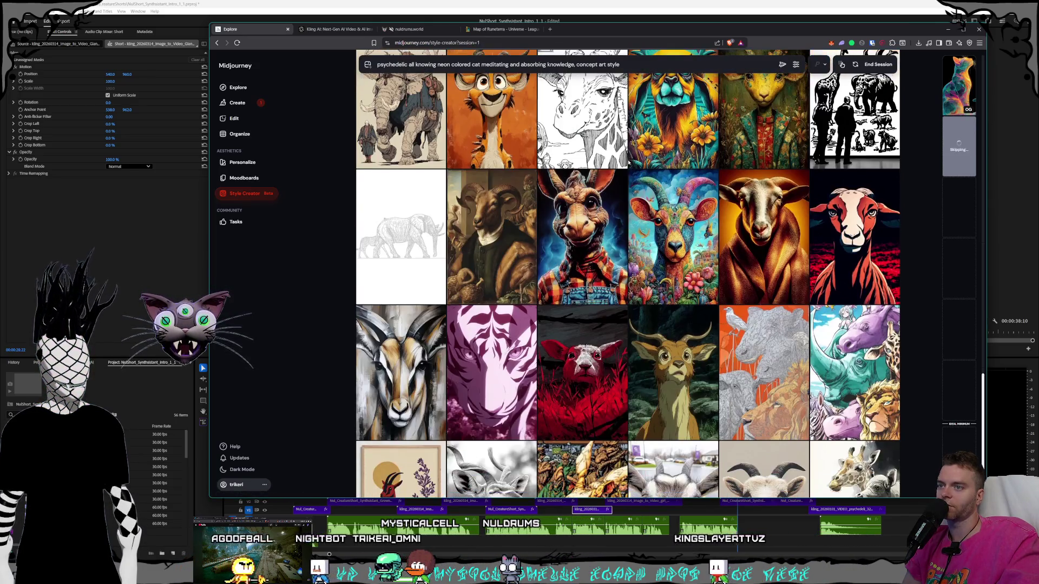
pyautogui.scroll(-3, 629, 160)
pyautogui.scroll(-1, 629, 163)
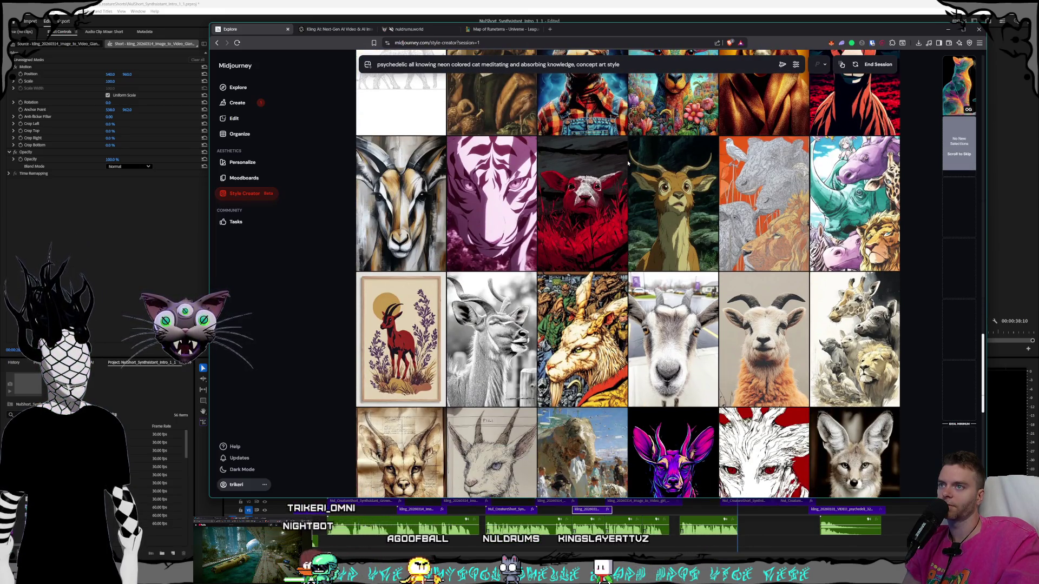
pyautogui.scroll(-4, 674, 194)
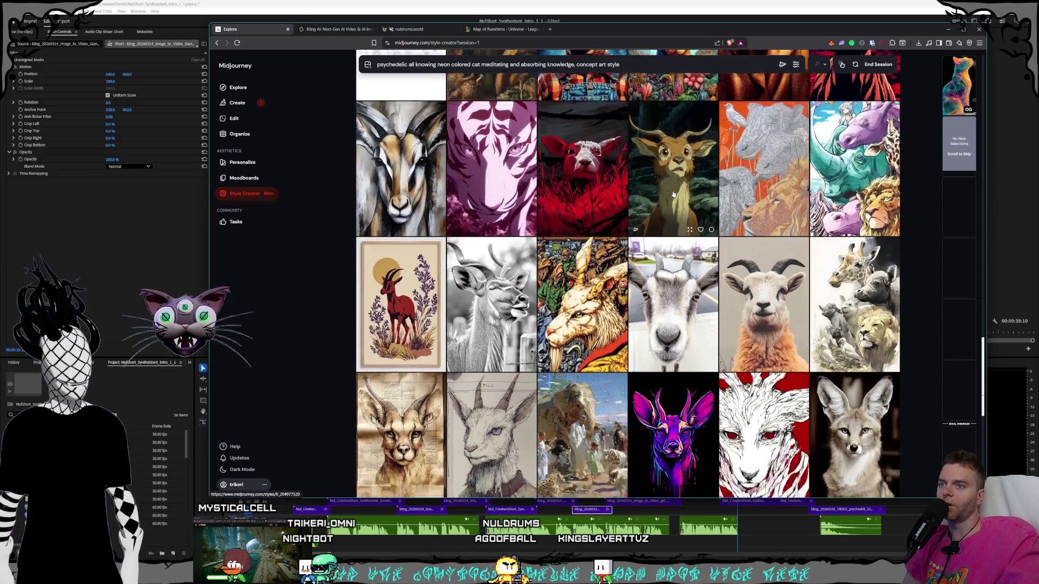
pyautogui.scroll(-8, 674, 194)
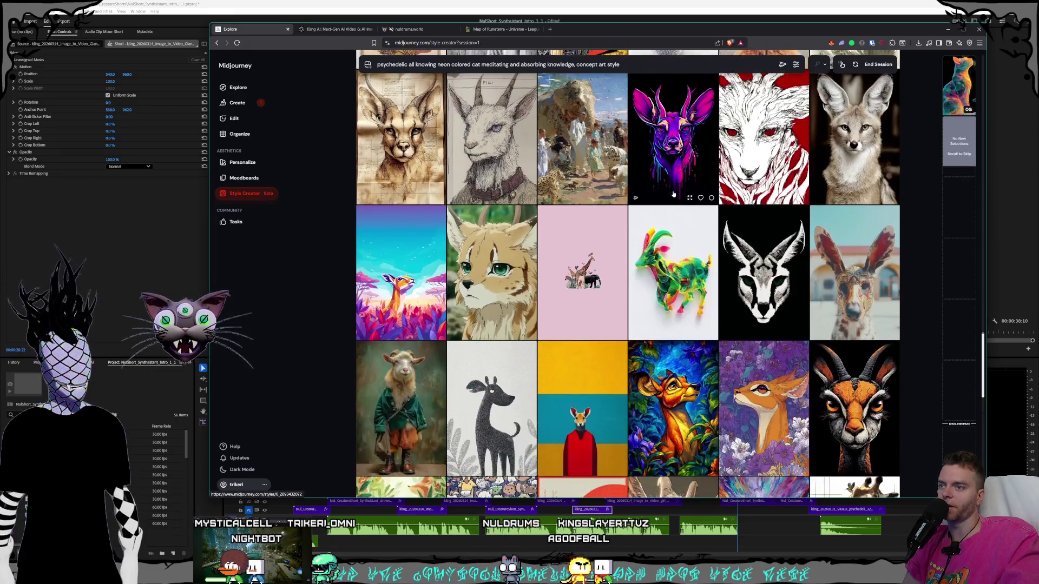
pyautogui.scroll(-1, 674, 194)
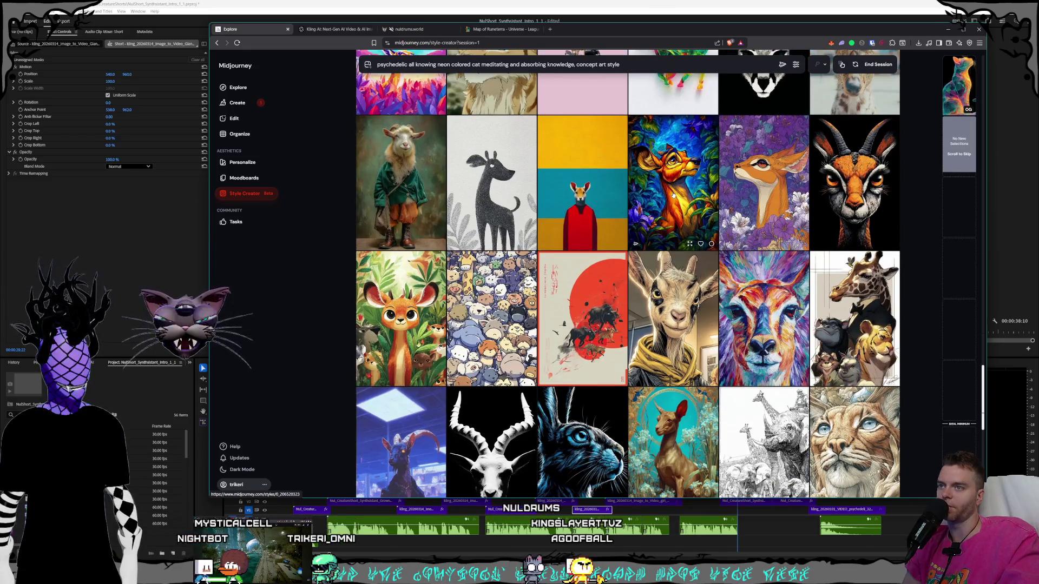
pyautogui.scroll(-4, 674, 193)
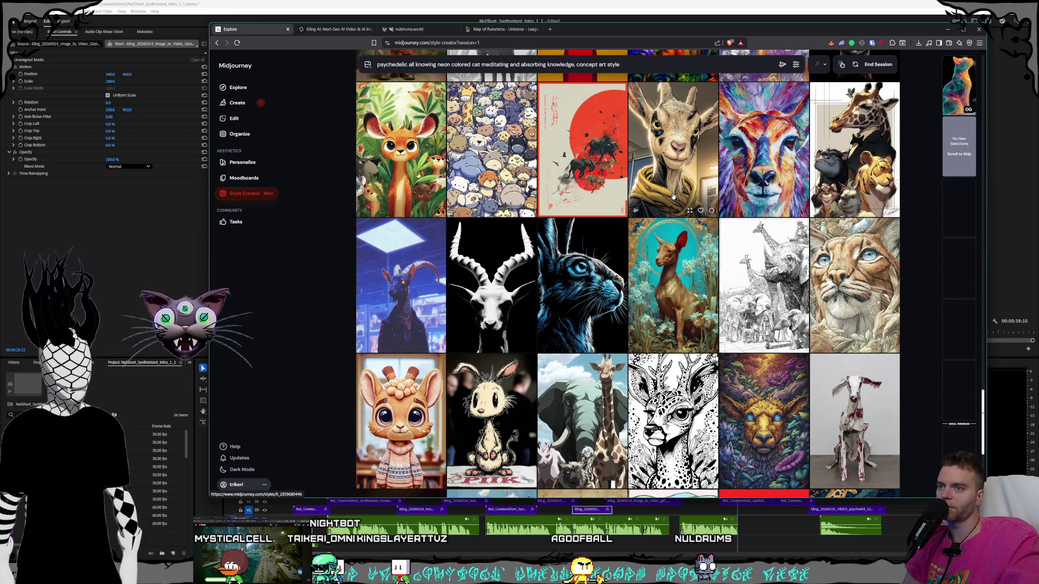
# Scroll further through the animal candidates as numbered previews fill the side panel.
pyautogui.scroll(-3, 674, 197)
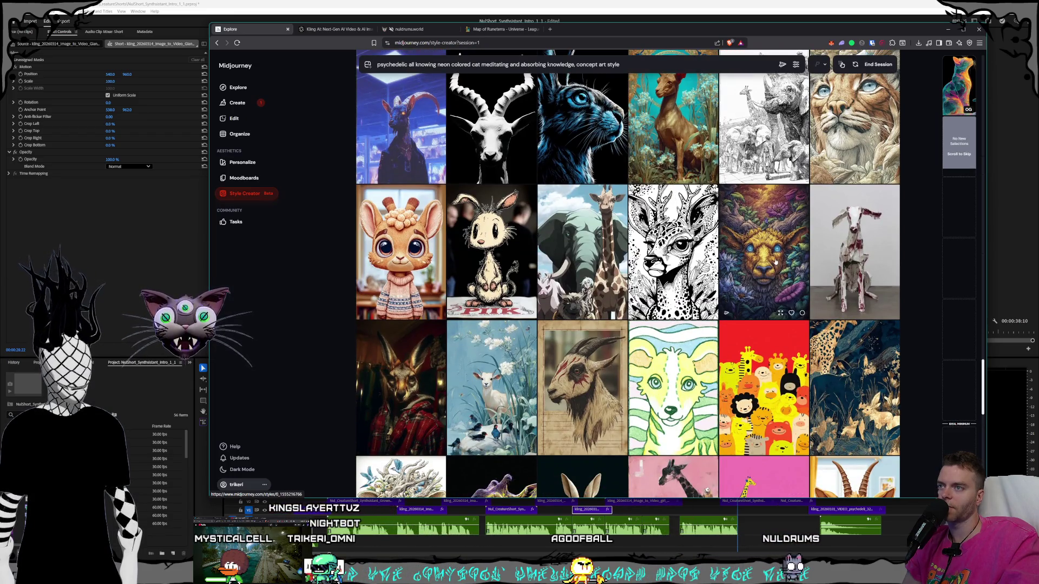
pyautogui.scroll(-8, 673, 223)
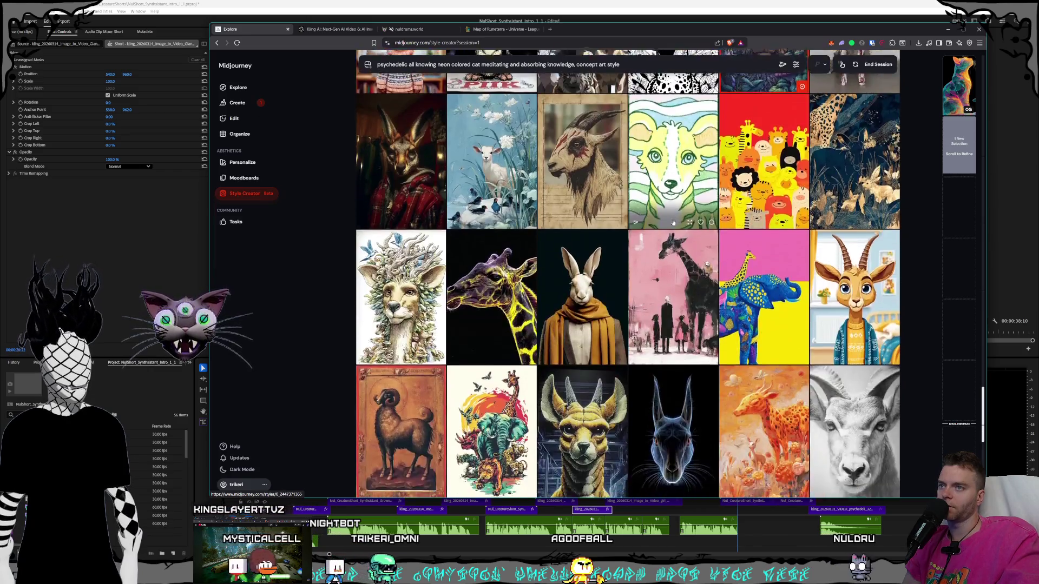
pyautogui.scroll(-1, 673, 223)
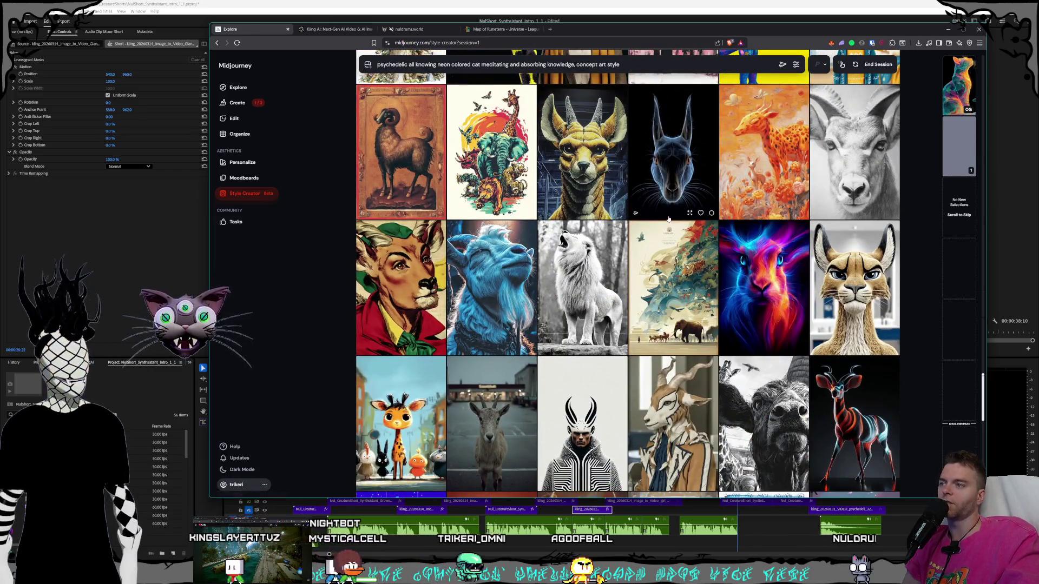
pyautogui.scroll(-3, 673, 223)
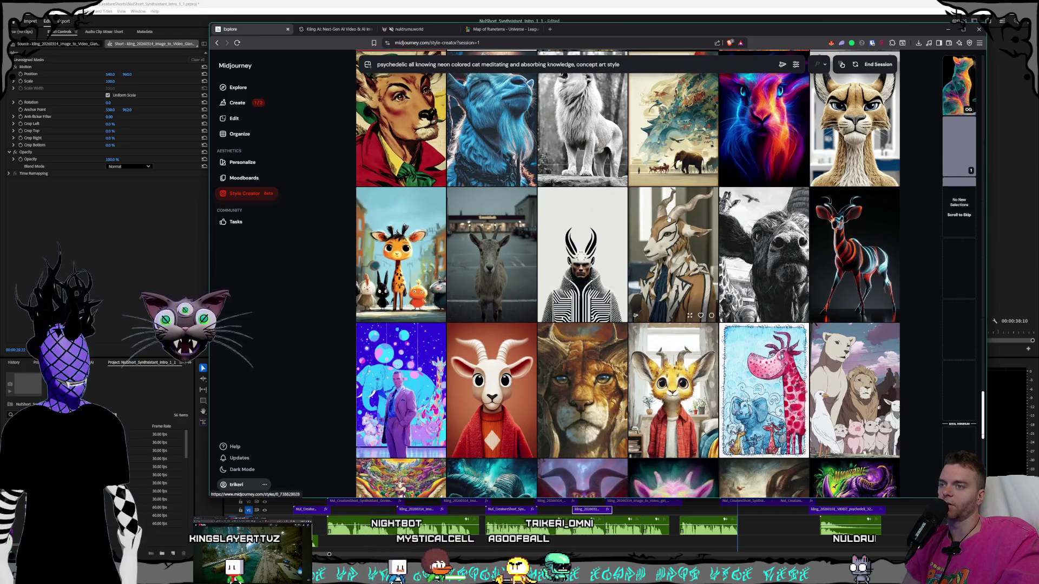
pyautogui.scroll(-2, 647, 217)
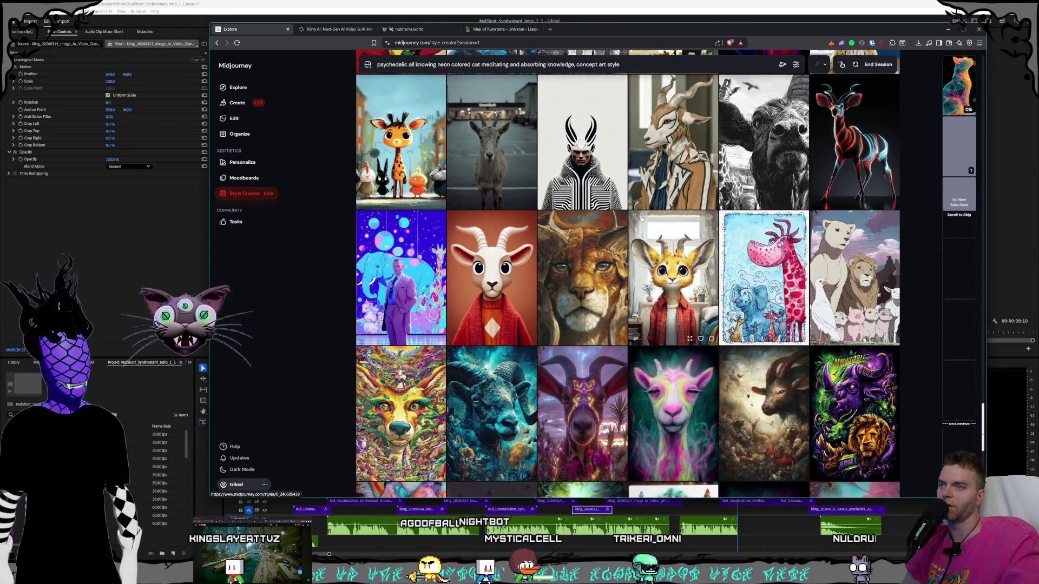
pyautogui.scroll(-1, 644, 218)
pyautogui.scroll(-3, 640, 219)
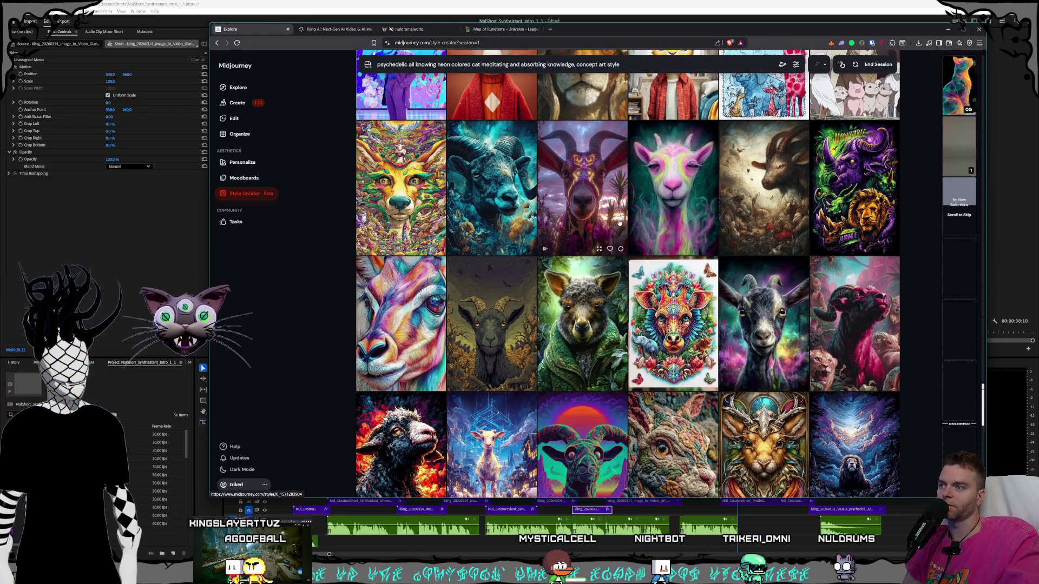
pyautogui.scroll(-3, 619, 223)
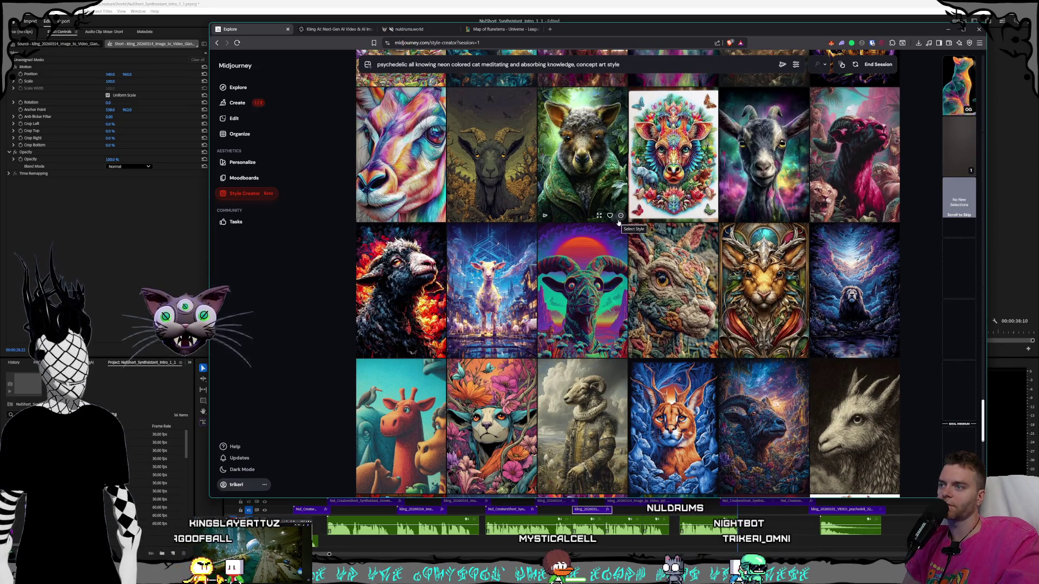
pyautogui.scroll(-1, 501, 233)
pyautogui.scroll(-6, 546, 232)
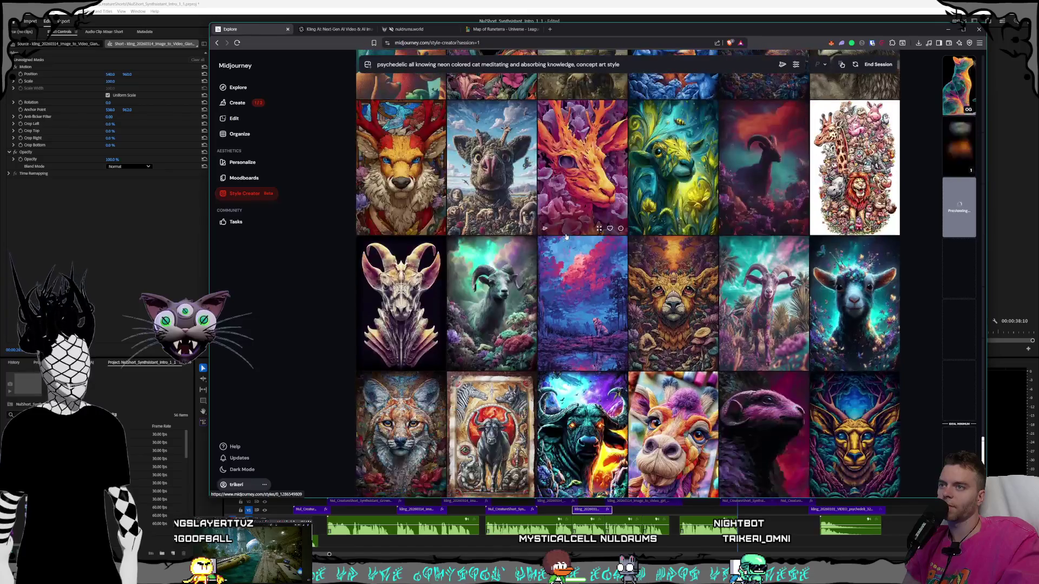
pyautogui.scroll(-6, 598, 242)
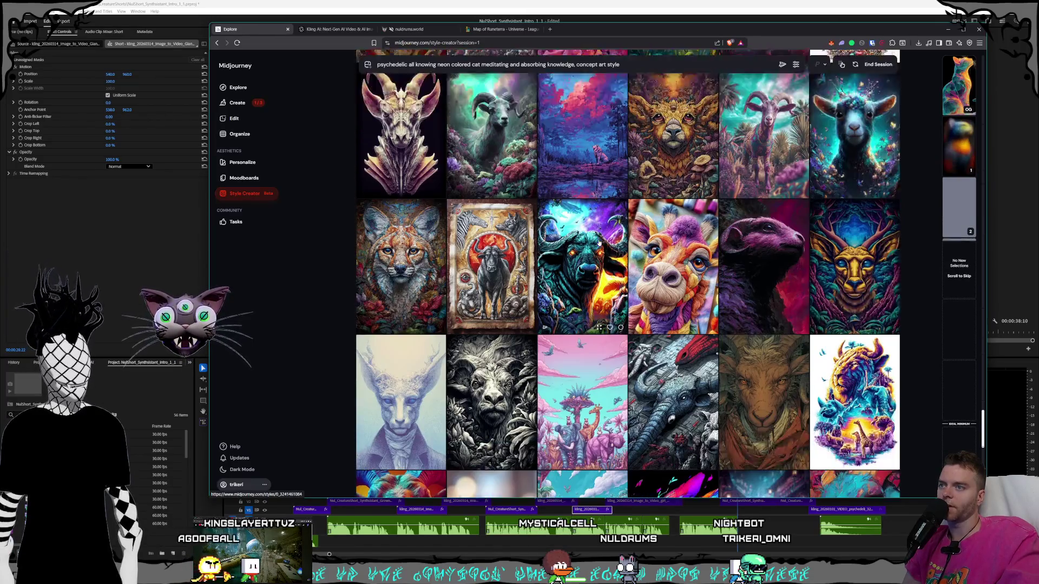
pyautogui.scroll(-7, 599, 242)
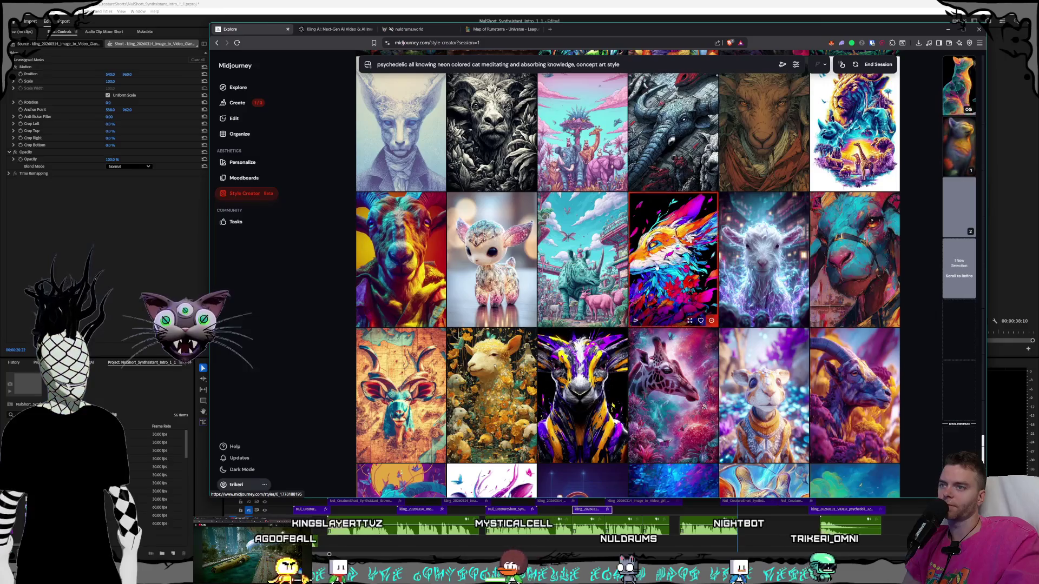
pyautogui.scroll(-3, 600, 258)
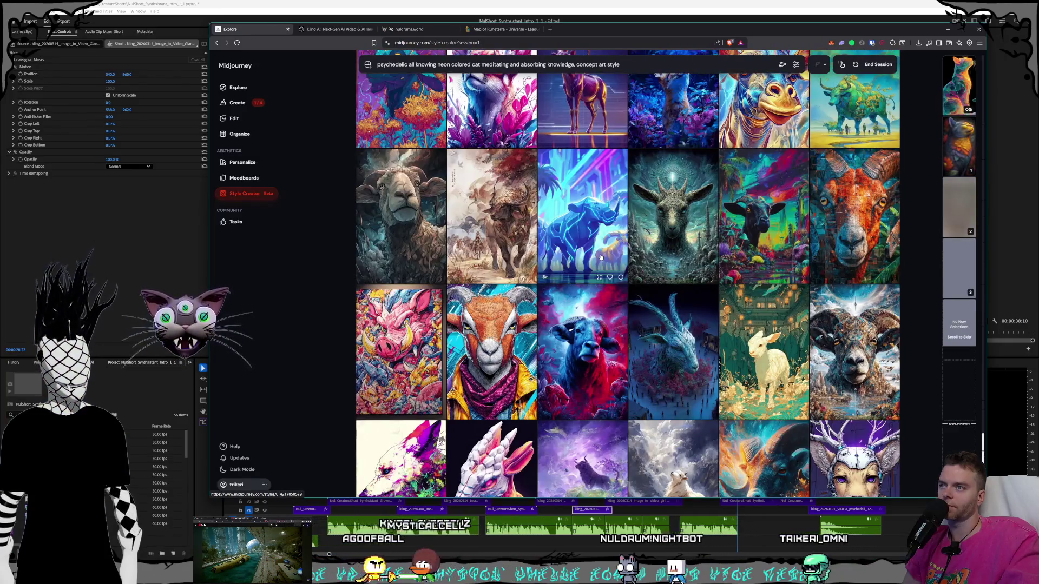
pyautogui.scroll(-3, 600, 257)
pyautogui.scroll(-2, 601, 257)
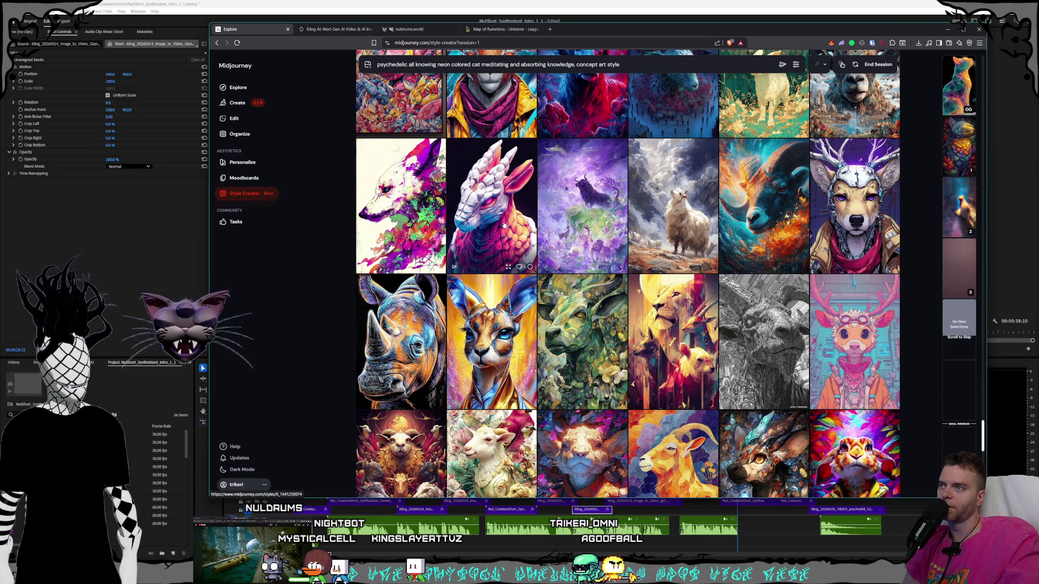
# Submit the current picks for a new round and scroll into the fresh animal images.
pyautogui.click(620, 240)
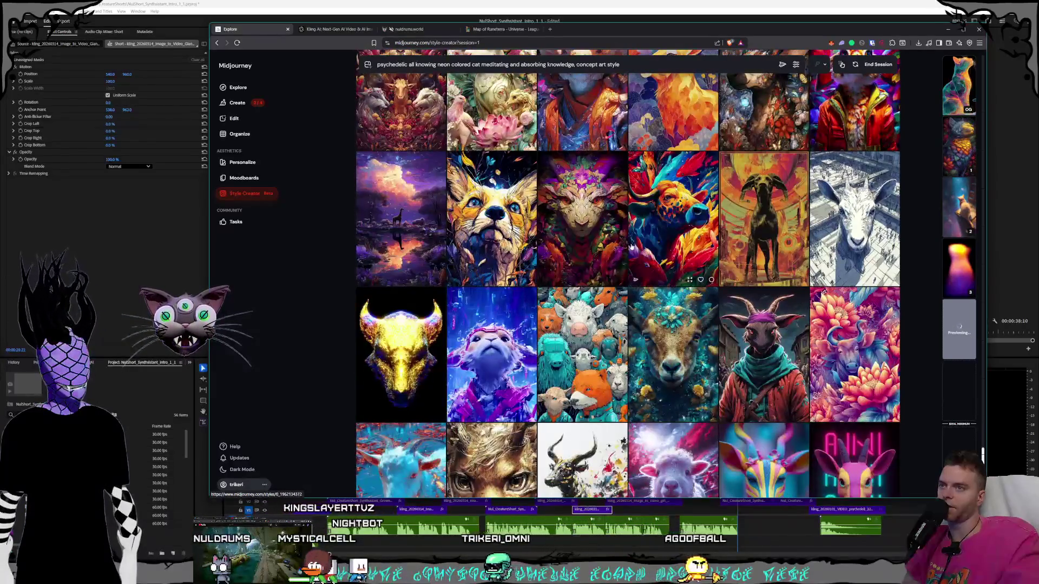
pyautogui.scroll(-2, 633, 255)
pyautogui.scroll(-2, 635, 255)
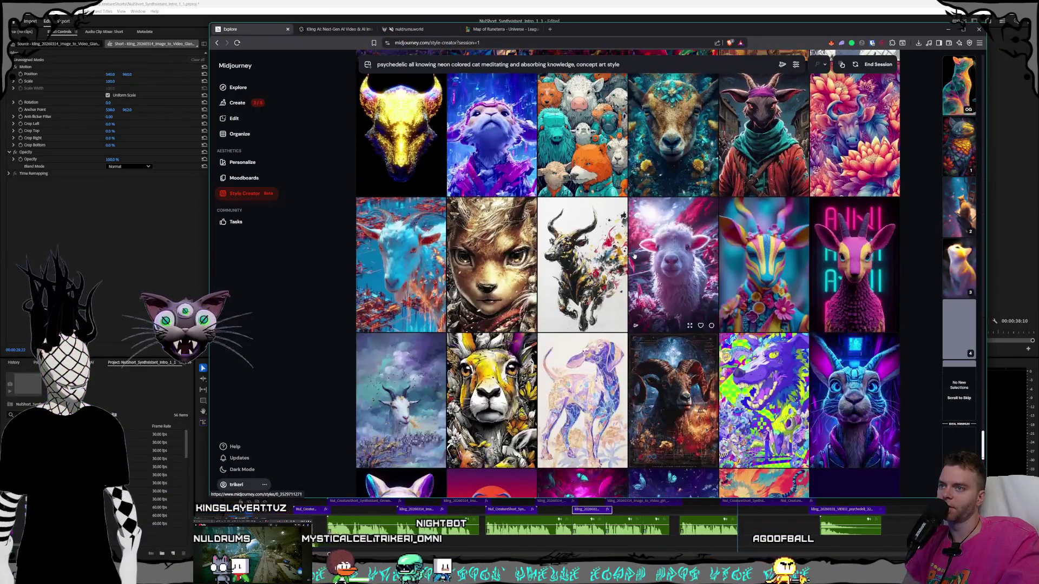
pyautogui.scroll(-2, 634, 255)
pyautogui.scroll(-2, 634, 255)
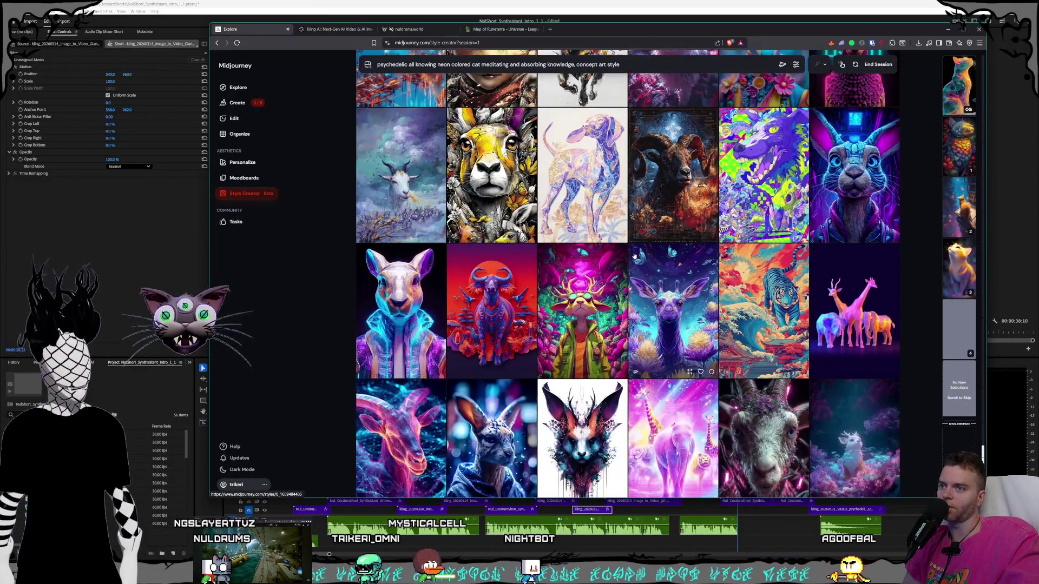
pyautogui.scroll(-1, 634, 255)
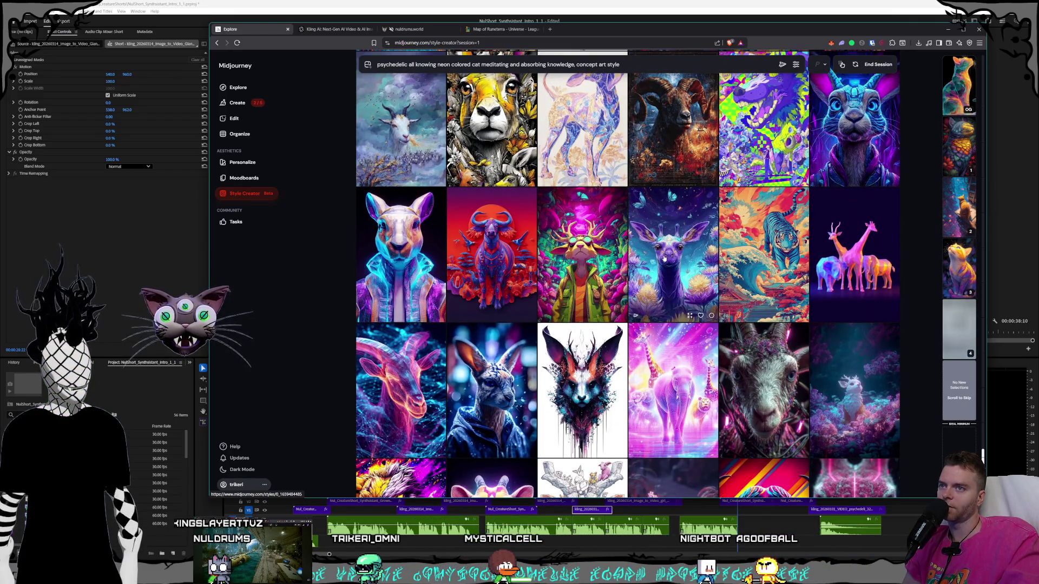
pyautogui.scroll(-5, 664, 258)
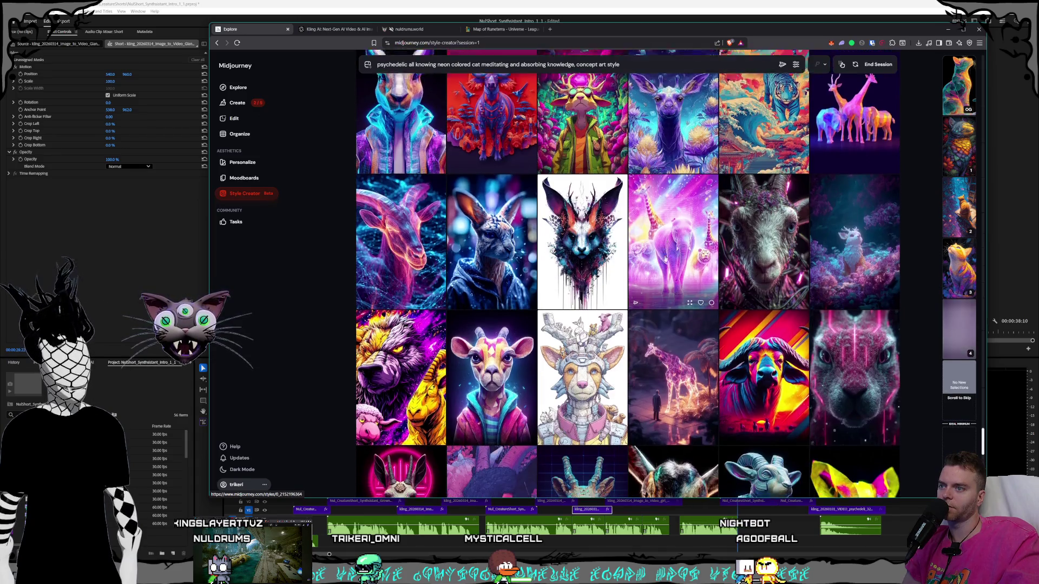
pyautogui.scroll(-2, 665, 259)
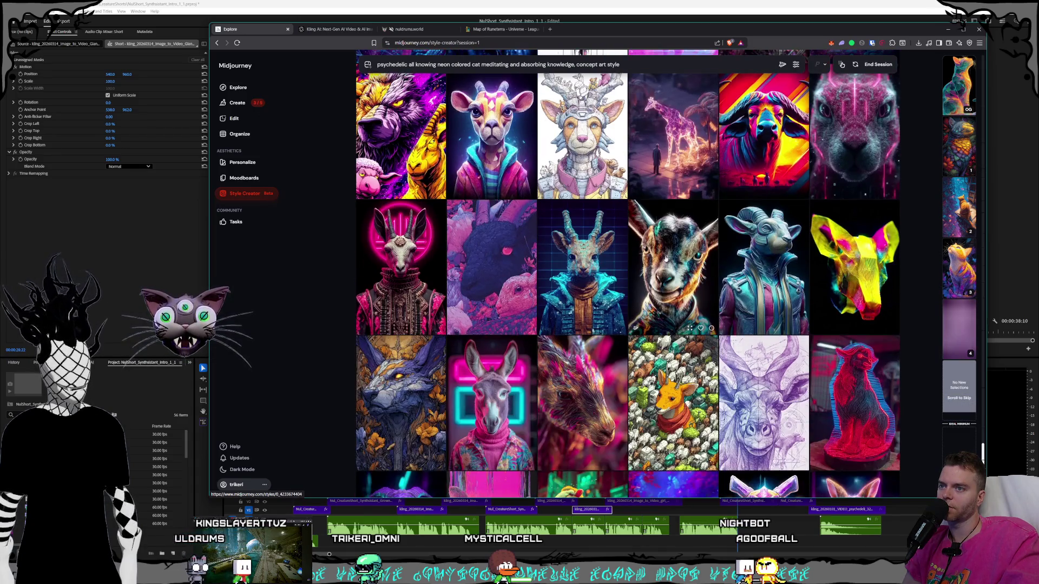
pyautogui.scroll(-2, 665, 259)
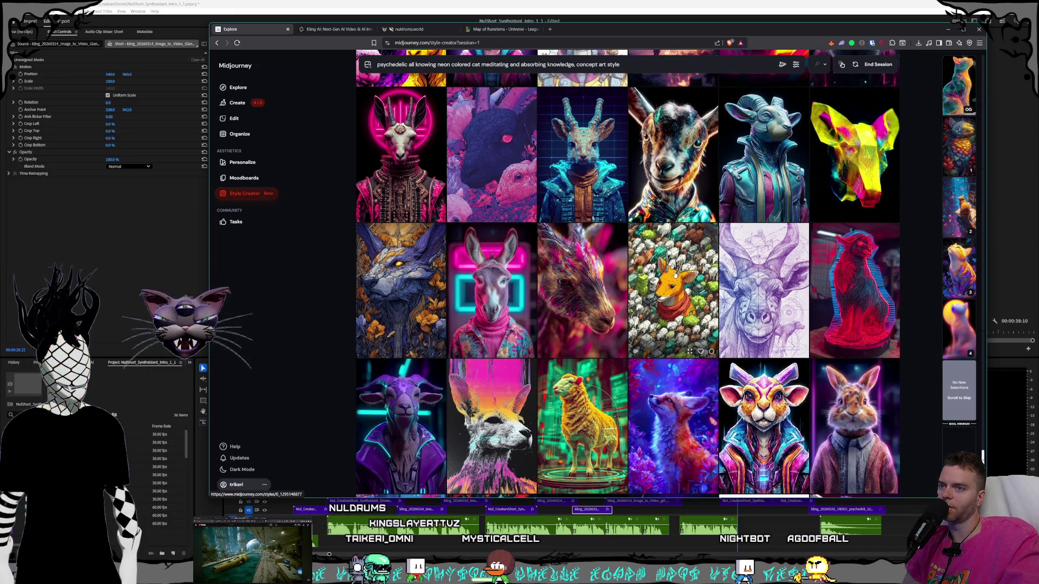
pyautogui.scroll(-2, 668, 238)
pyautogui.scroll(-4, 669, 239)
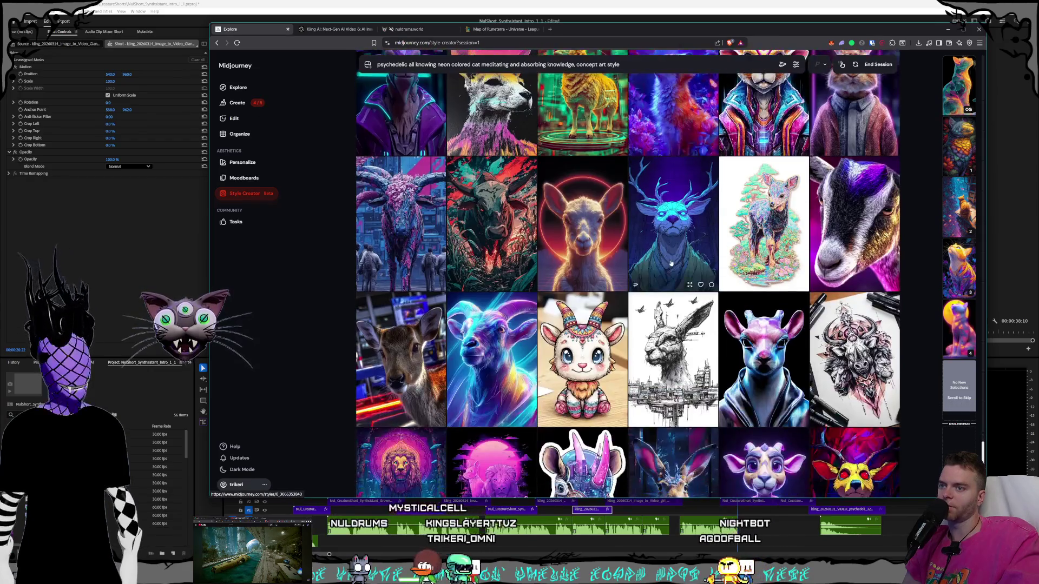
pyautogui.scroll(-4, 656, 254)
pyautogui.scroll(-8, 656, 253)
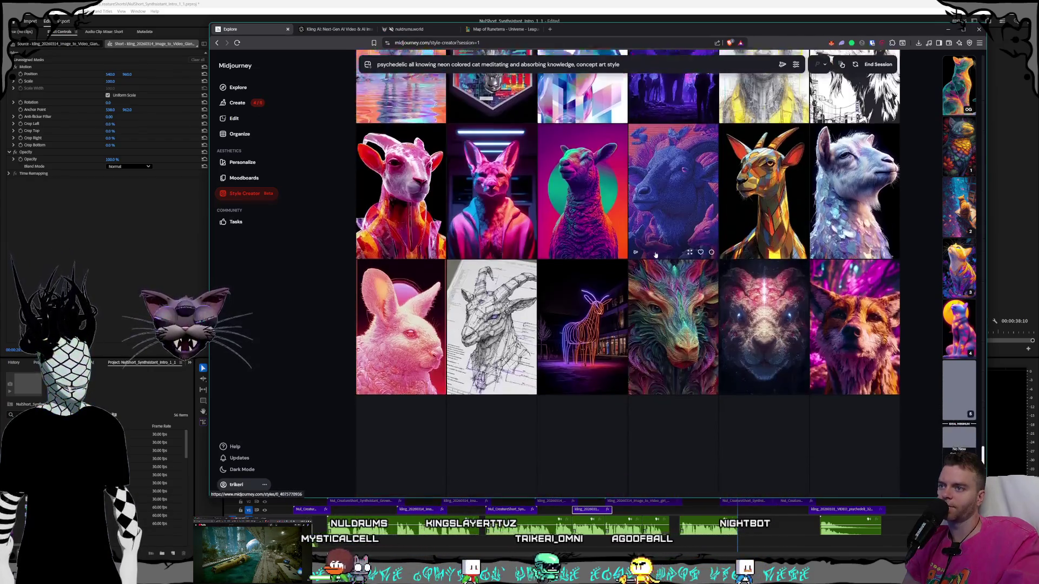
pyautogui.scroll(-3, 656, 255)
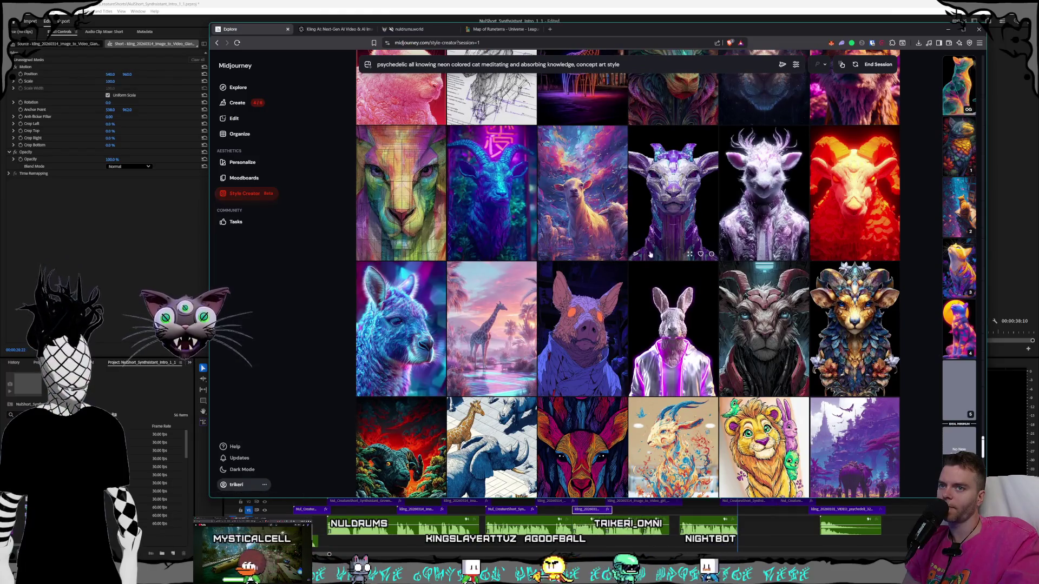
pyautogui.scroll(-3, 656, 255)
pyautogui.scroll(-3, 645, 254)
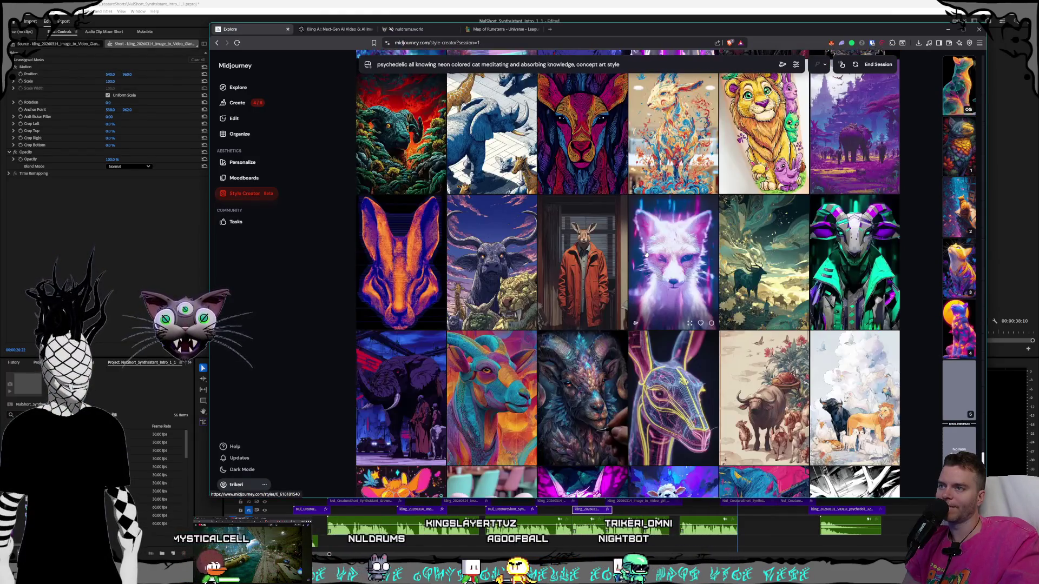
pyautogui.scroll(-2, 628, 250)
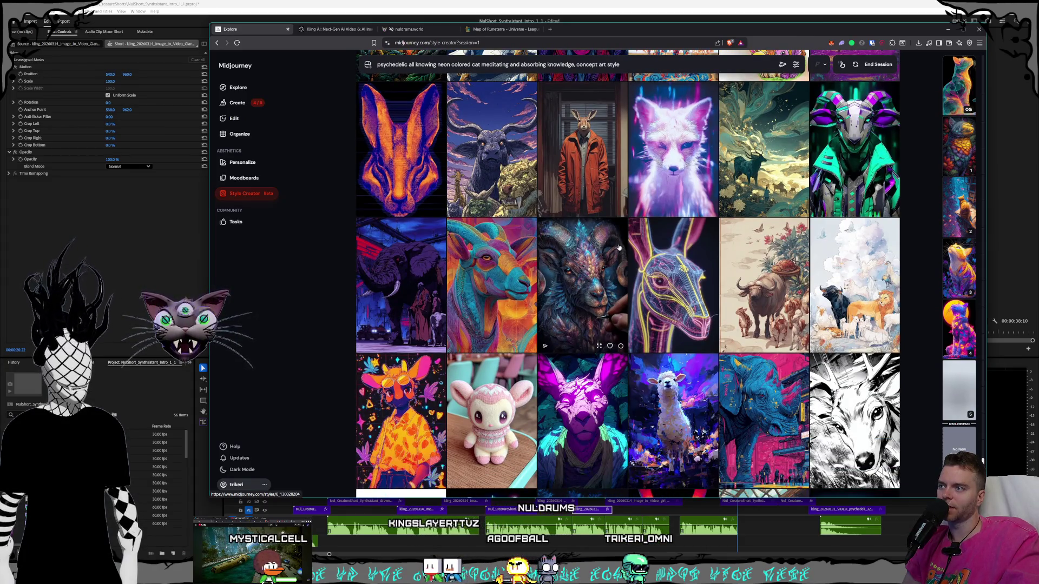
# Keep scrolling to newer rows with goats, a cheetah and a giraffe while more load.
pyautogui.scroll(-2, 619, 248)
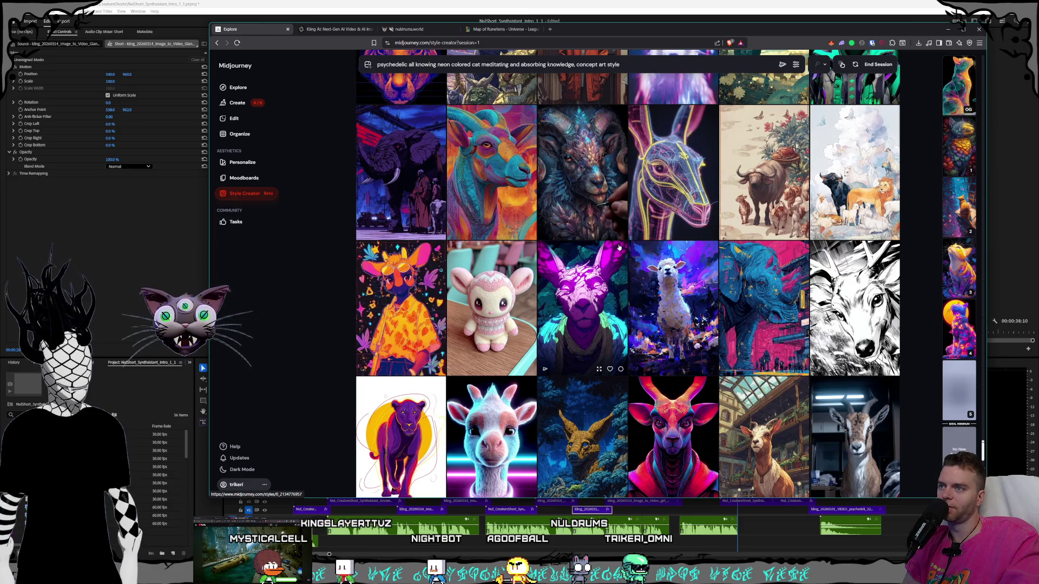
pyautogui.scroll(-2, 619, 248)
pyautogui.scroll(-2, 586, 238)
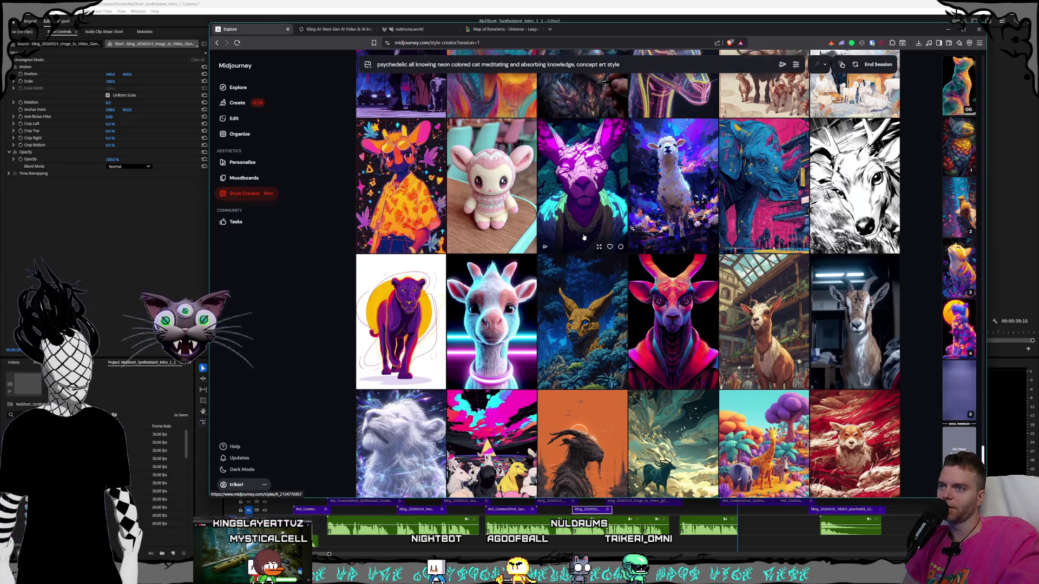
pyautogui.scroll(-2, 584, 237)
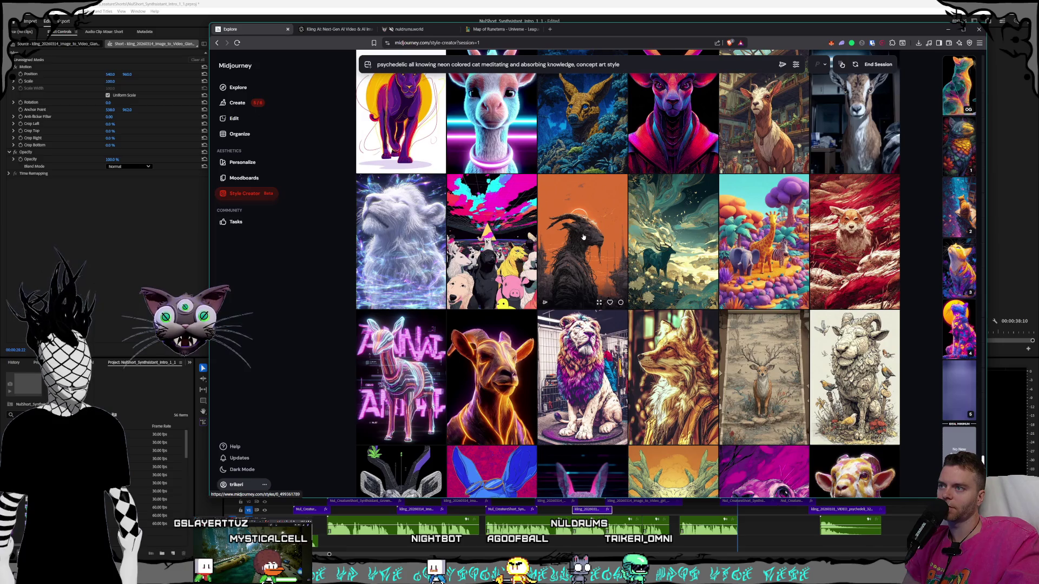
pyautogui.scroll(-2, 590, 237)
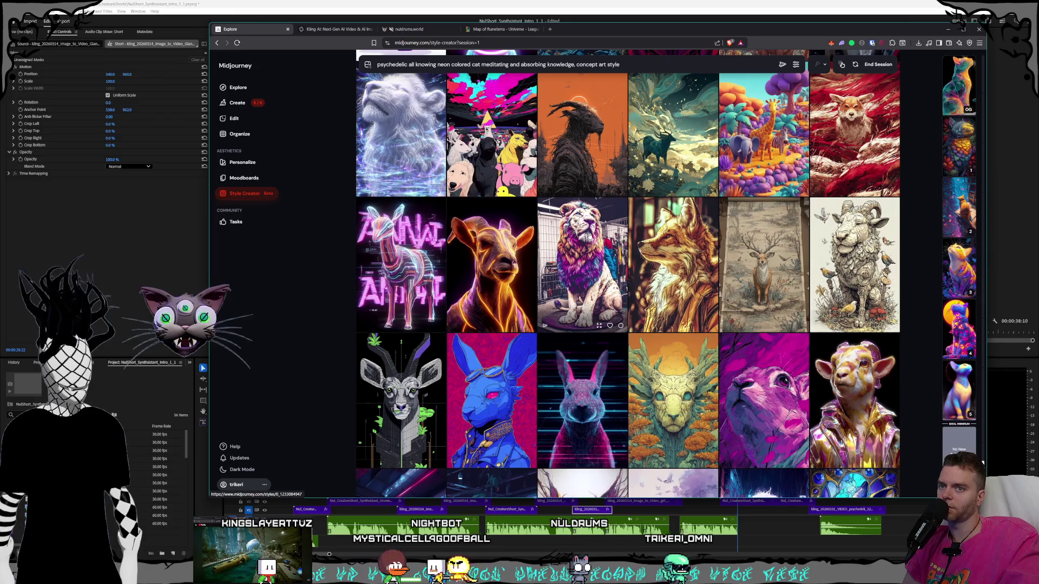
pyautogui.scroll(-2, 589, 236)
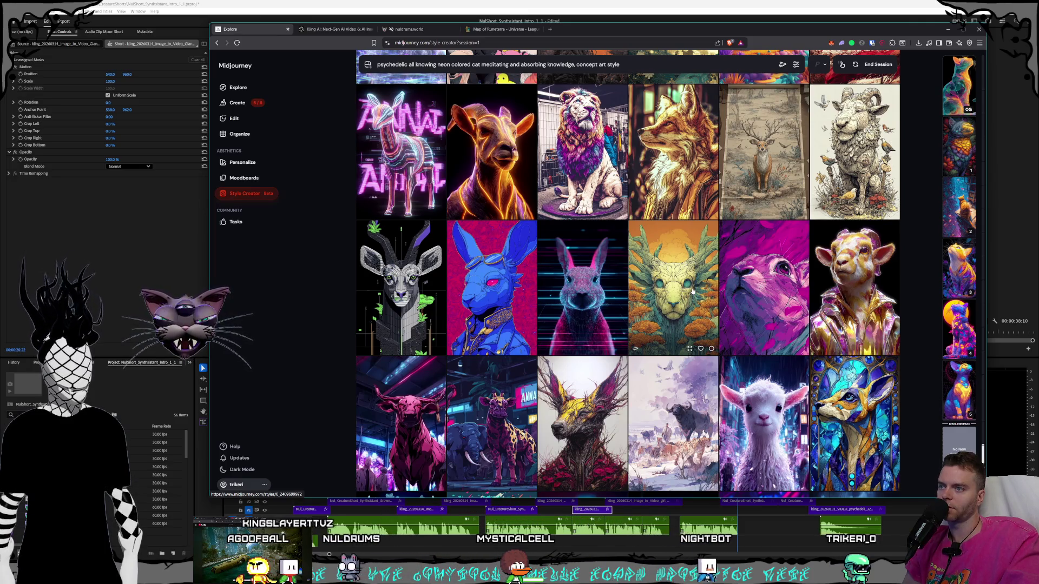
pyautogui.scroll(-1, 487, 358)
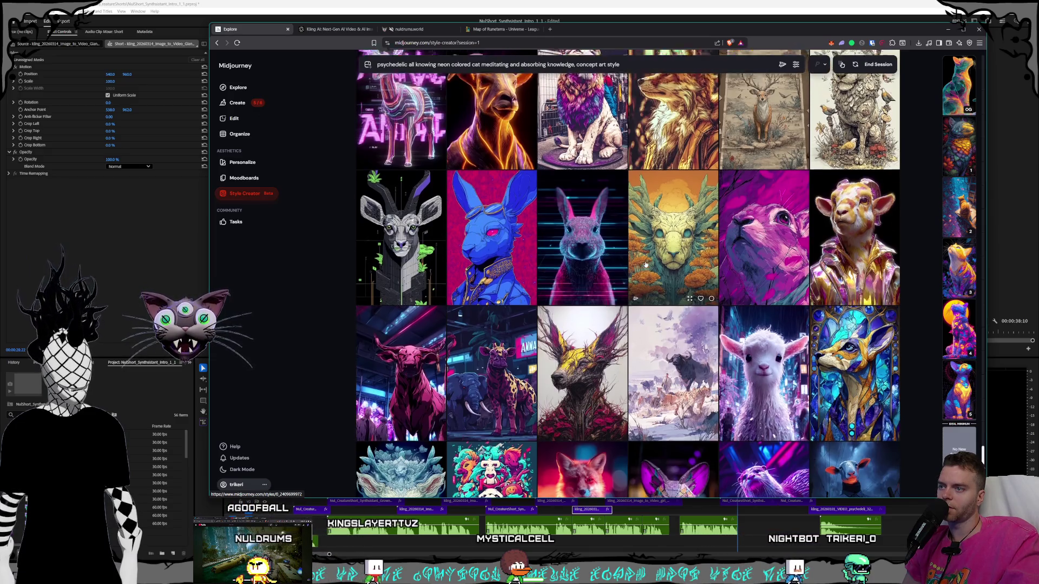
pyautogui.scroll(-9, 487, 358)
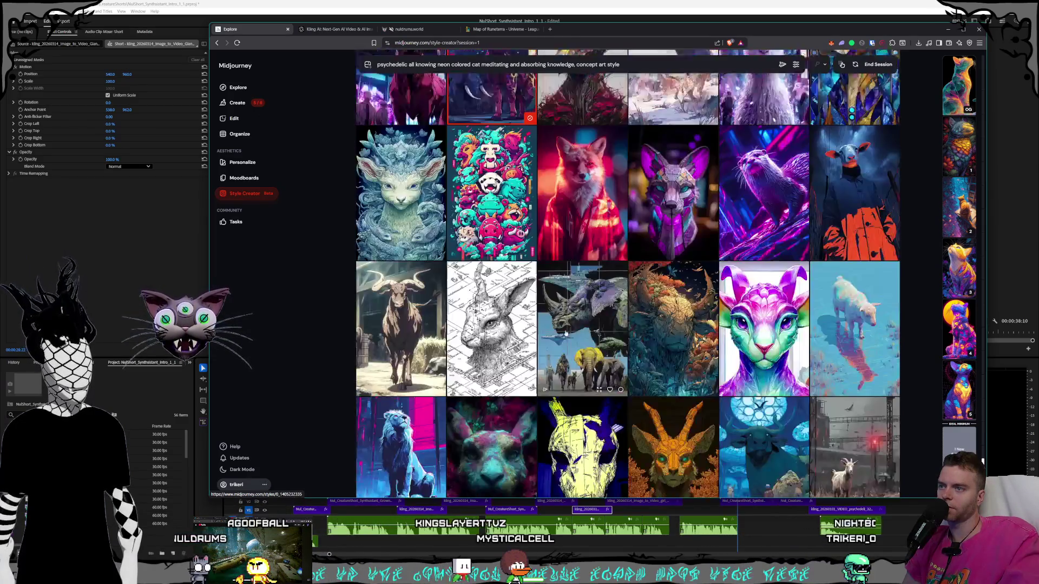
pyautogui.scroll(-2, 590, 340)
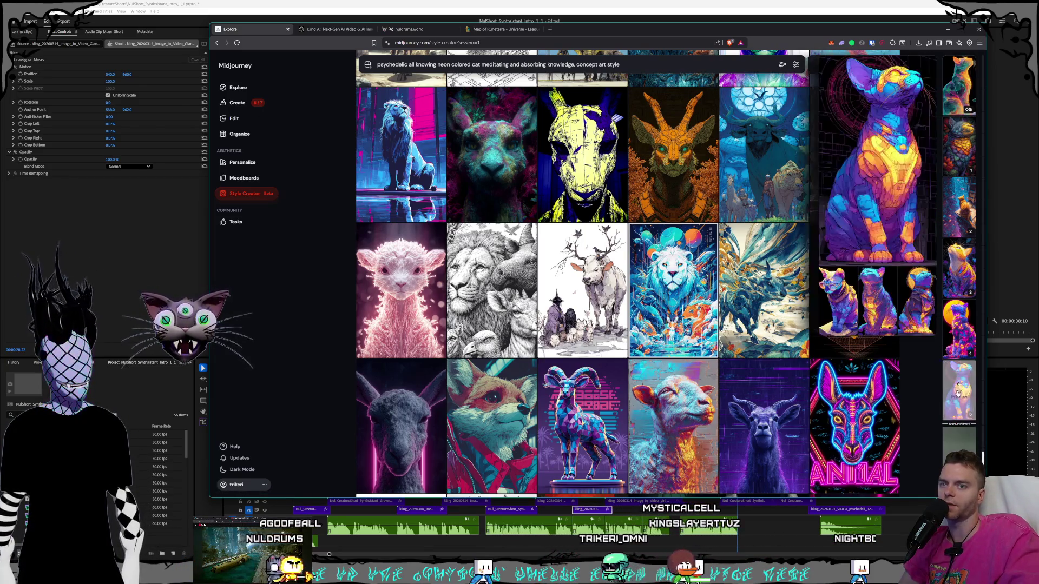
pyautogui.scroll(-1, 636, 157)
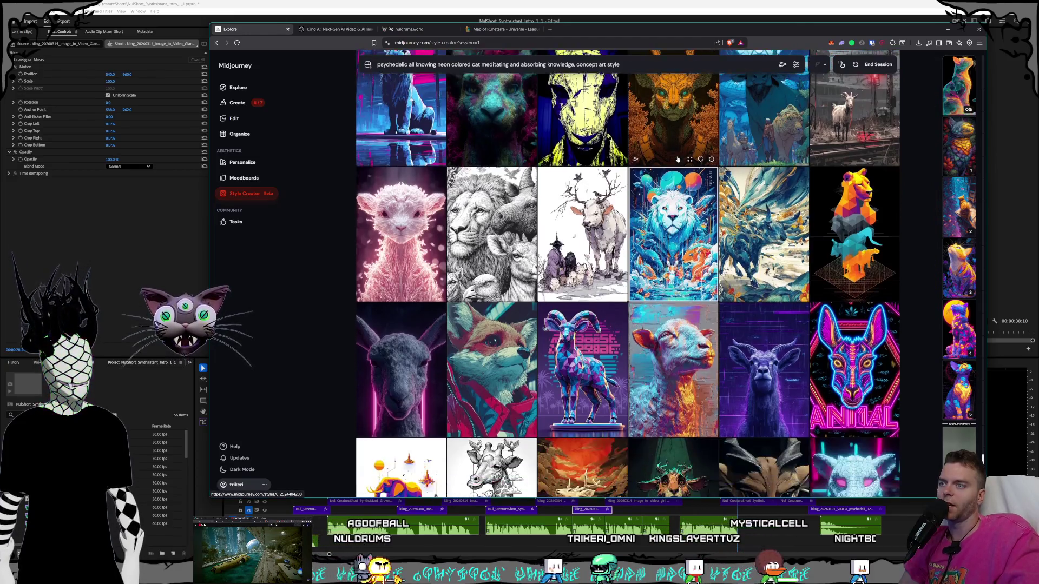
pyautogui.scroll(-4, 677, 159)
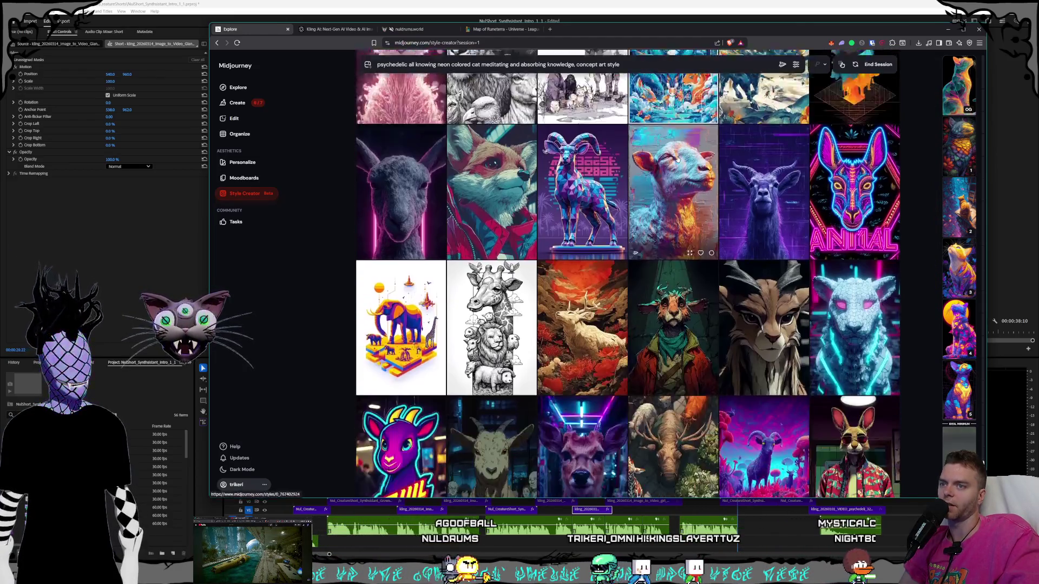
pyautogui.scroll(-1, 677, 160)
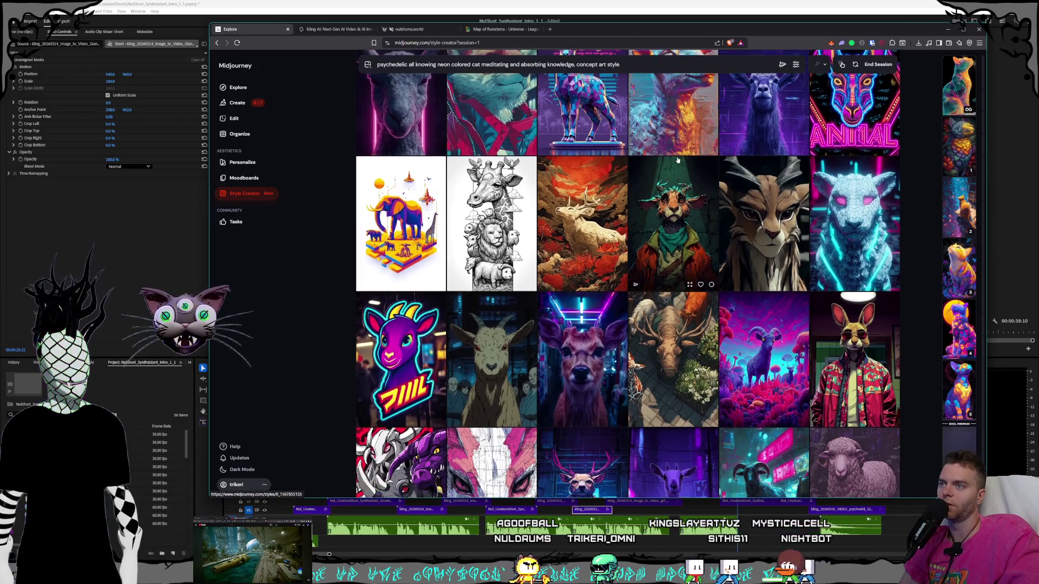
pyautogui.scroll(-2, 677, 160)
pyautogui.scroll(-1, 678, 161)
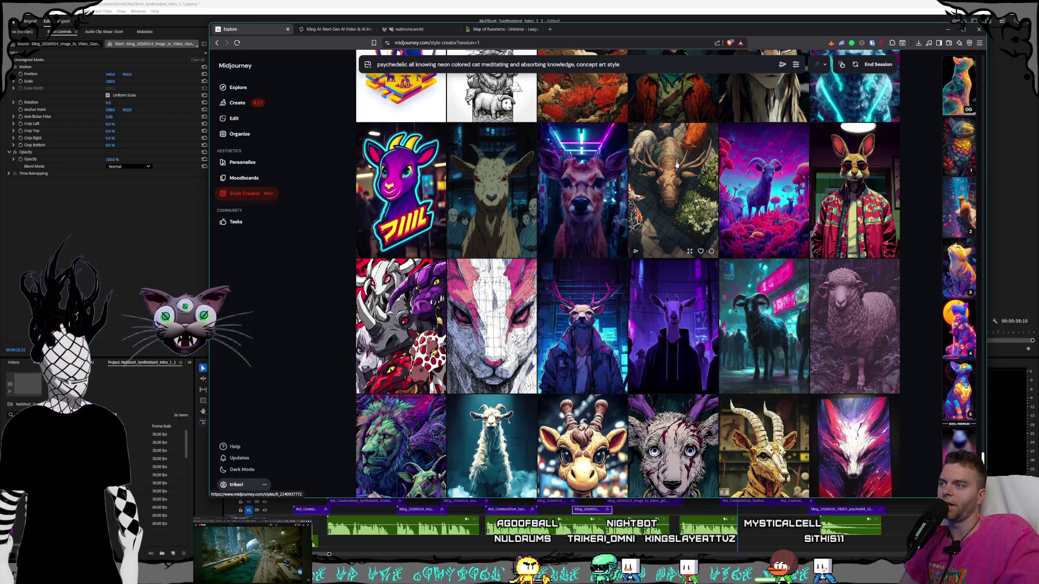
pyautogui.scroll(-1, 676, 164)
pyautogui.scroll(-3, 676, 164)
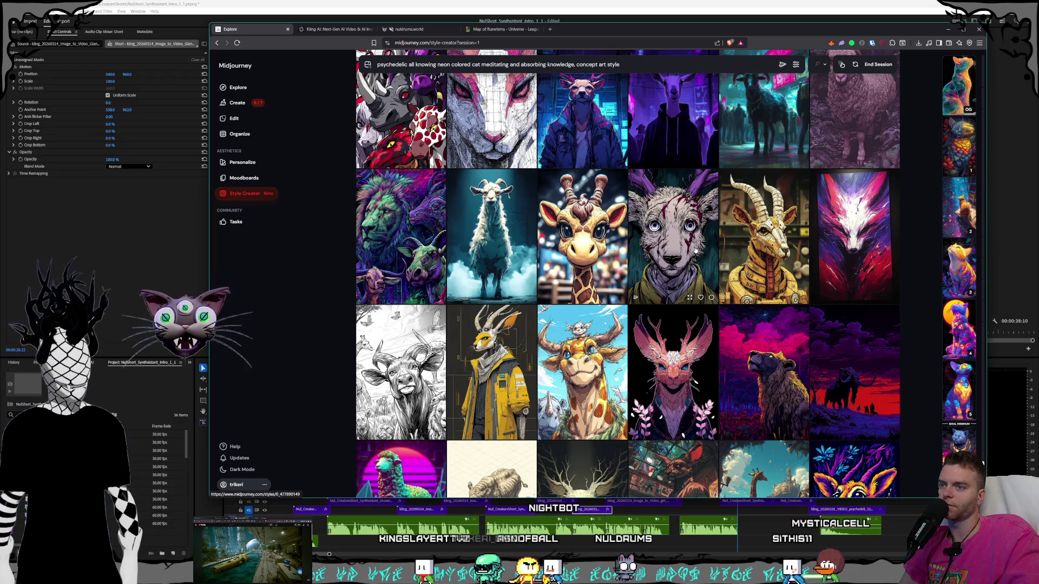
pyautogui.scroll(-1, 696, 250)
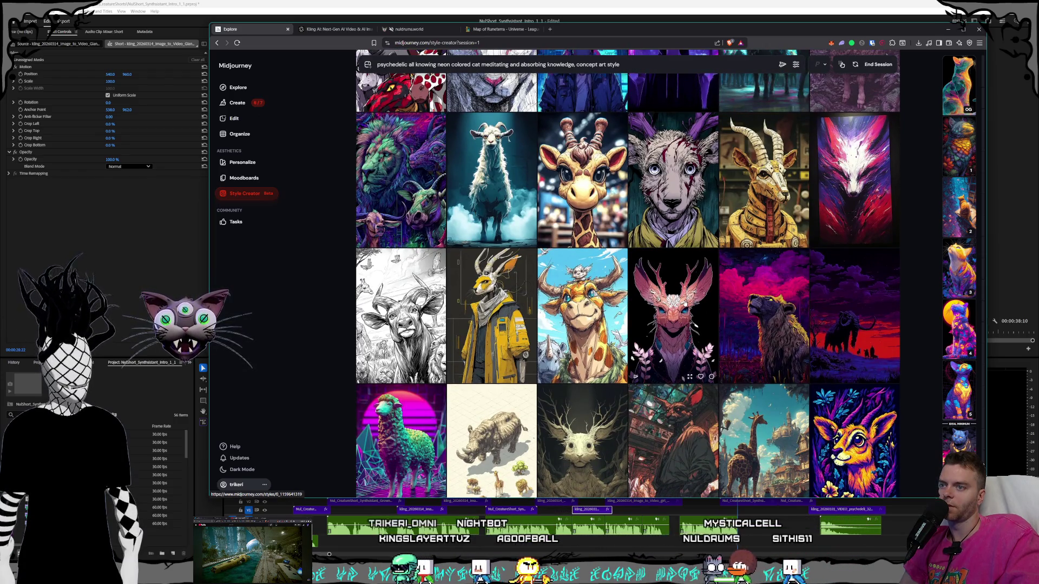
pyautogui.scroll(-5, 641, 297)
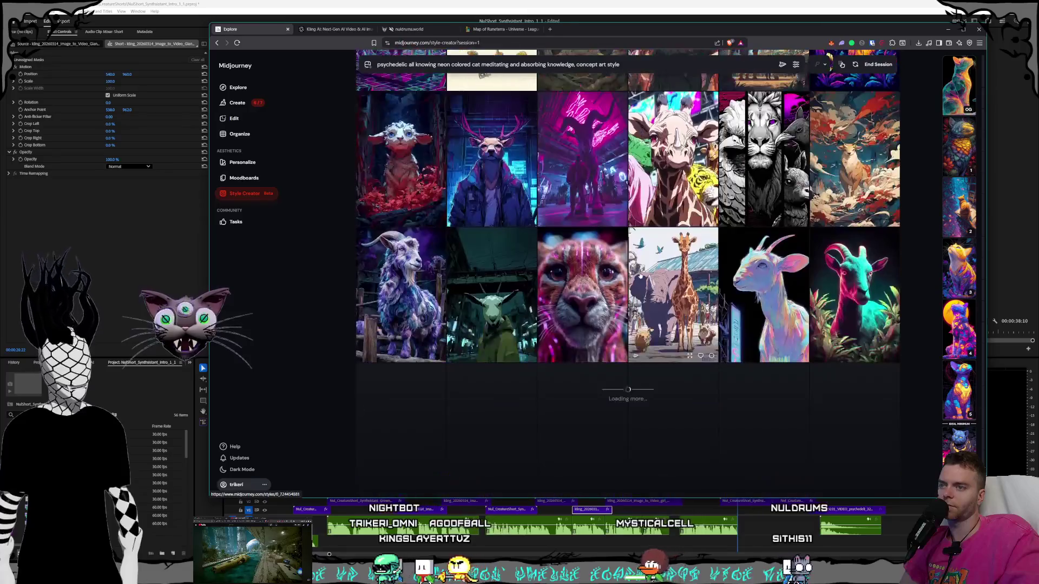
pyautogui.scroll(-6, 640, 276)
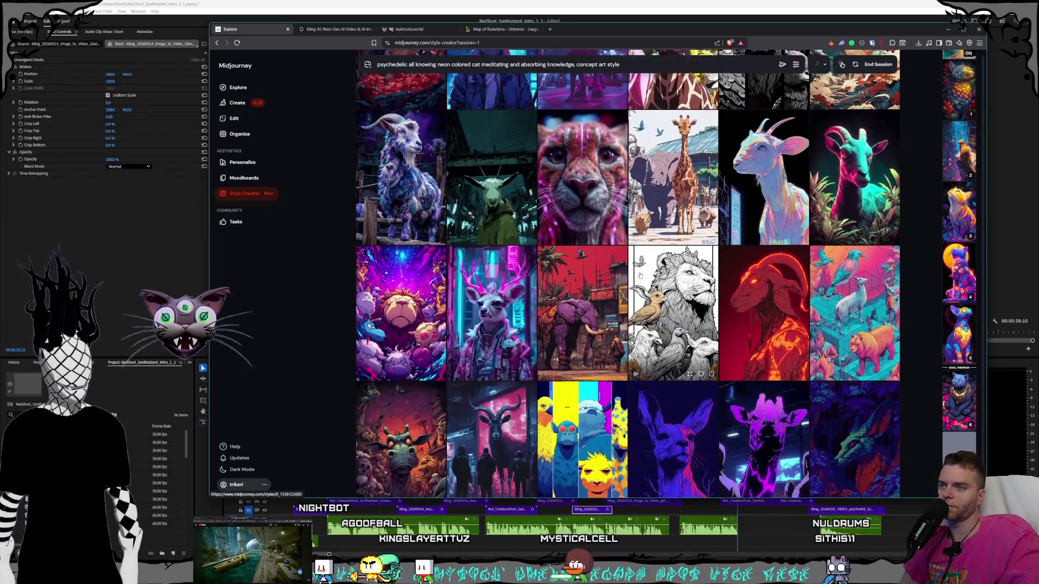
pyautogui.scroll(-3, 640, 276)
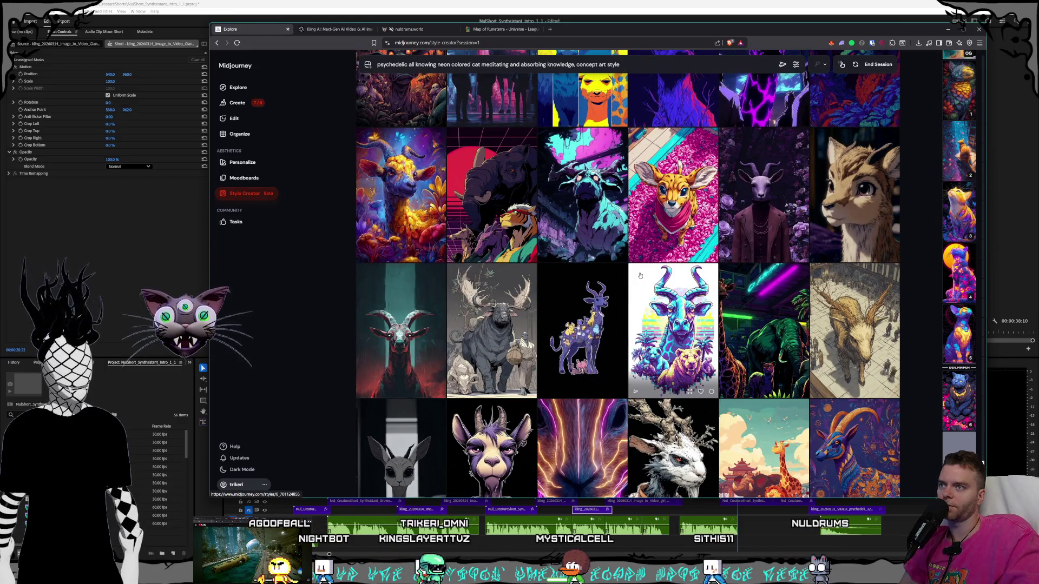
pyautogui.scroll(-1, 640, 276)
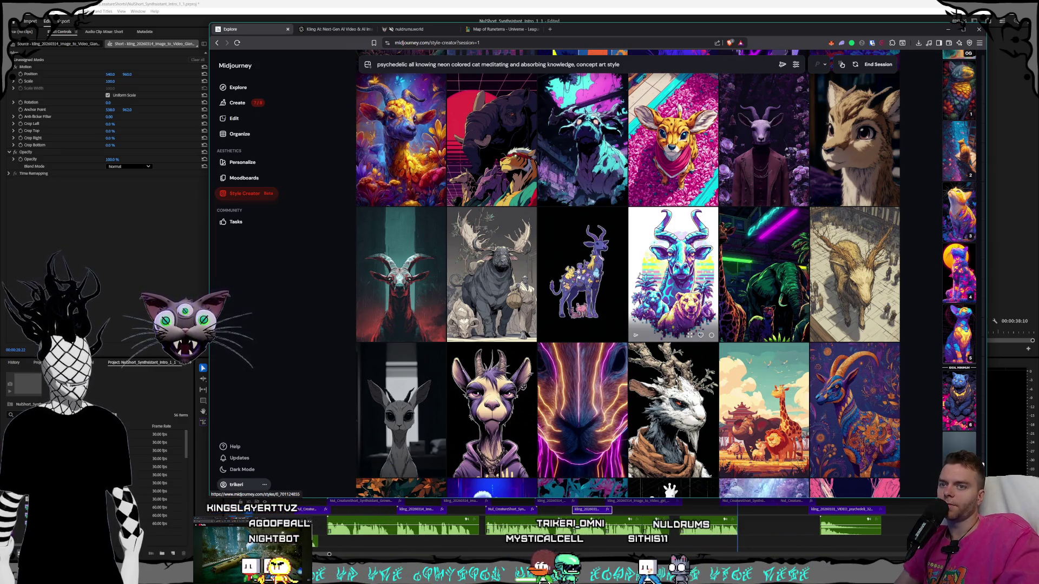
pyautogui.scroll(-1, 640, 276)
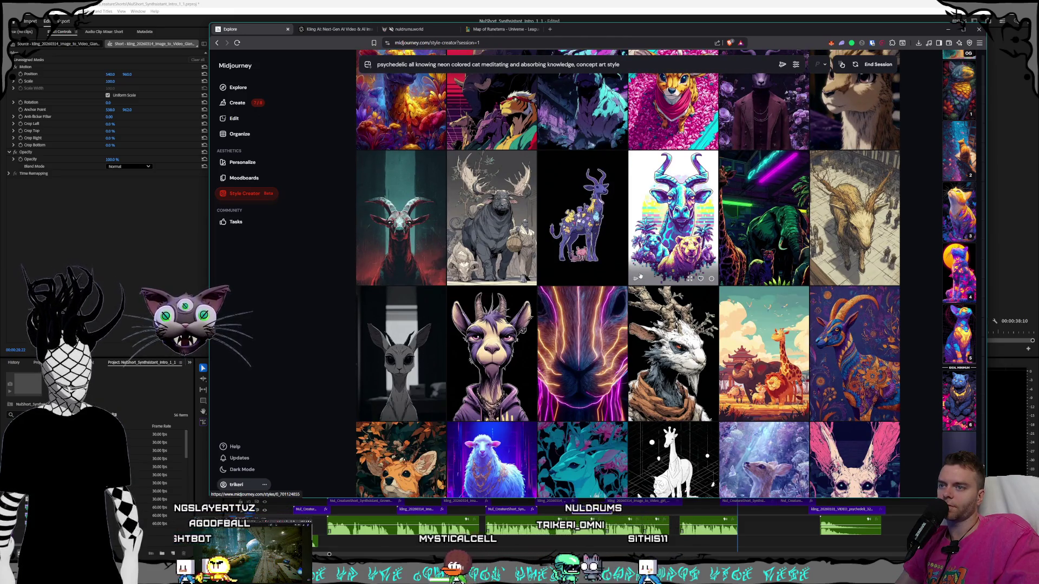
pyautogui.scroll(-2, 640, 276)
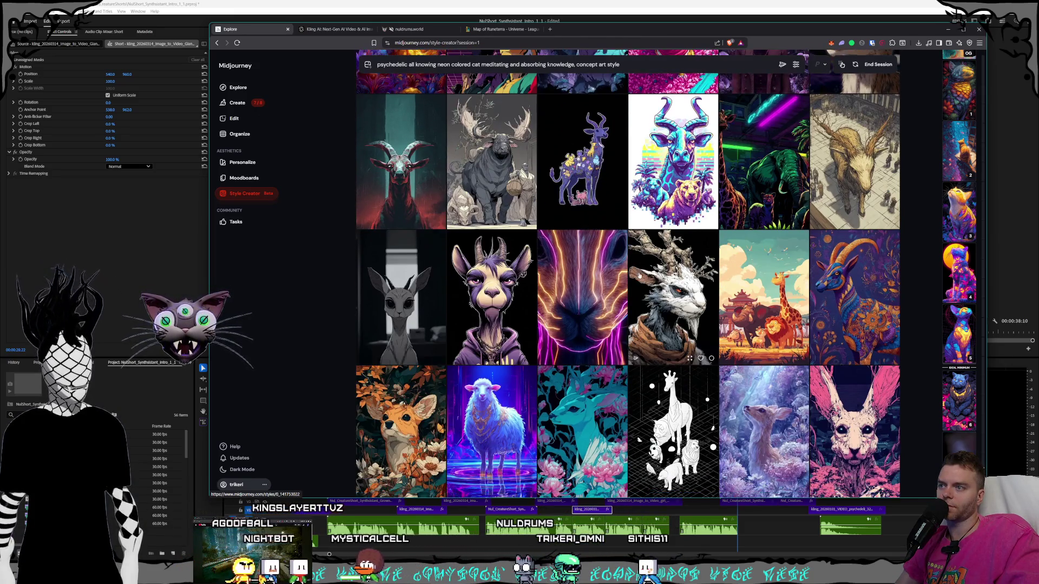
pyautogui.scroll(-2, 639, 276)
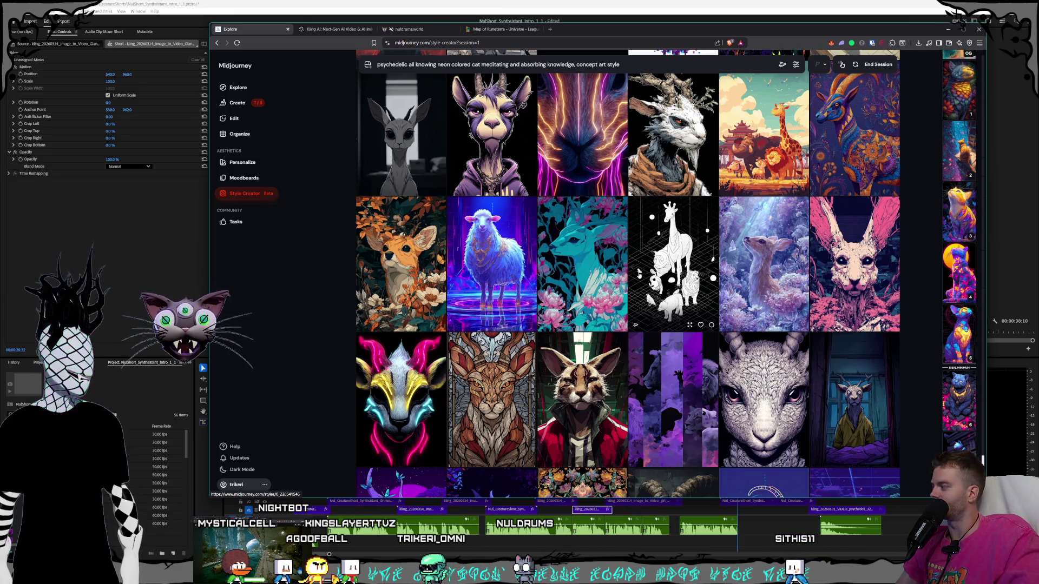
pyautogui.scroll(-2, 639, 275)
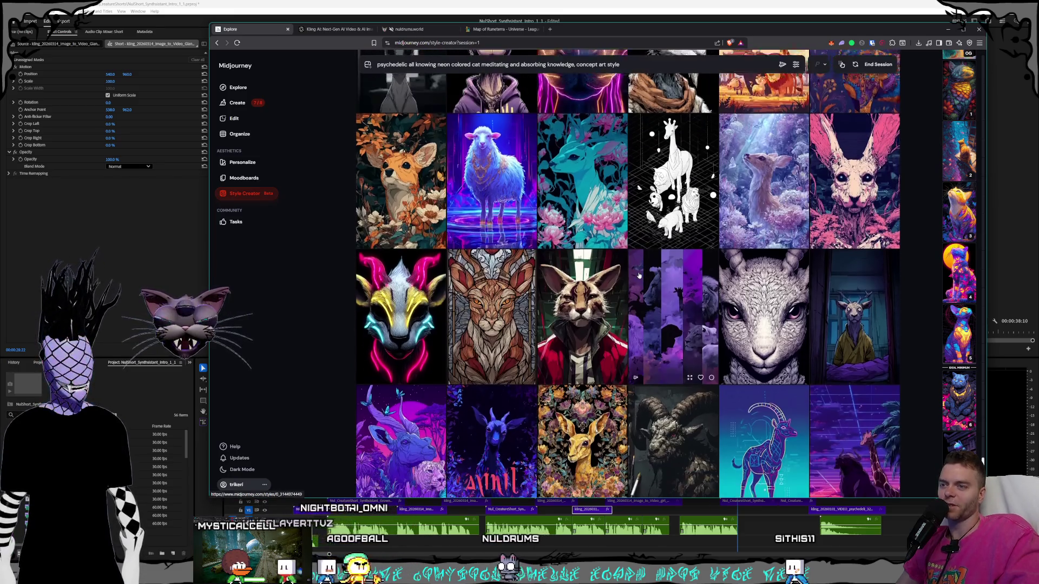
pyautogui.scroll(-1, 638, 276)
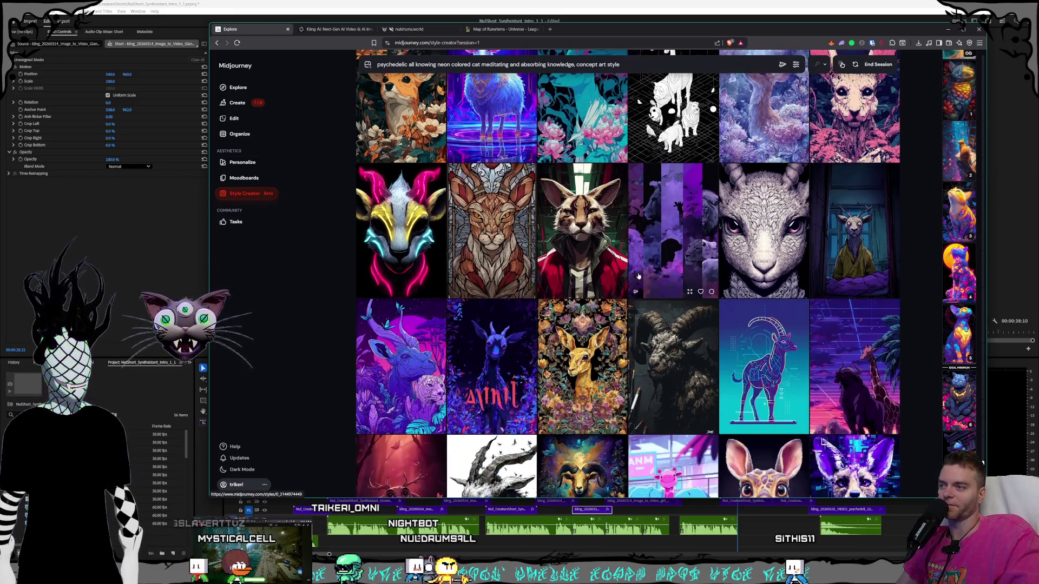
pyautogui.scroll(-1, 639, 276)
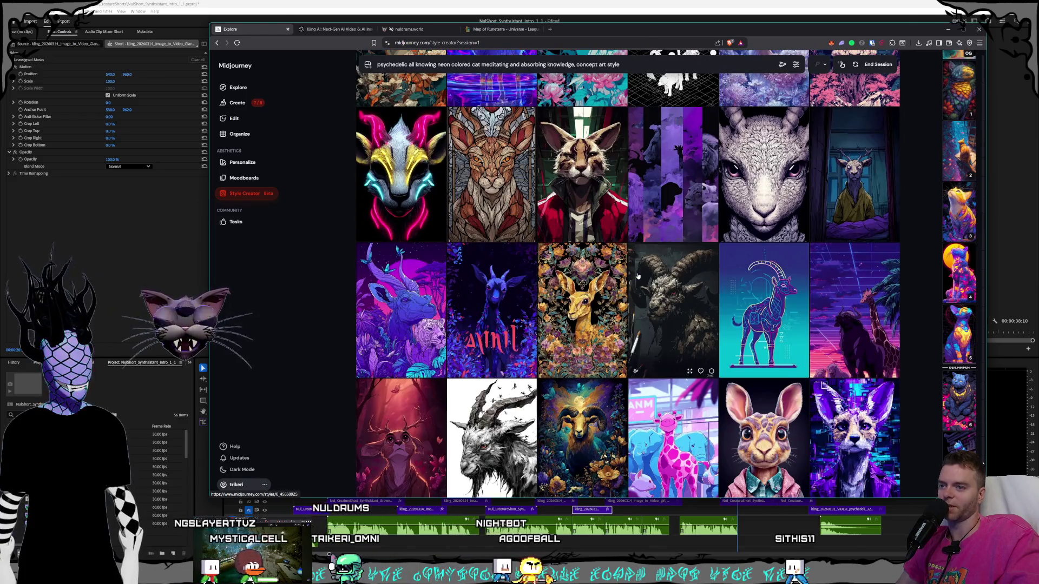
pyautogui.scroll(-1, 637, 276)
pyautogui.scroll(-1, 636, 277)
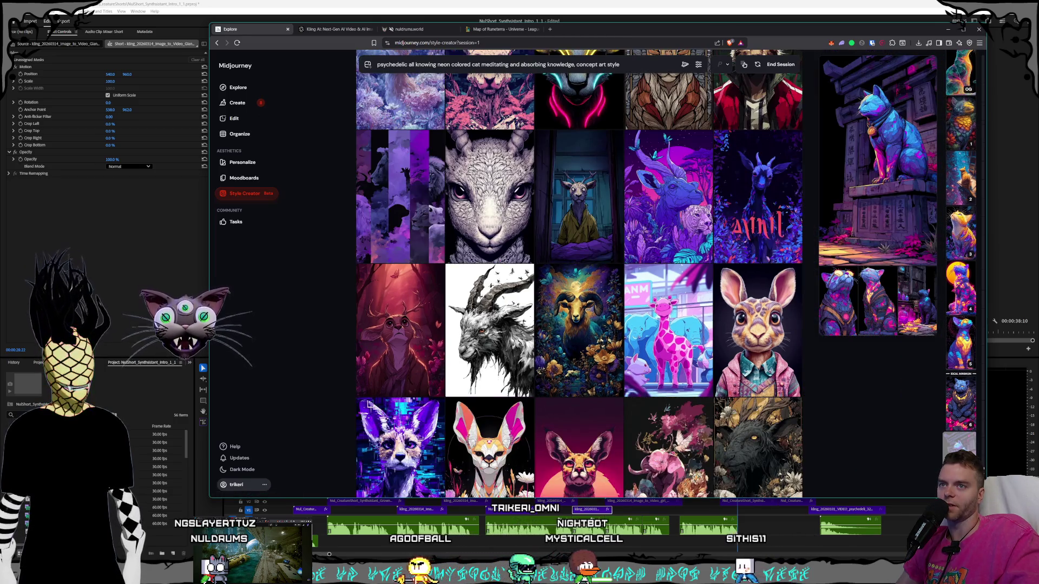
pyautogui.click(870, 307)
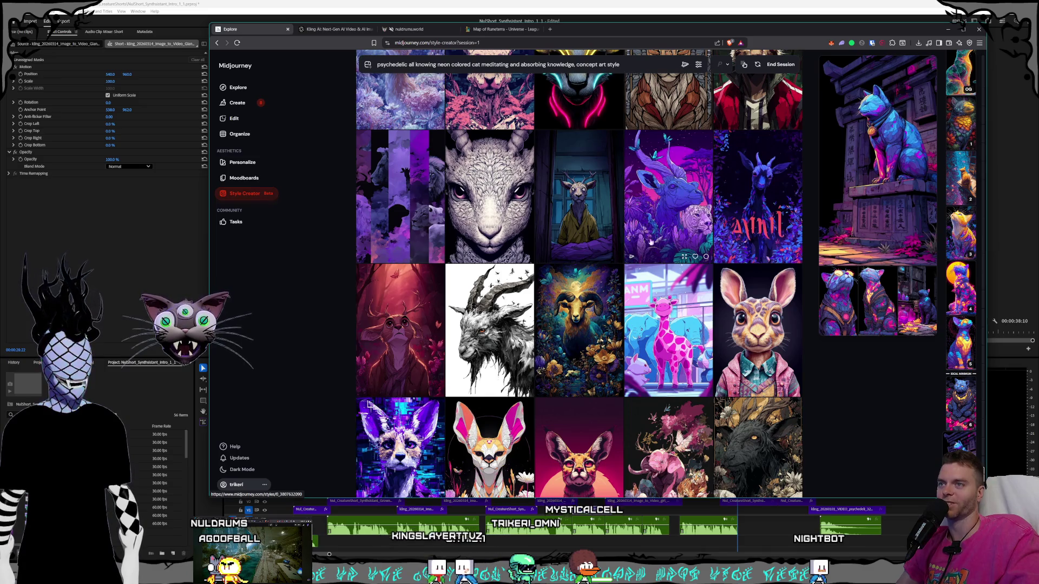
# Compare candidates in the grid, then enlarge the blue cat among glowing pink and orange rocks.
pyautogui.scroll(-2, 582, 228)
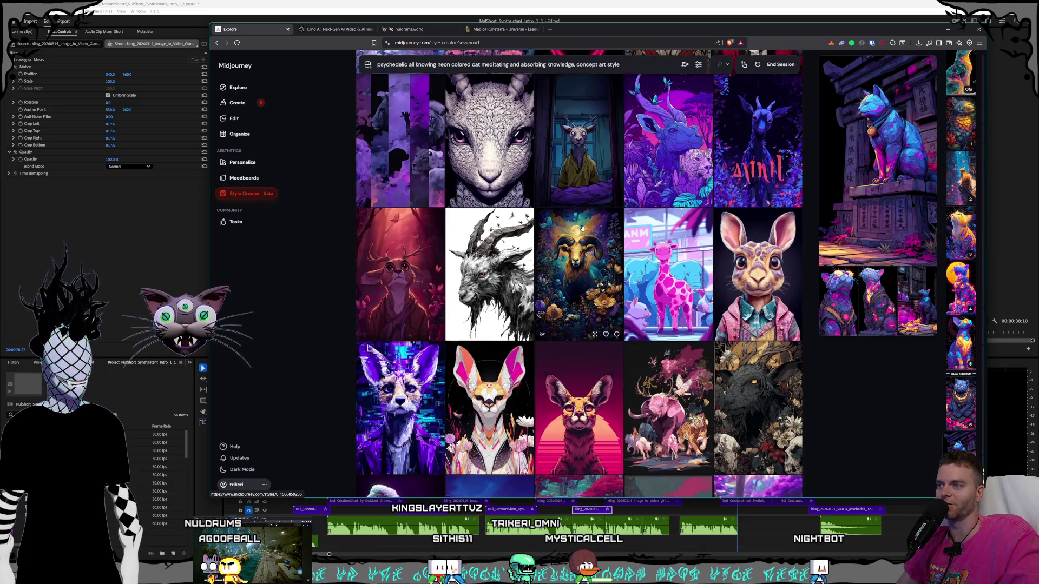
pyautogui.scroll(-2, 587, 233)
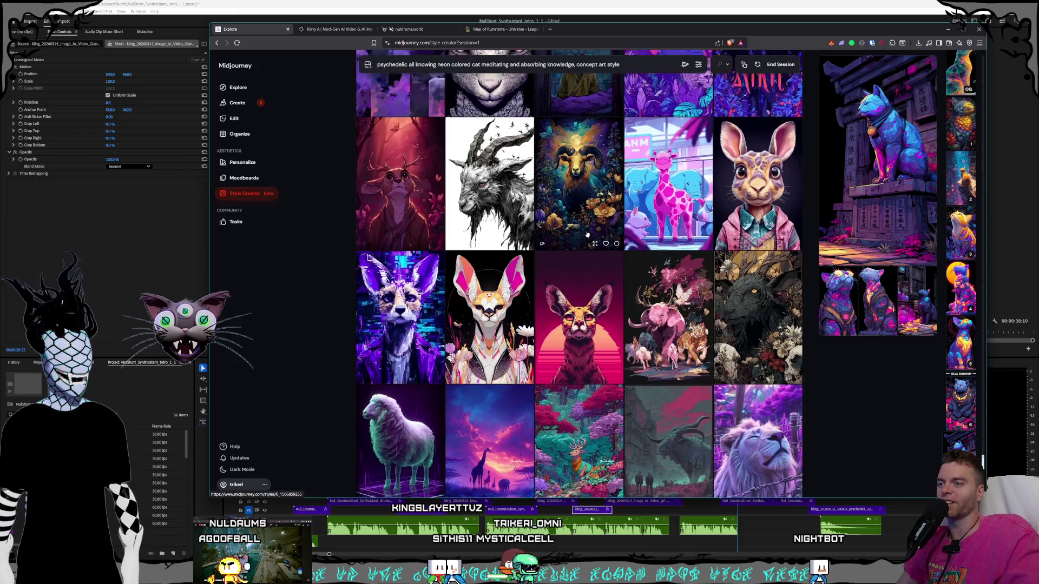
pyautogui.scroll(-2, 587, 234)
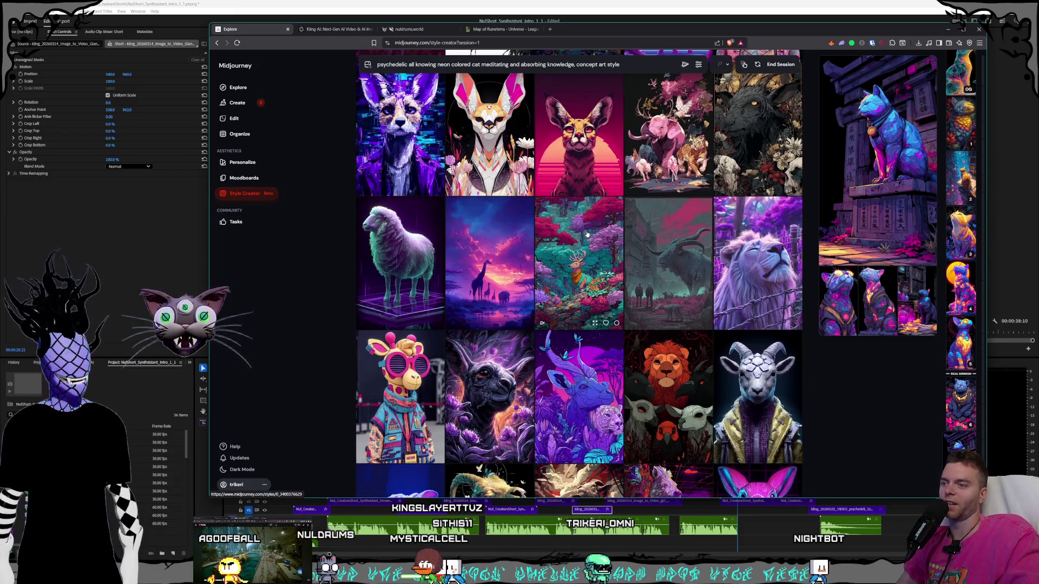
pyautogui.scroll(-1, 587, 233)
pyautogui.scroll(-1, 587, 233)
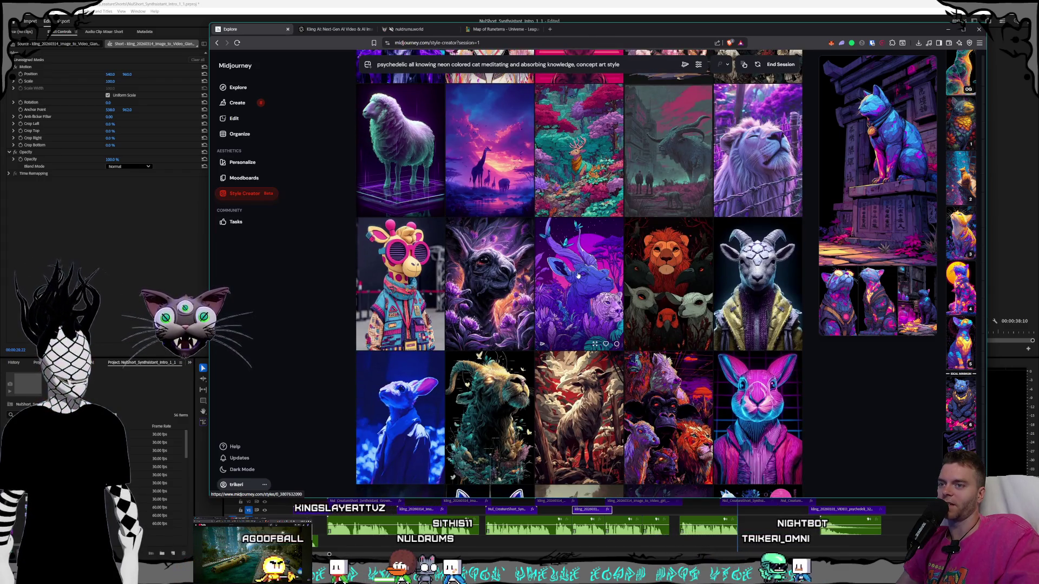
pyautogui.scroll(-1, 582, 276)
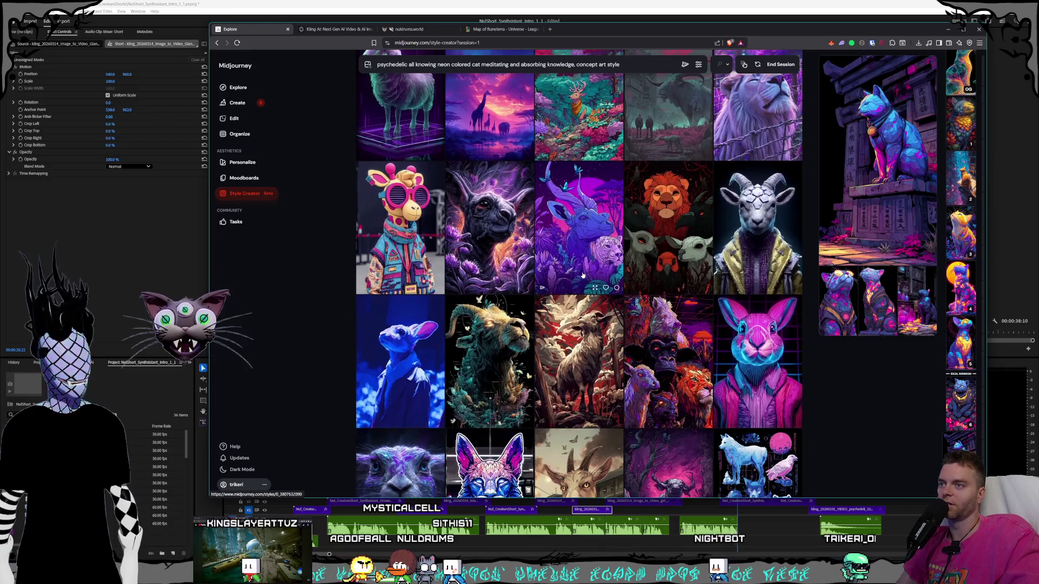
pyautogui.scroll(2, 583, 276)
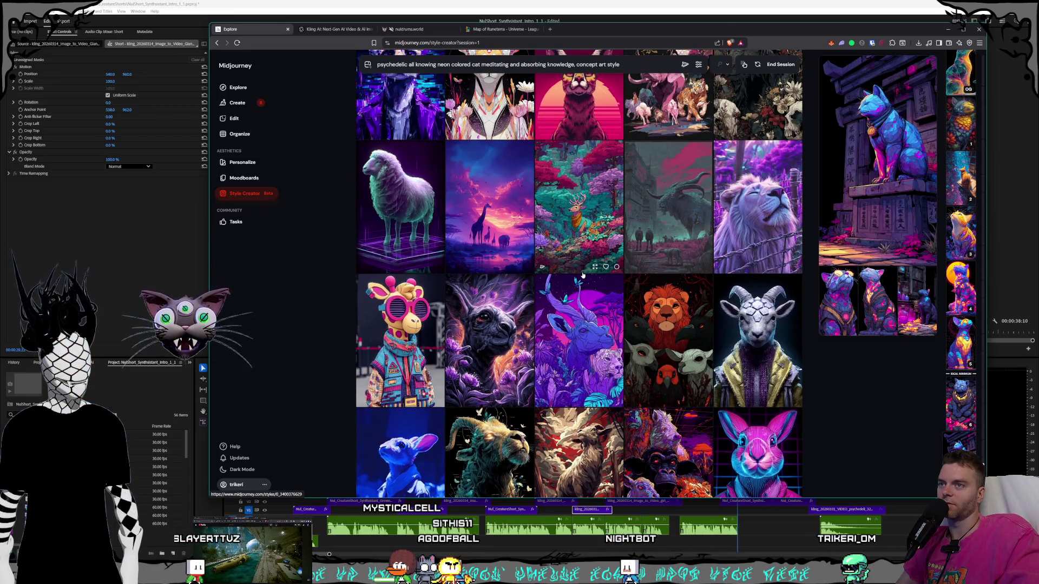
pyautogui.scroll(1, 583, 276)
pyautogui.scroll(-10, 616, 278)
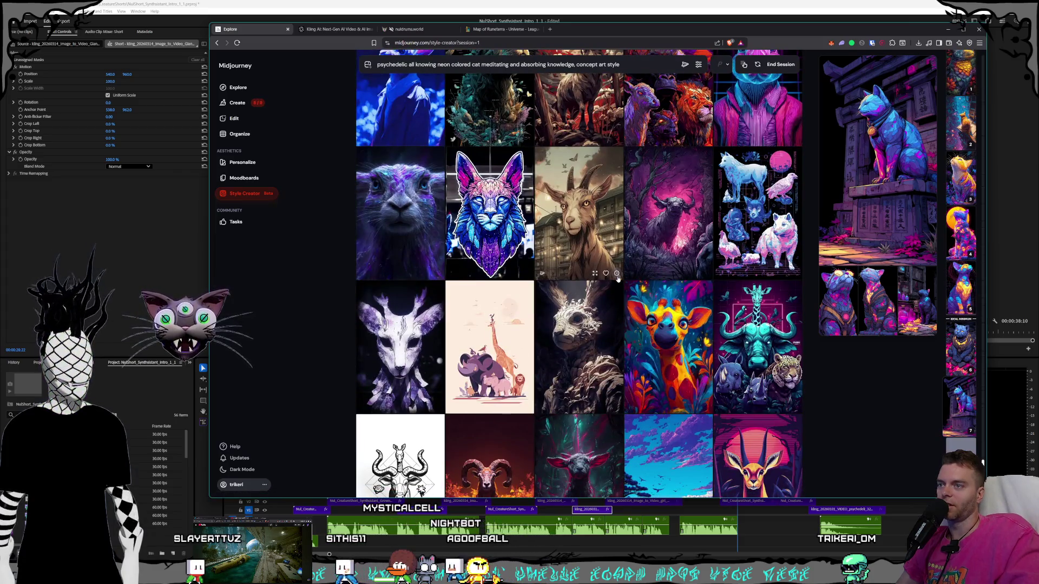
pyautogui.scroll(-3, 617, 277)
pyautogui.scroll(-4, 617, 280)
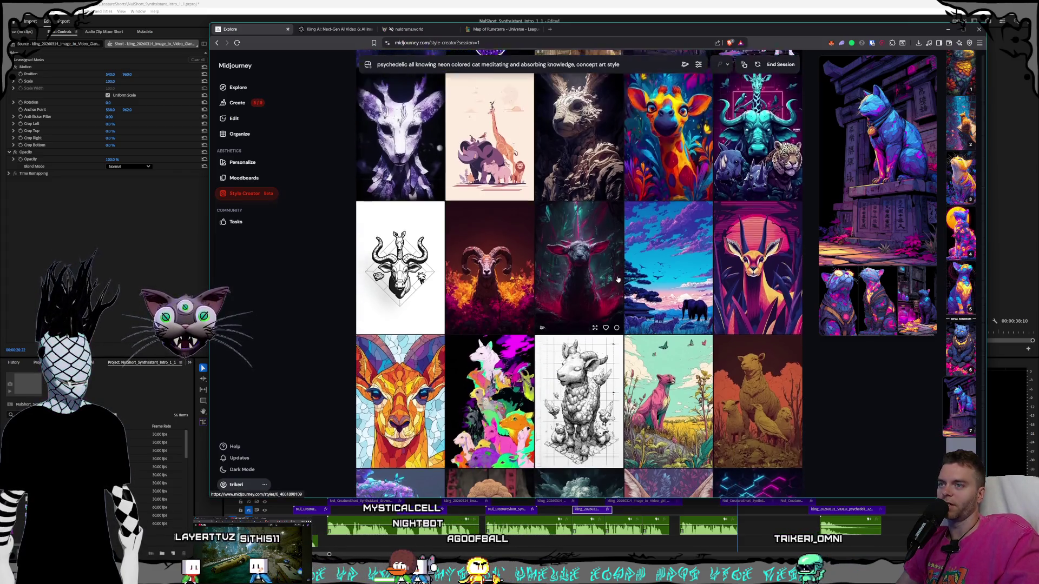
pyautogui.scroll(-6, 618, 279)
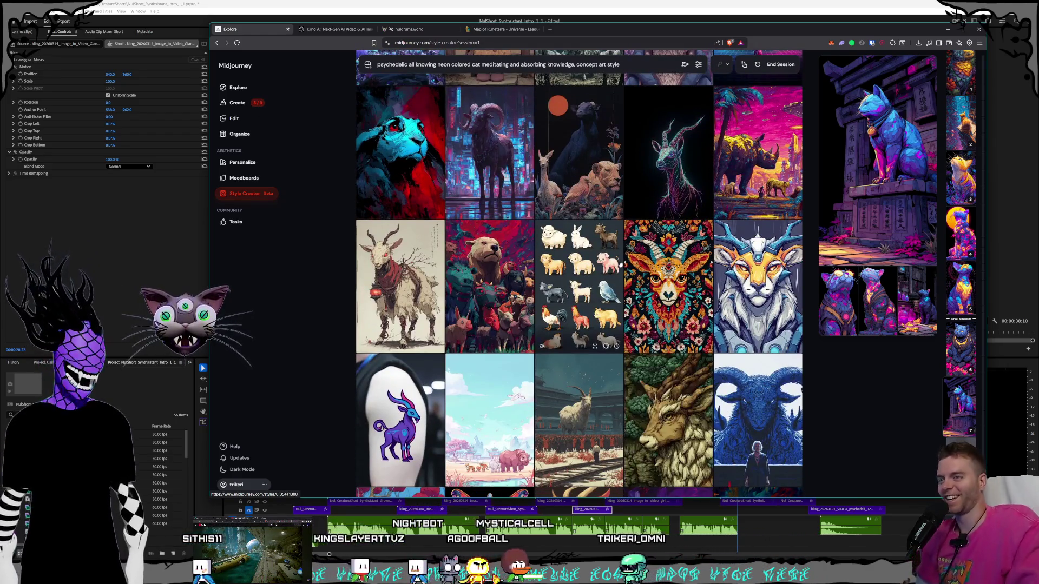
pyautogui.scroll(-3, 702, 275)
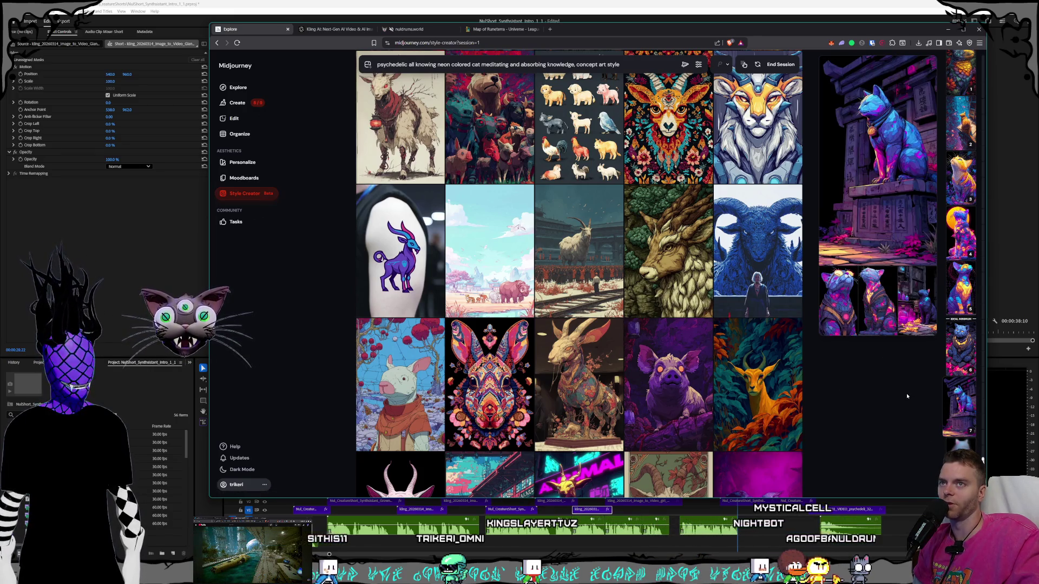
pyautogui.click(956, 366)
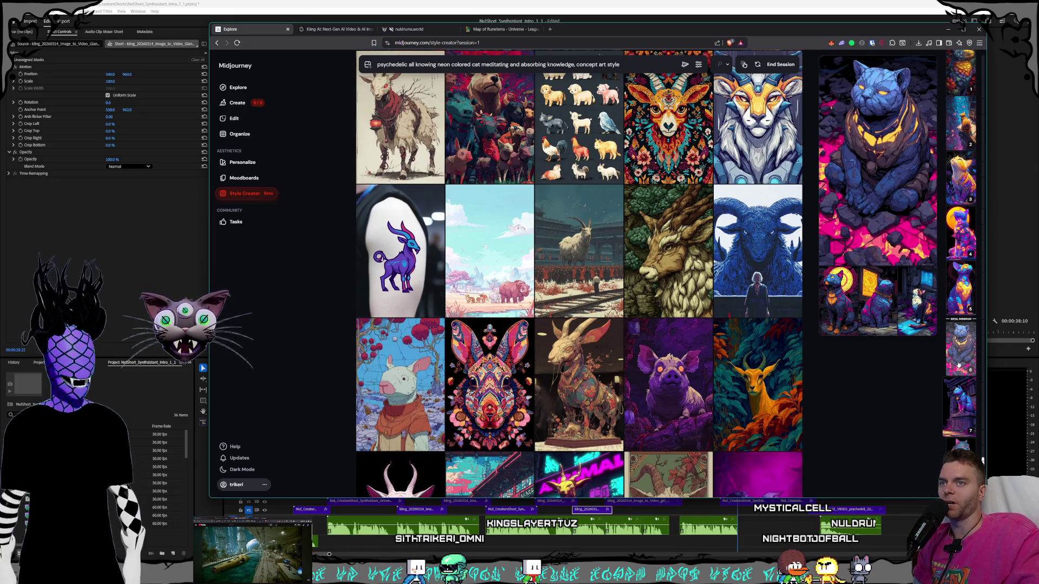
# Regenerate the cat style preview and add the purple pig image to the picks.
pyautogui.click(967, 422)
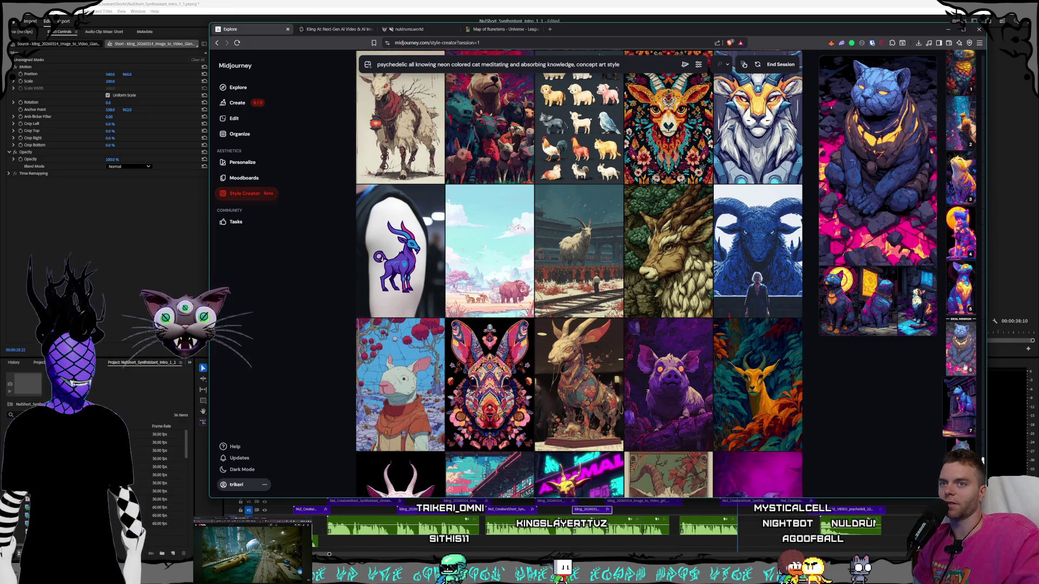
pyautogui.click(961, 401)
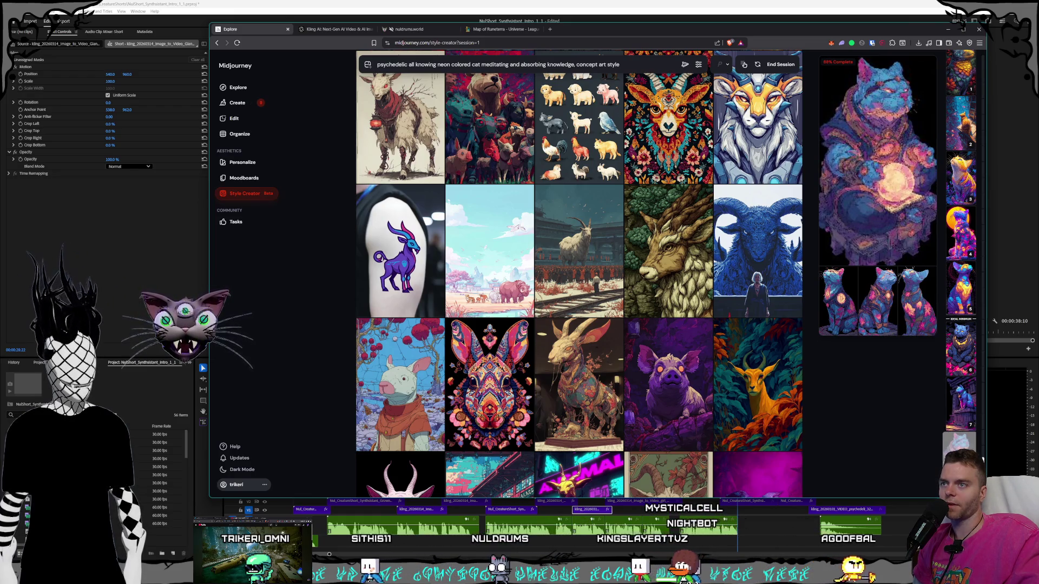
pyautogui.click(661, 363)
pyautogui.scroll(-5, 655, 303)
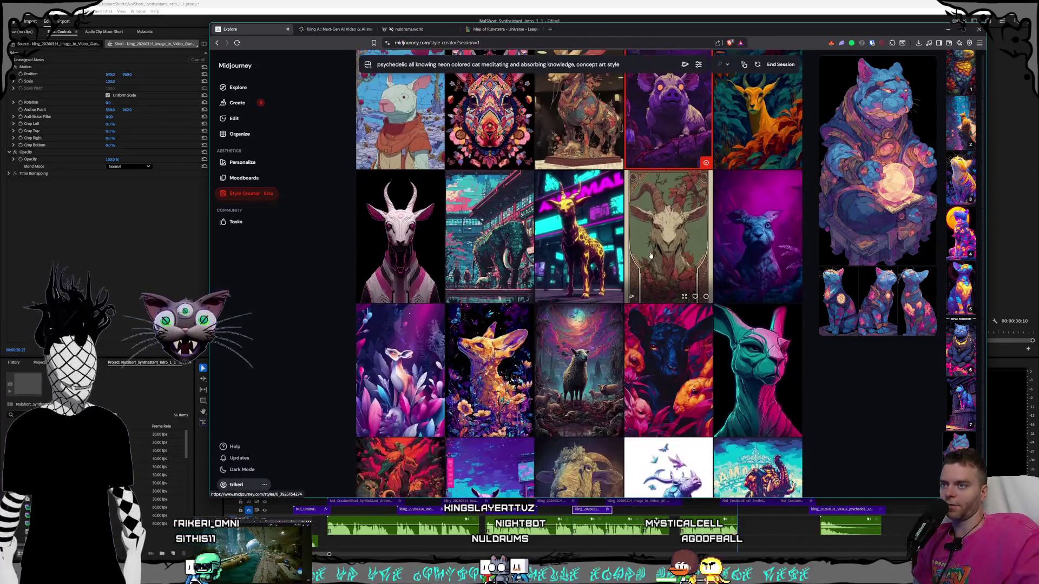
pyautogui.scroll(-3, 658, 299)
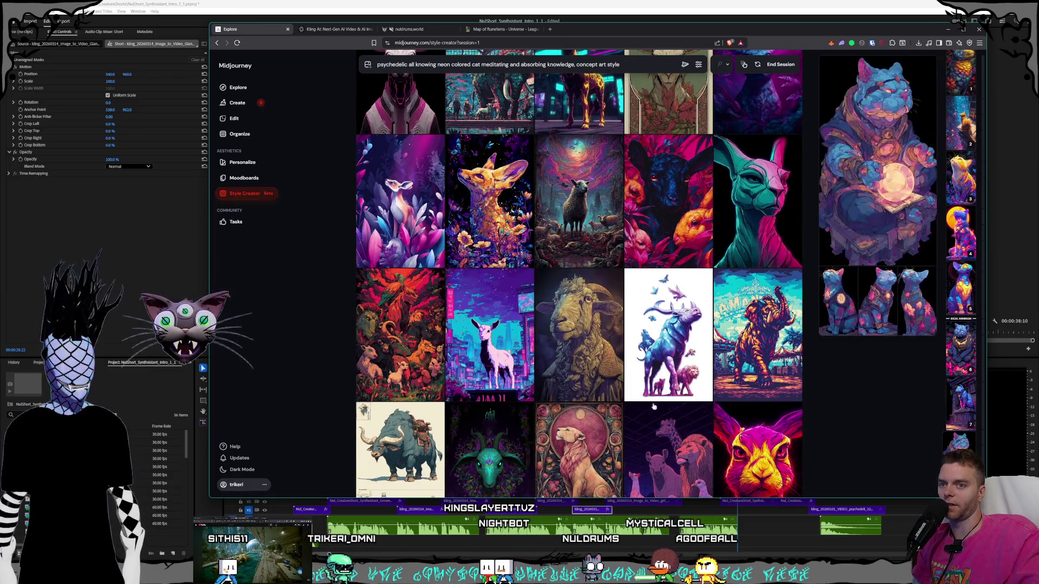
pyautogui.scroll(-5, 683, 389)
pyautogui.scroll(-5, 682, 380)
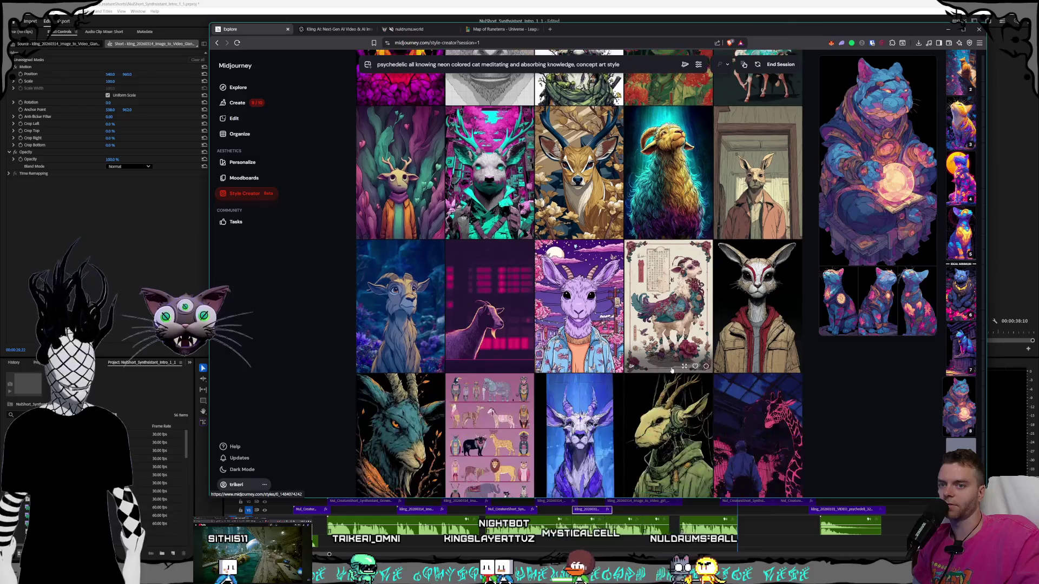
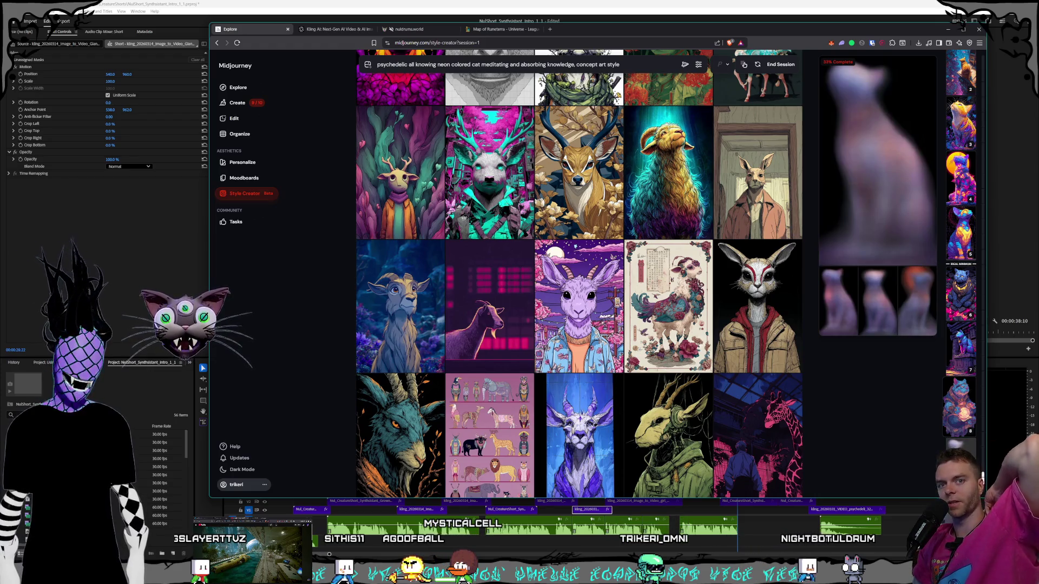
# Preview the orb-holding, sun-backed, golden and blue-and-orange neon cat candidates.
pyautogui.click(964, 398)
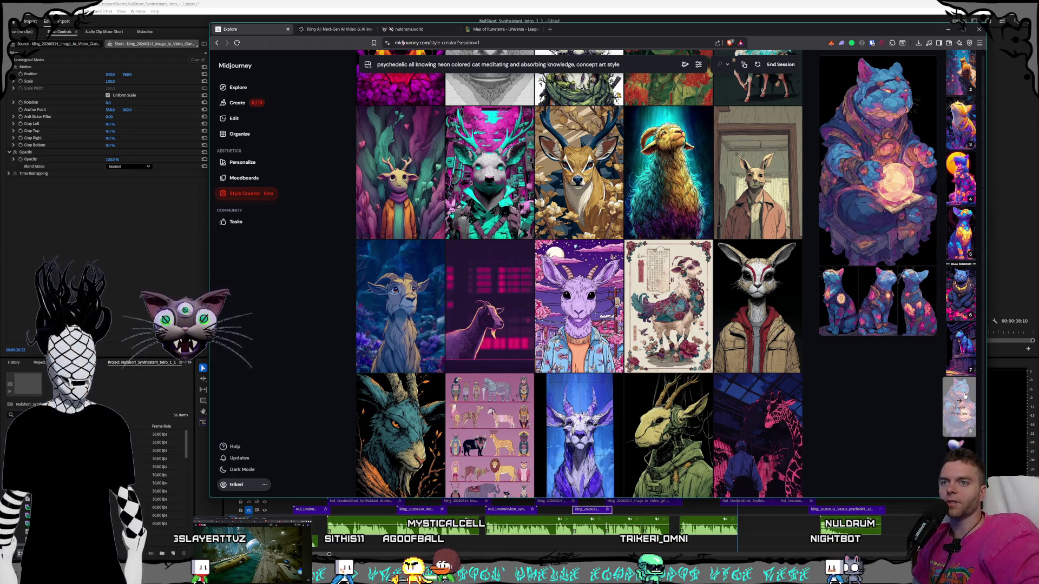
pyautogui.click(957, 158)
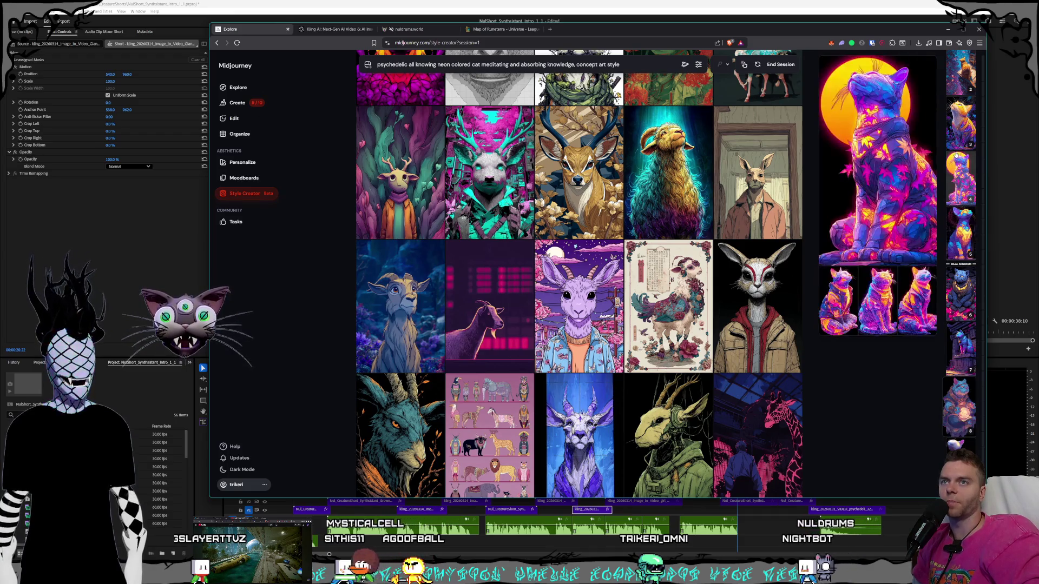
pyautogui.click(959, 128)
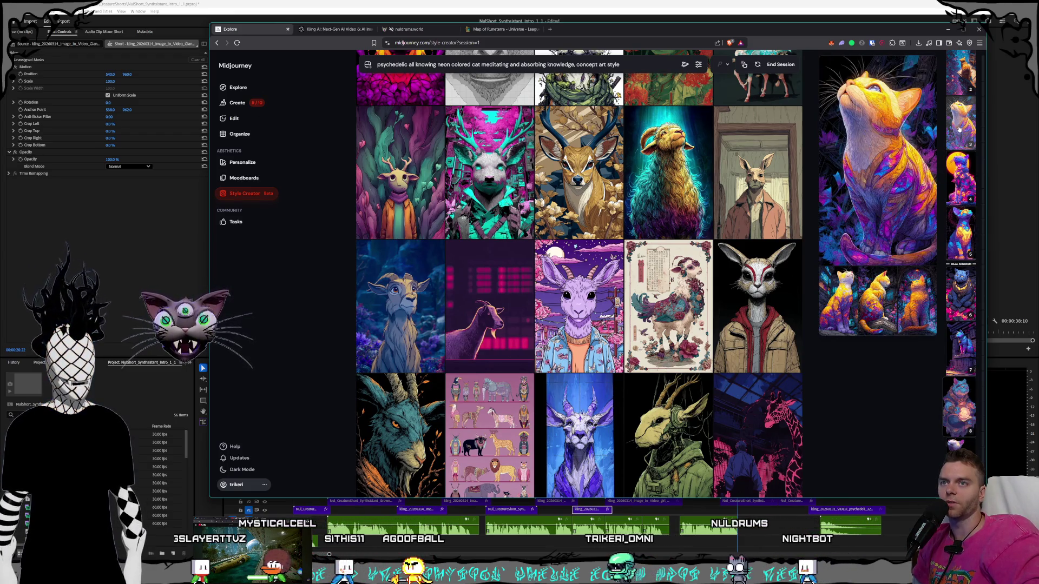
pyautogui.click(959, 173)
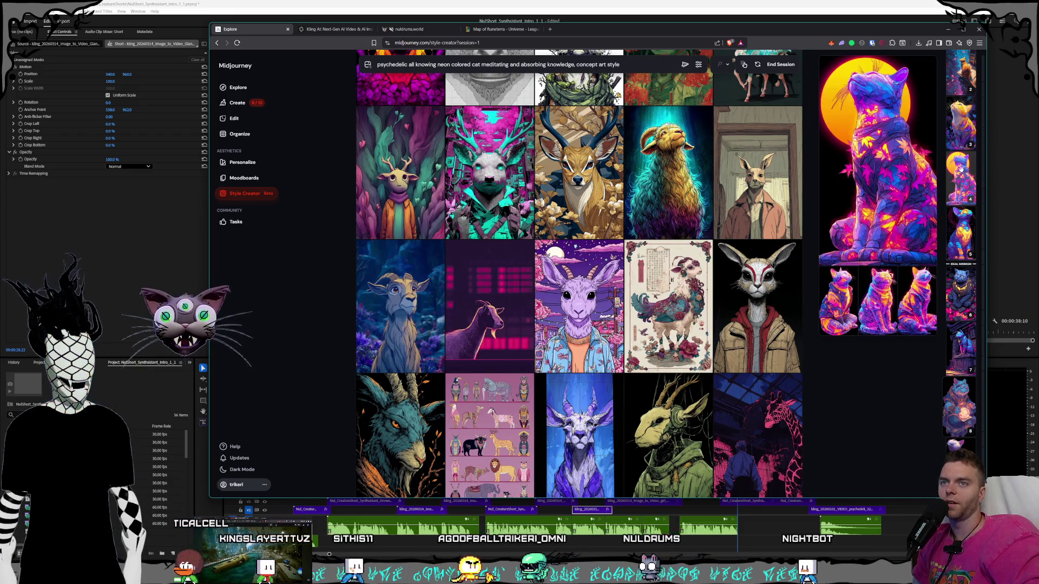
pyautogui.click(959, 227)
pyautogui.click(959, 173)
pyautogui.click(958, 228)
# Preview the blue, orb-holding, shrine and purple stained-glass cats, then end the style session.
pyautogui.click(963, 295)
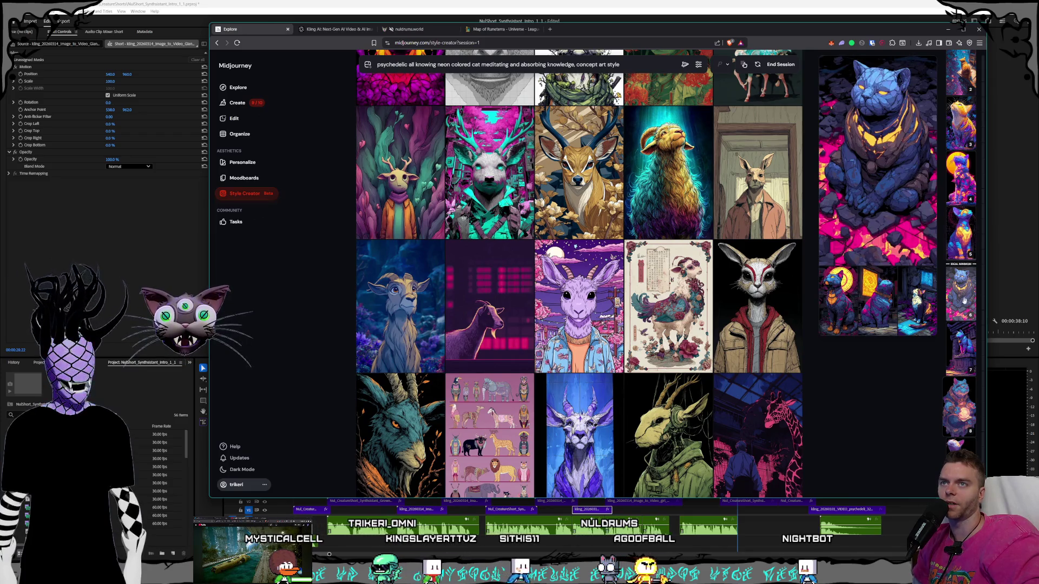
pyautogui.click(956, 388)
pyautogui.click(967, 366)
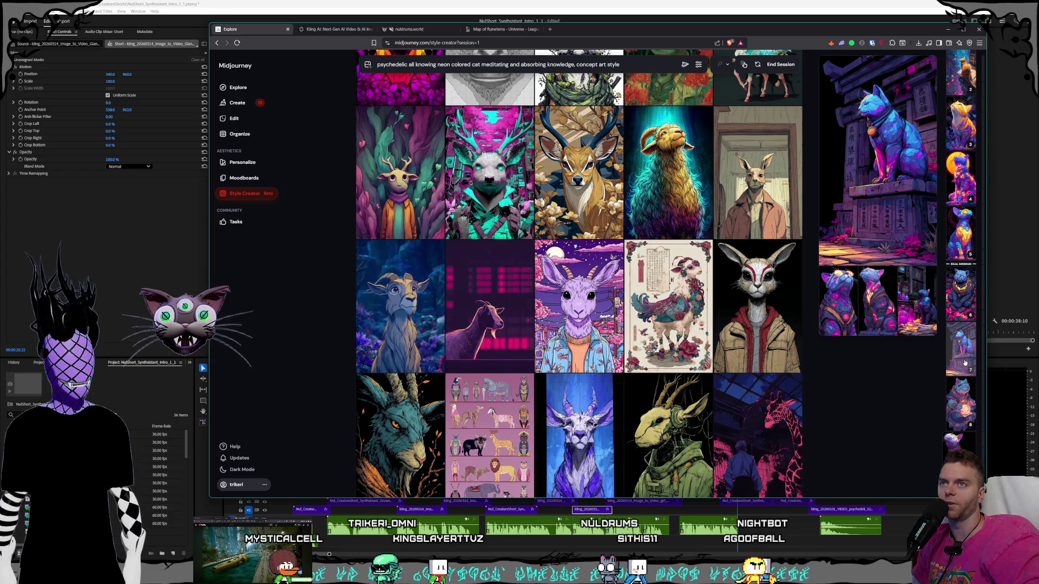
pyautogui.click(959, 442)
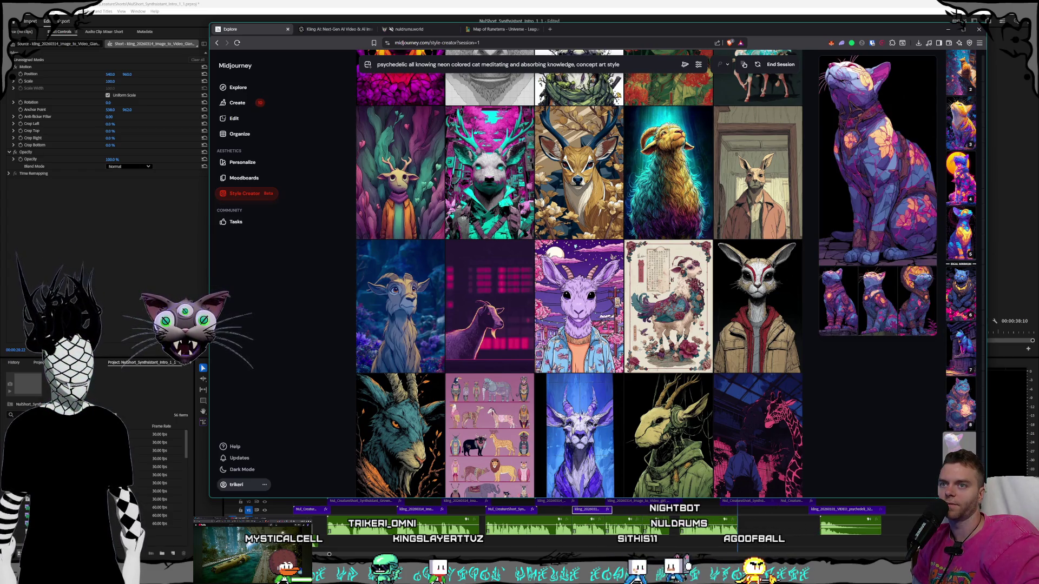
pyautogui.click(781, 65)
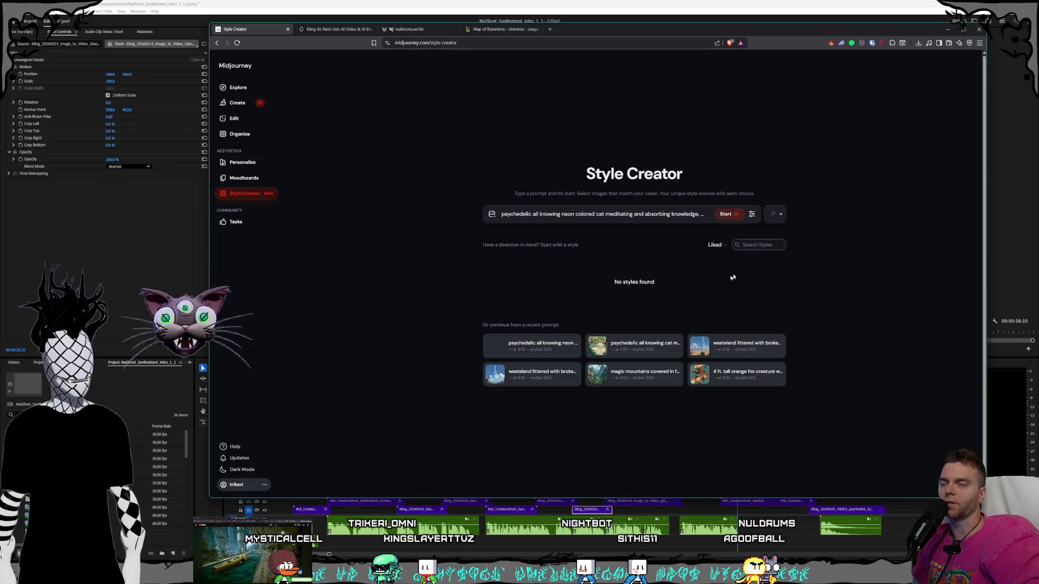
# Open the cat image gallery, enlarge the first meditating cat and step through its variations.
pyautogui.click(254, 103)
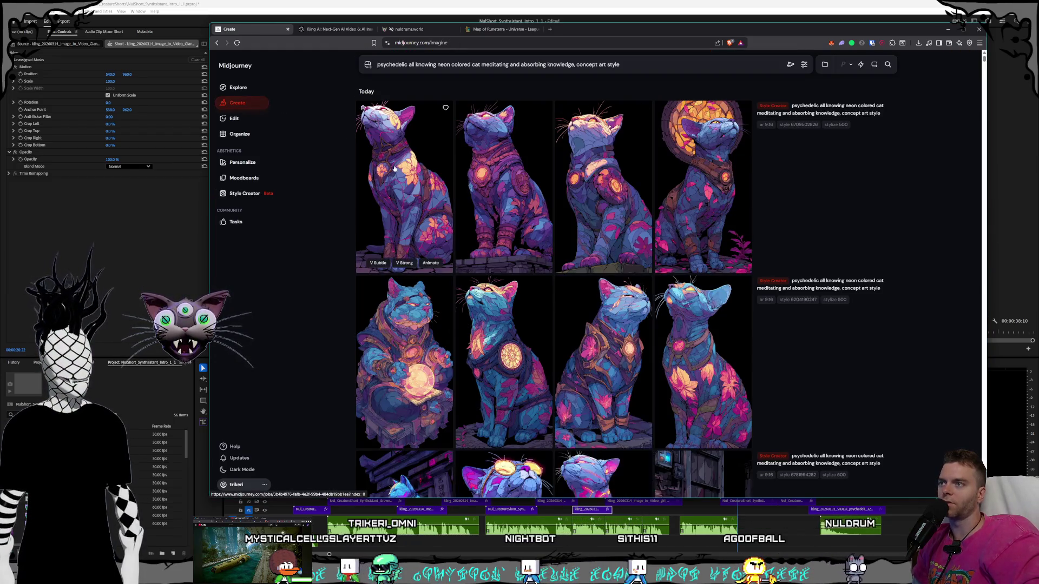
pyautogui.click(394, 167)
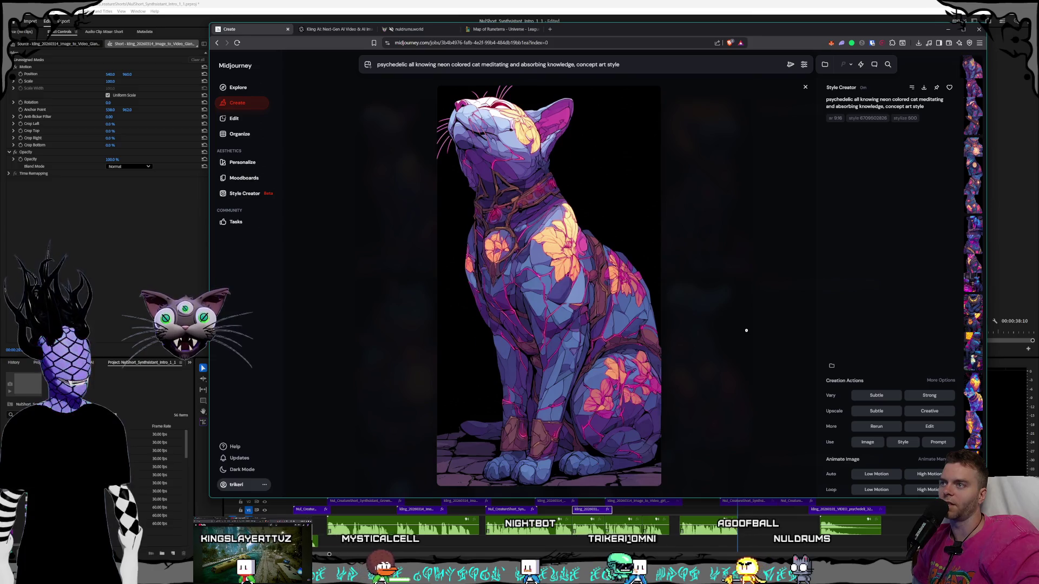
pyautogui.press('Right')
pyautogui.press('Right')
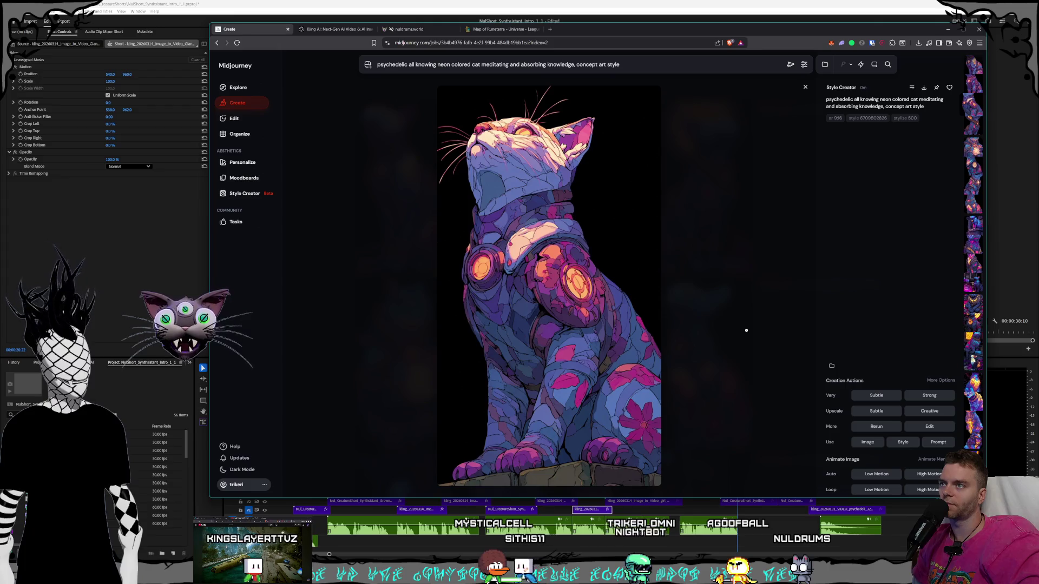
pyautogui.press('Right')
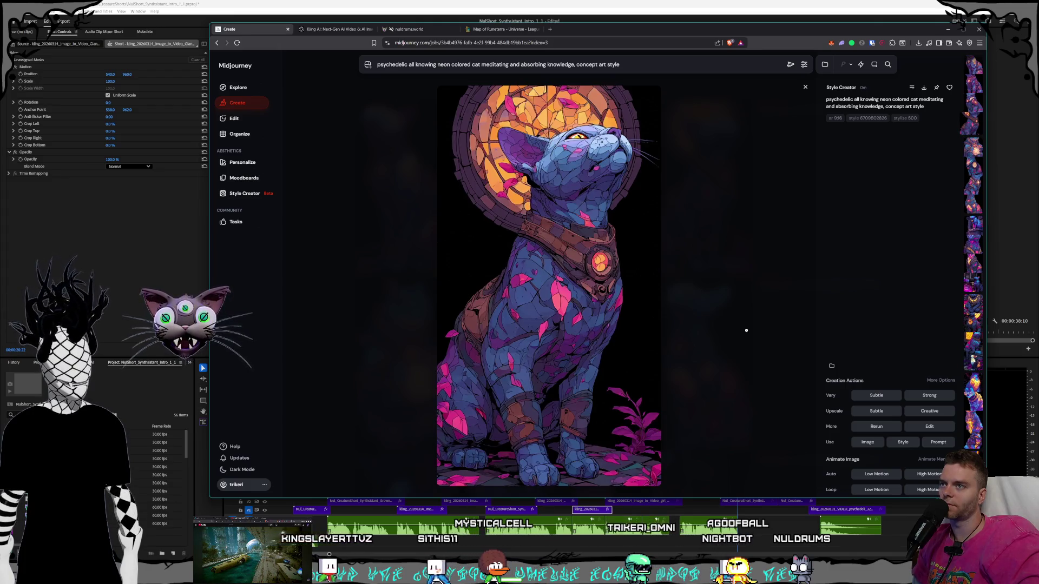
pyautogui.press('Right')
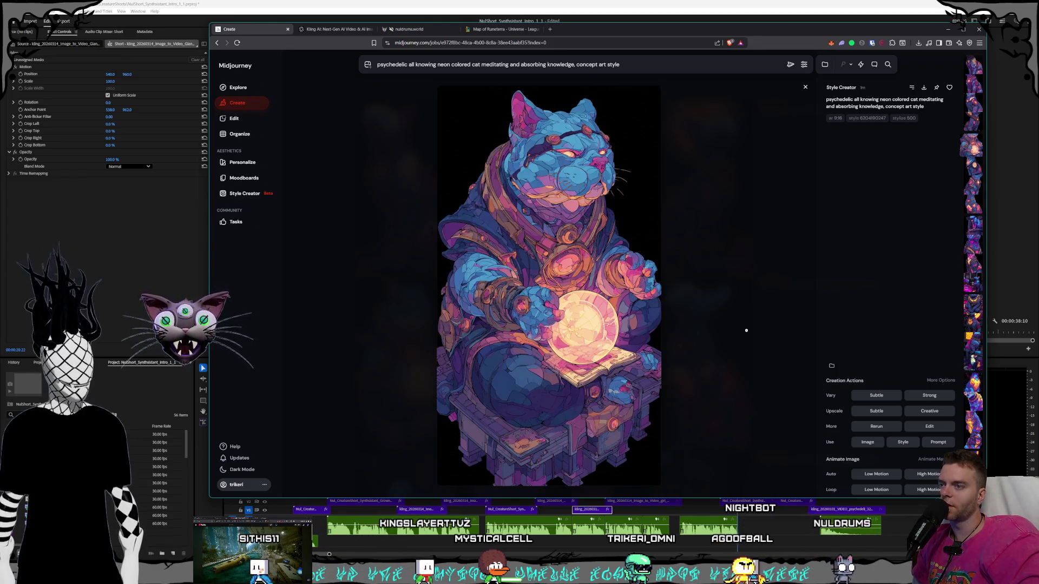
pyautogui.press('Right')
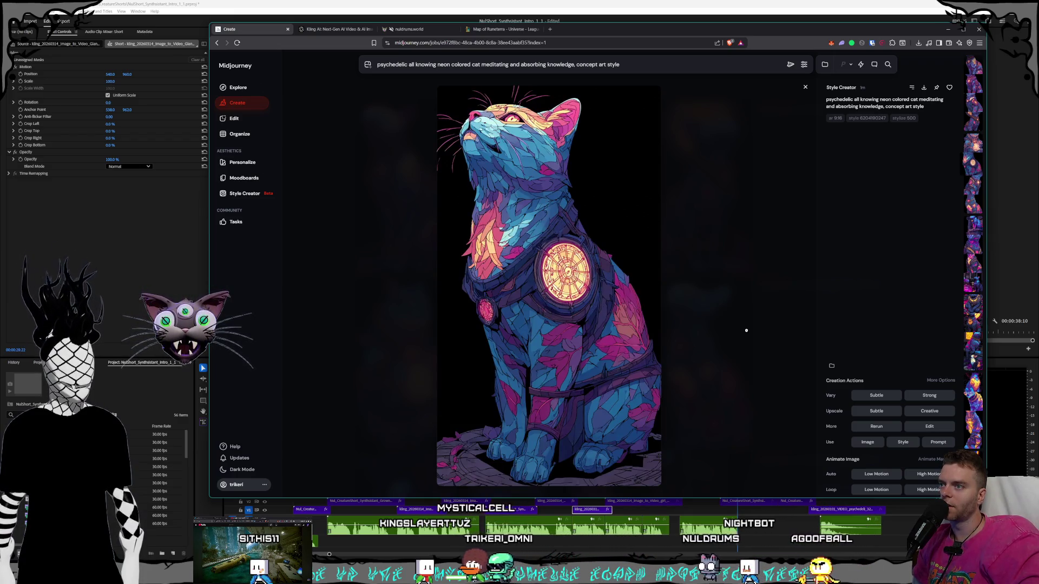
# Continue through the next jobs' variations, reaching the blue-and-orange cat before a yellow sun.
pyautogui.press('Right')
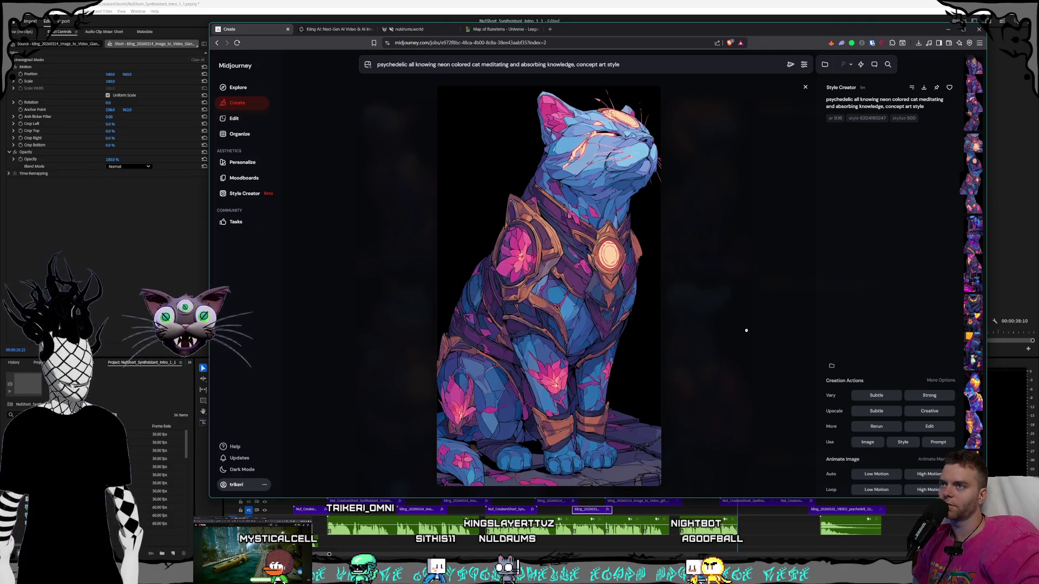
pyautogui.press('Right')
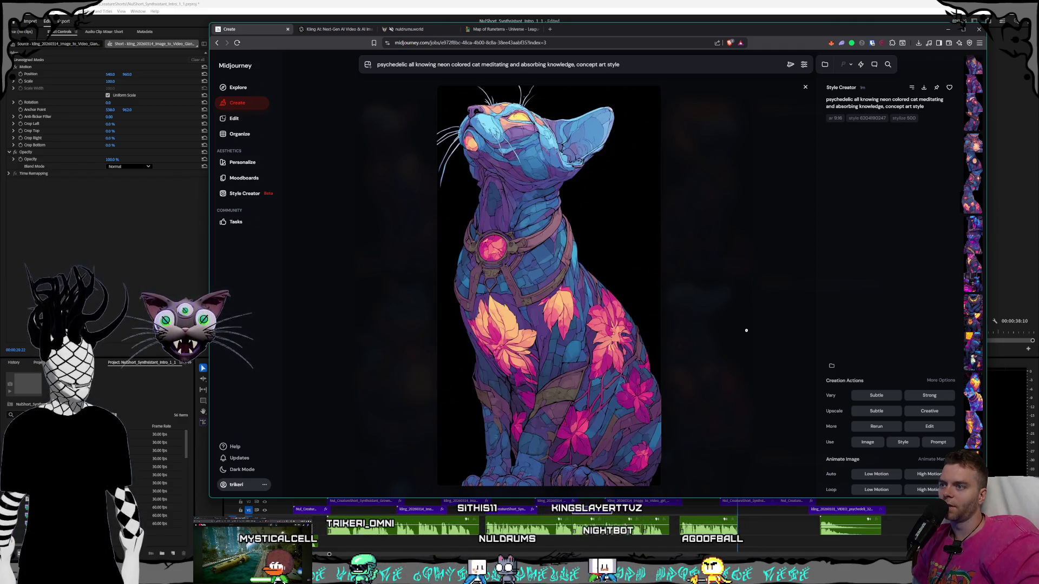
pyautogui.press('Right')
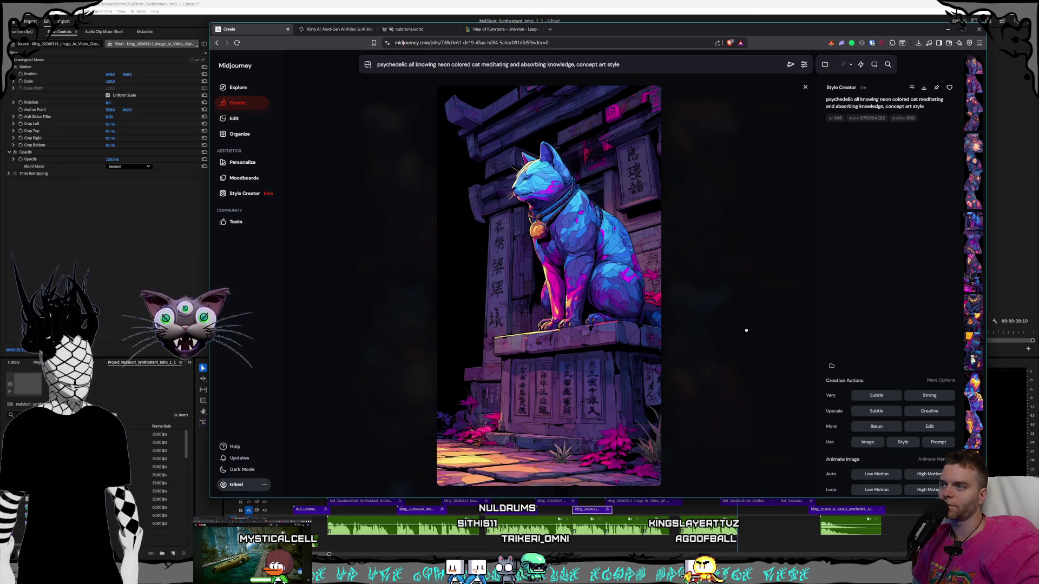
pyautogui.press('Right')
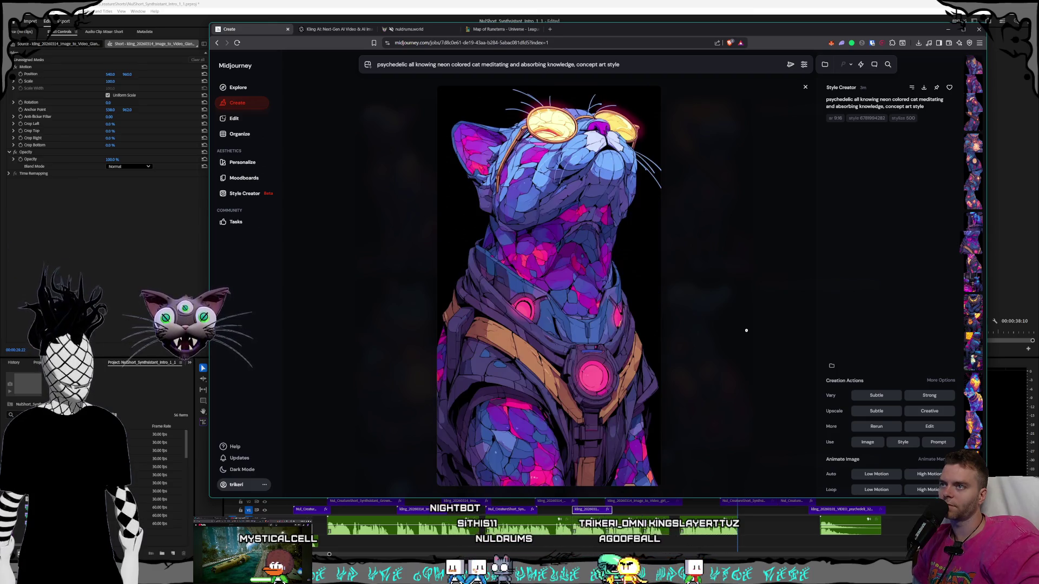
pyautogui.press('Right')
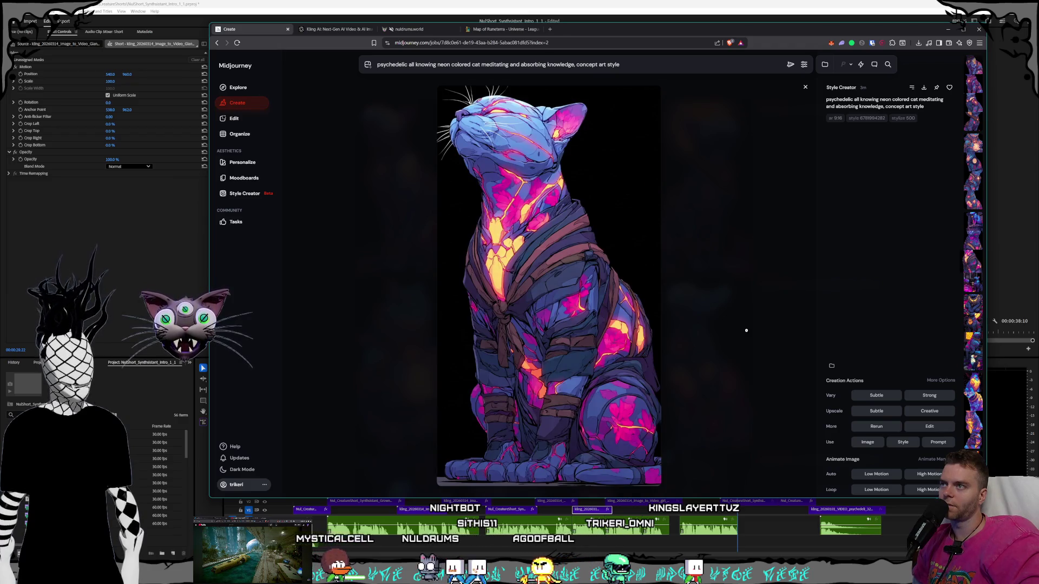
pyautogui.press('Right')
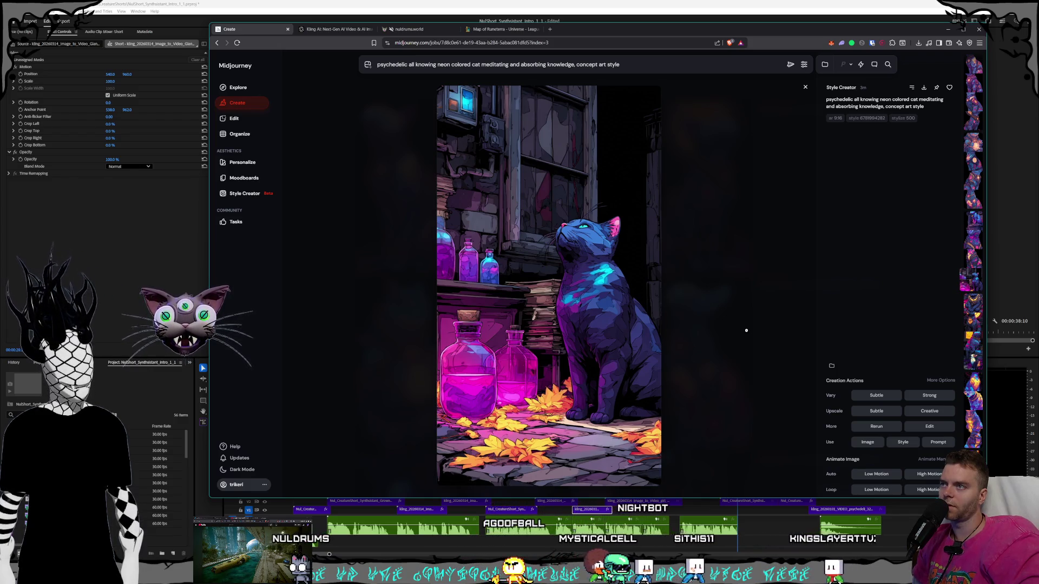
pyautogui.press('Right')
pyautogui.press('Right')
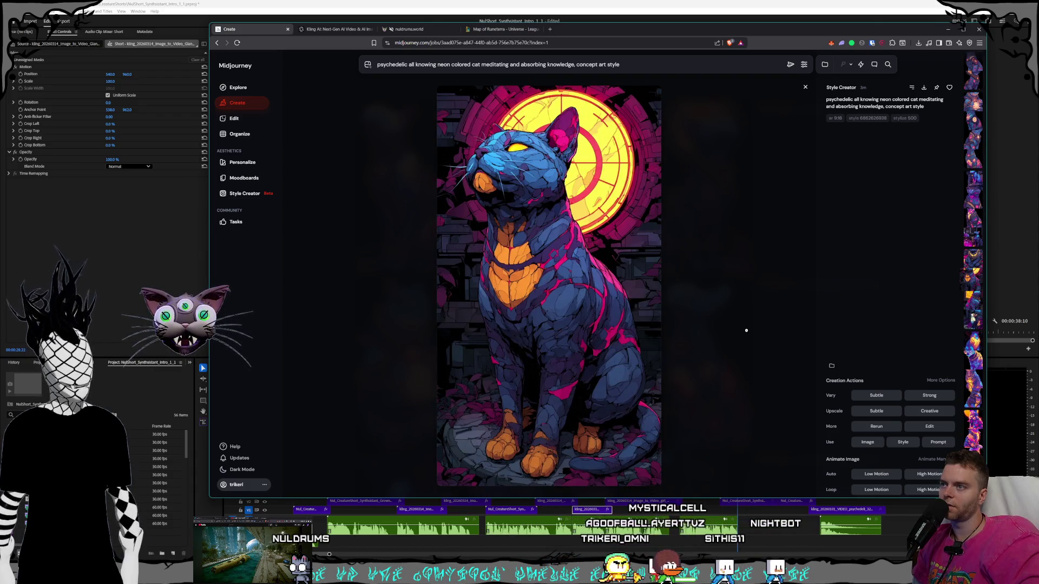
# Step forward through several more batches of neon cat variations.
pyautogui.press('Right')
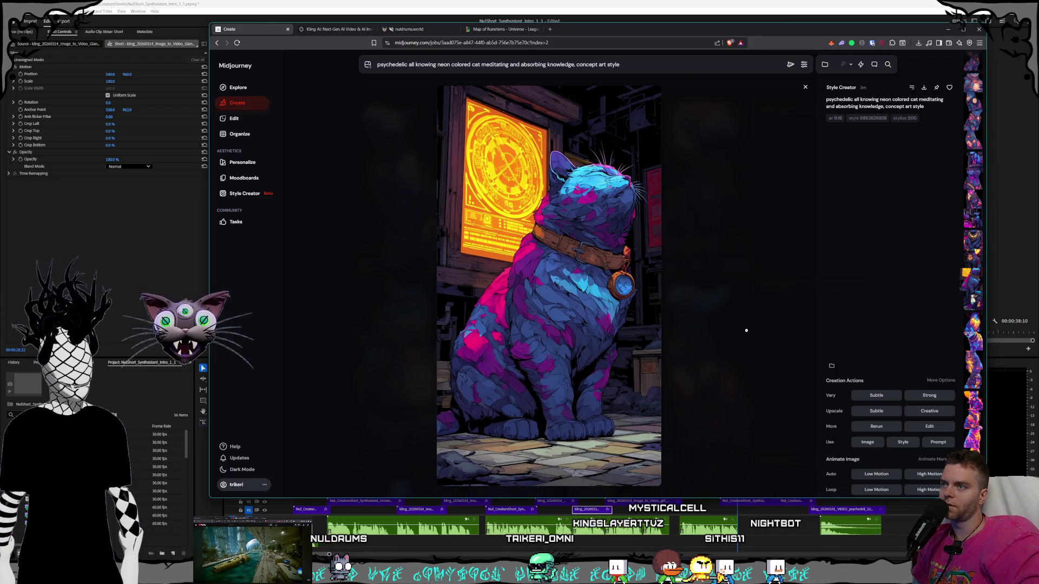
pyautogui.press('Right')
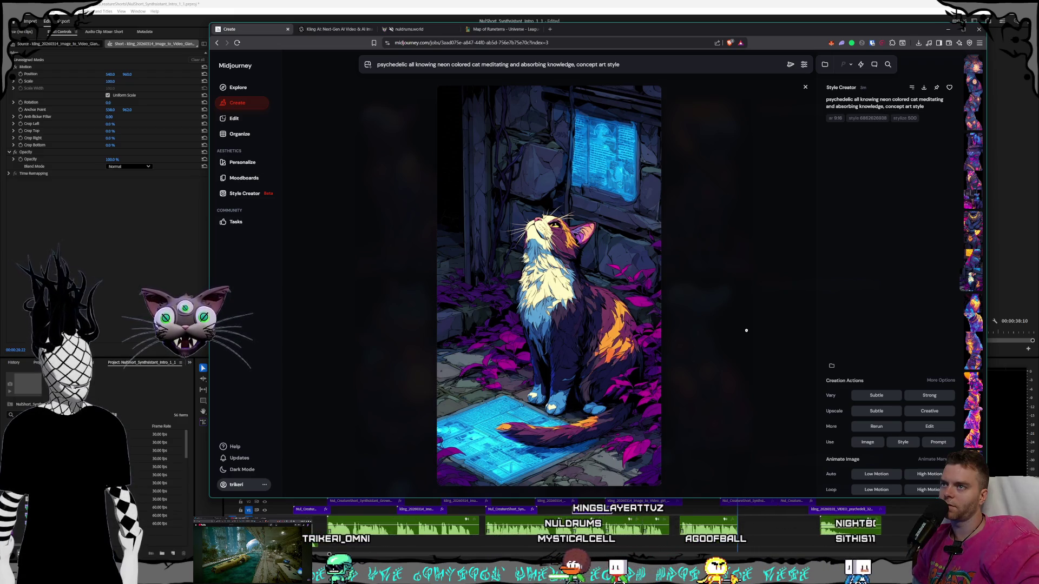
pyautogui.press('Right')
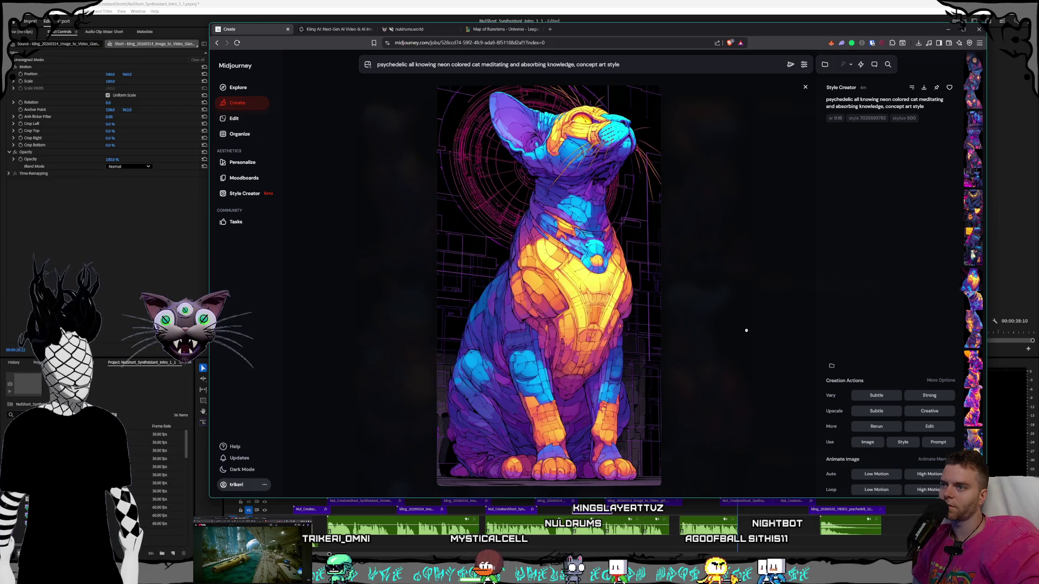
pyautogui.press('Right')
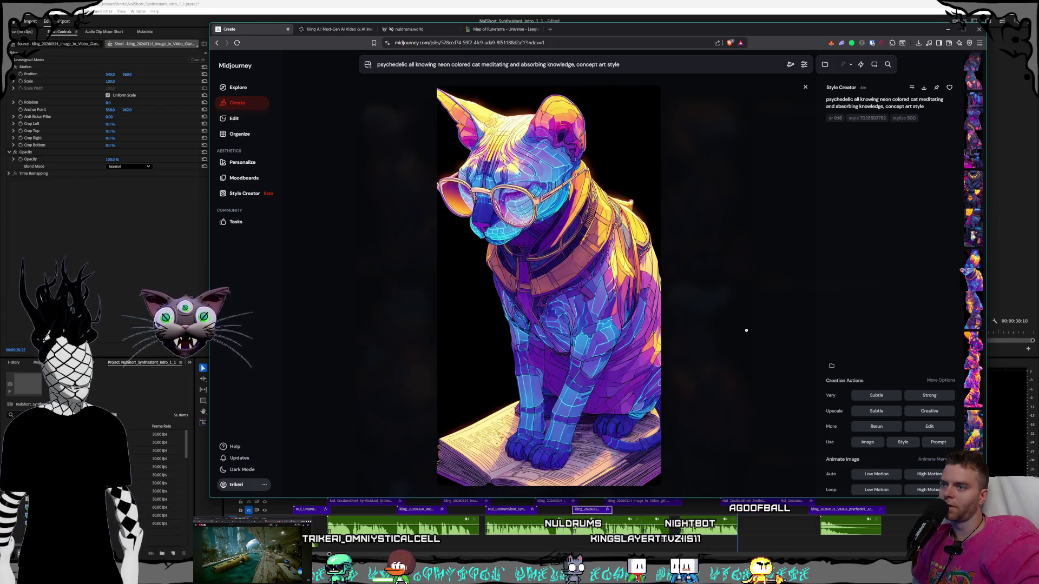
pyautogui.press('Right')
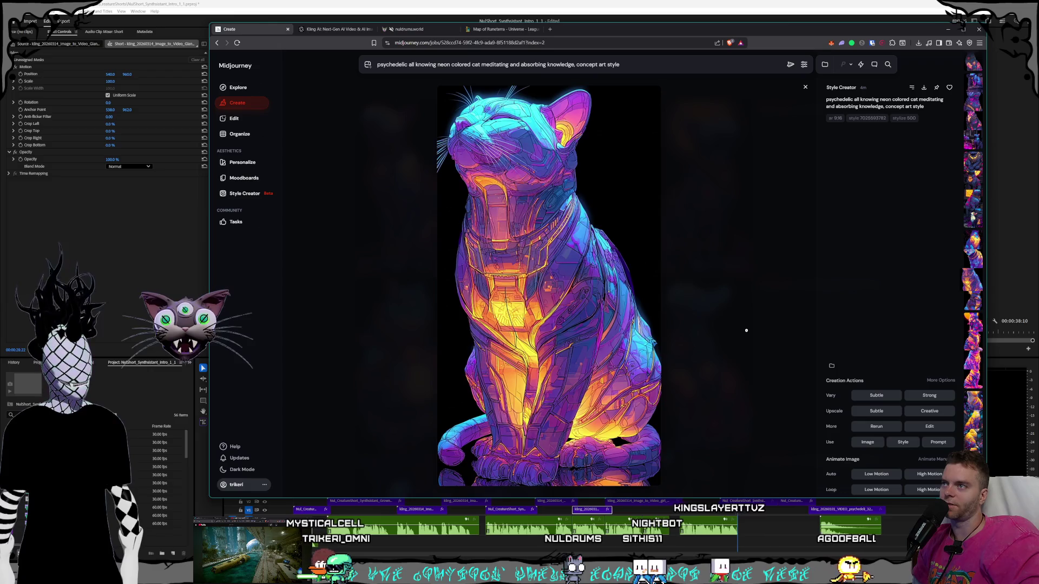
pyautogui.press('Right')
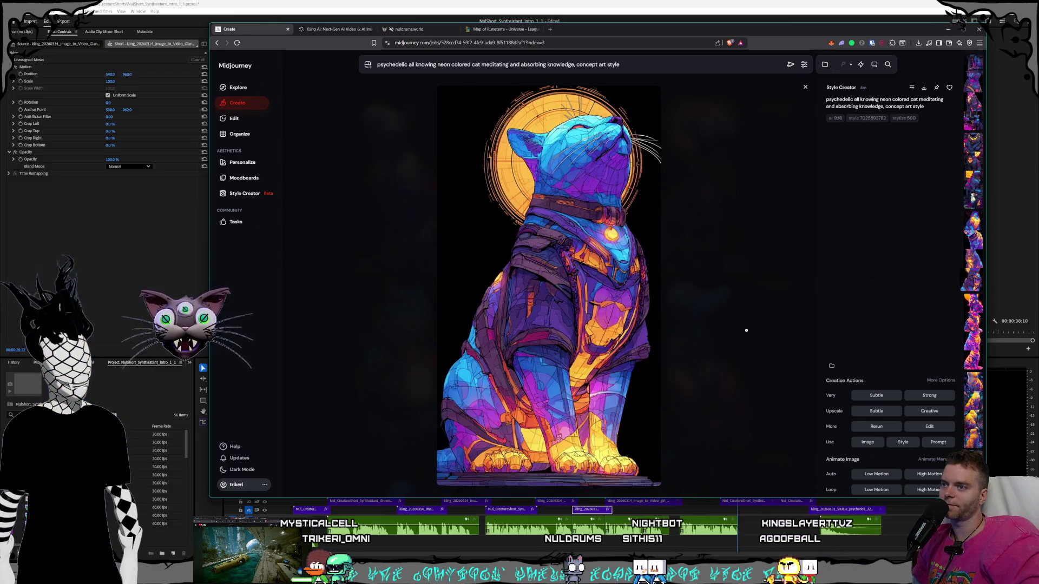
pyautogui.press('Right')
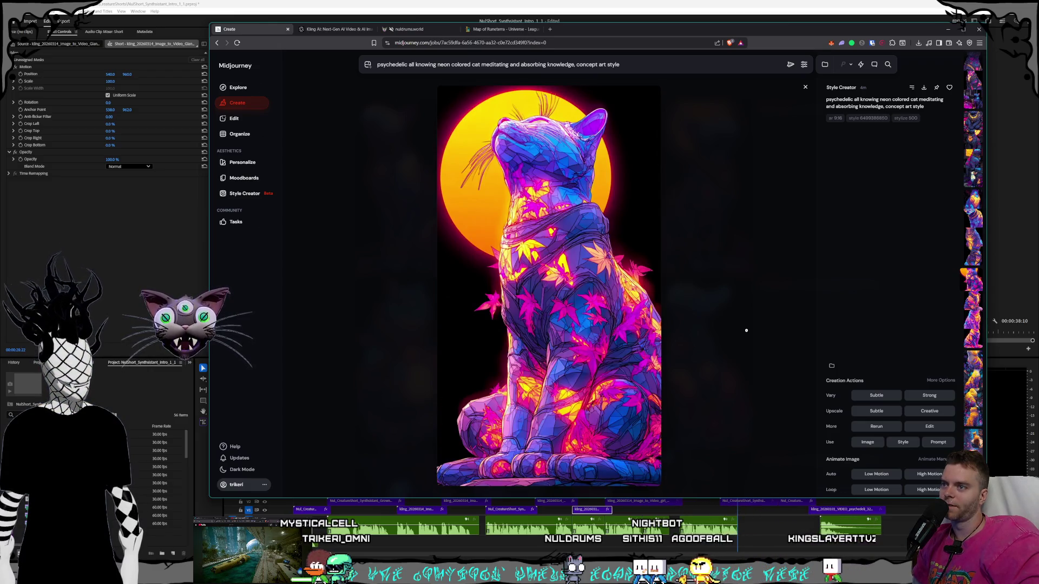
pyautogui.press('Right')
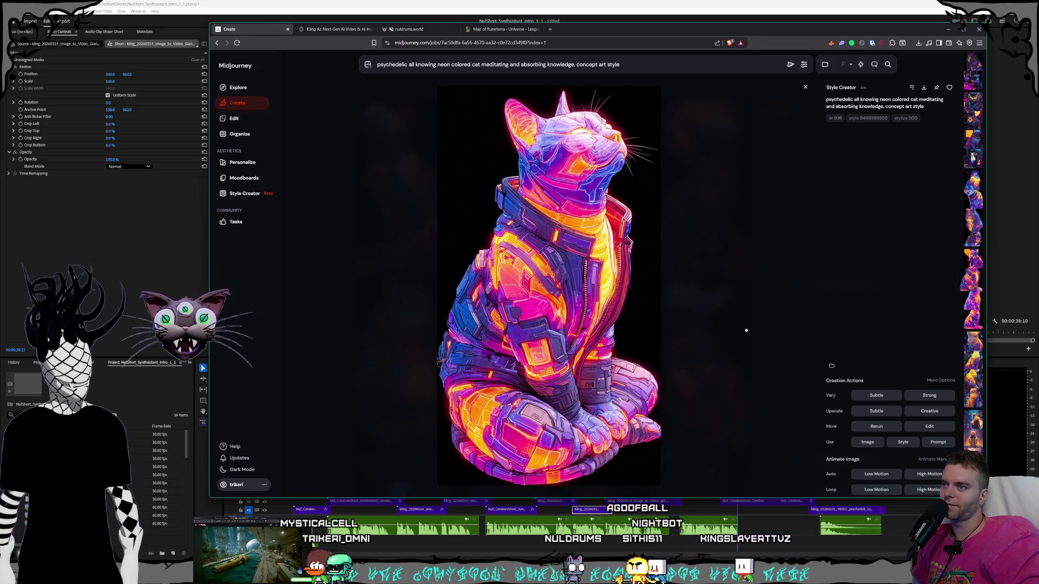
pyautogui.press('Right')
pyautogui.press('Right')
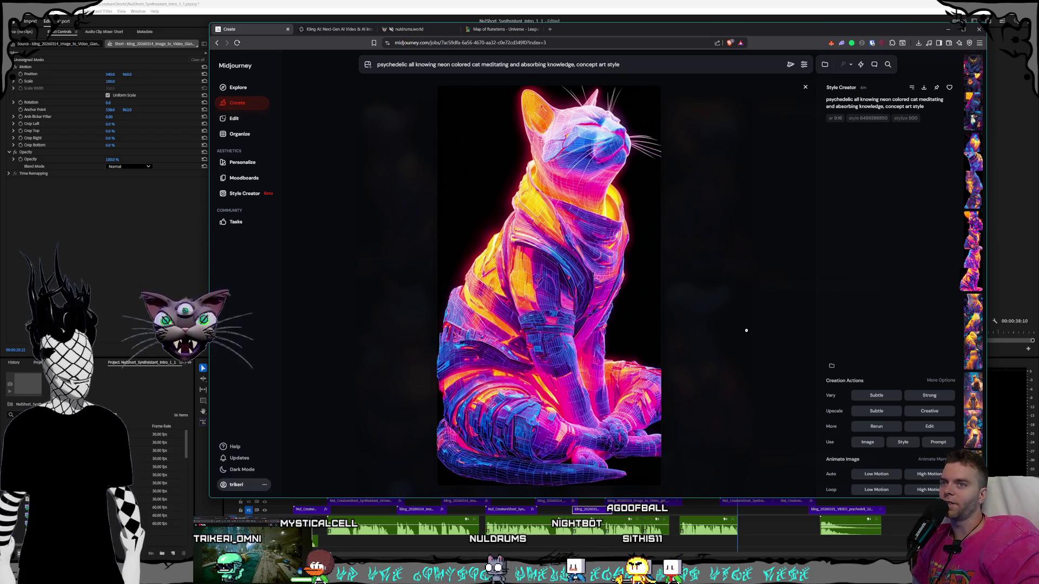
pyautogui.press('Right')
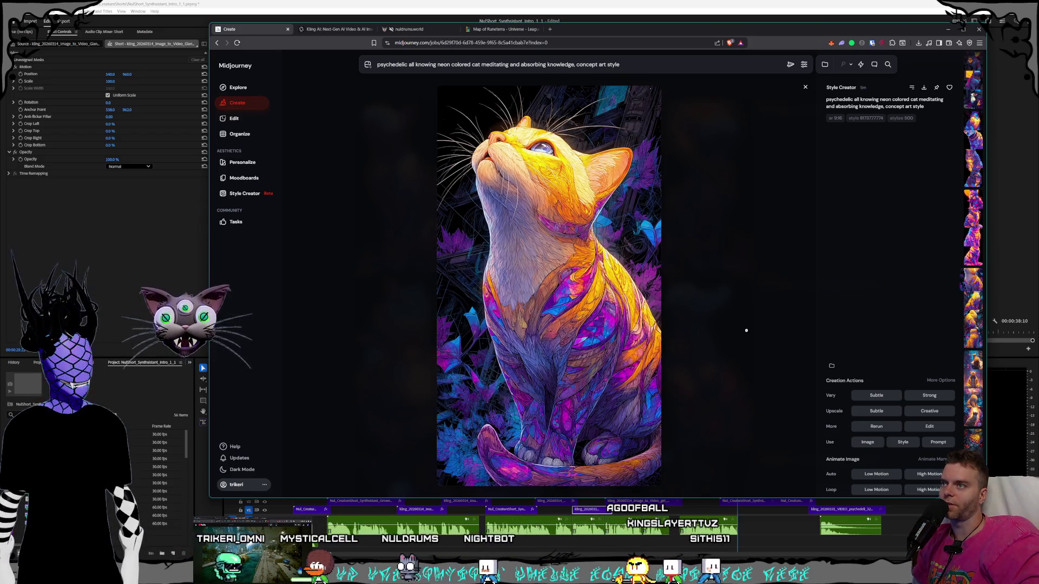
pyautogui.press('Right')
pyautogui.press('Right')
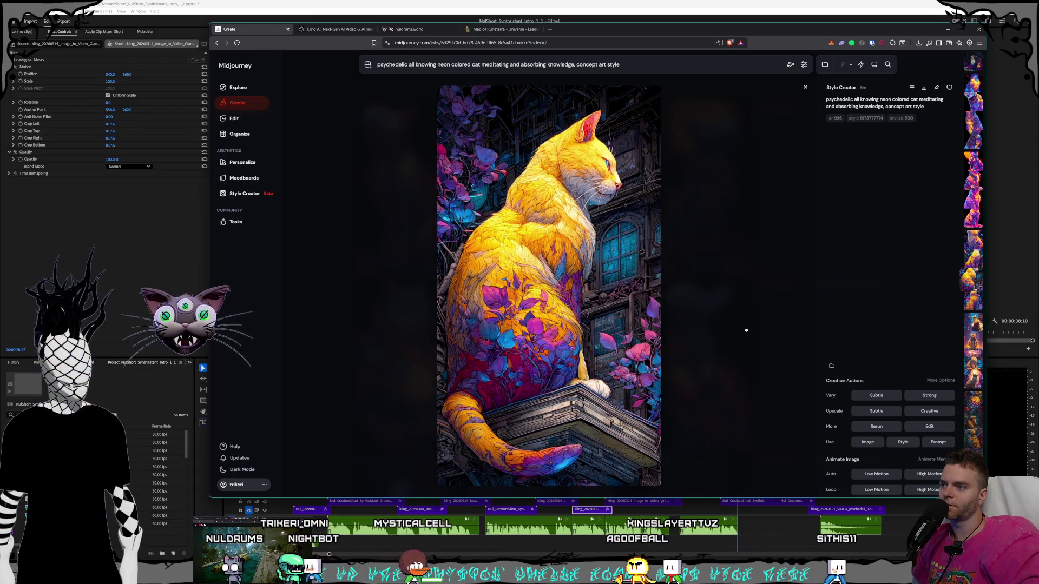
# Keep browsing the cat batches past the shrine cat, landing on the blue armoured cat.
pyautogui.press('Right')
pyautogui.press('Right')
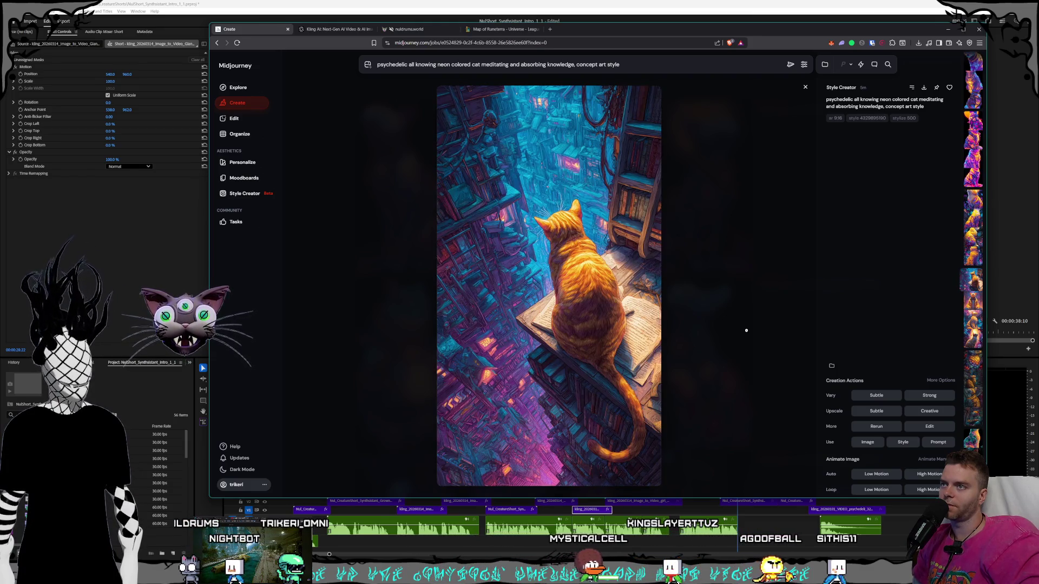
pyautogui.press('Right')
pyautogui.press('Right')
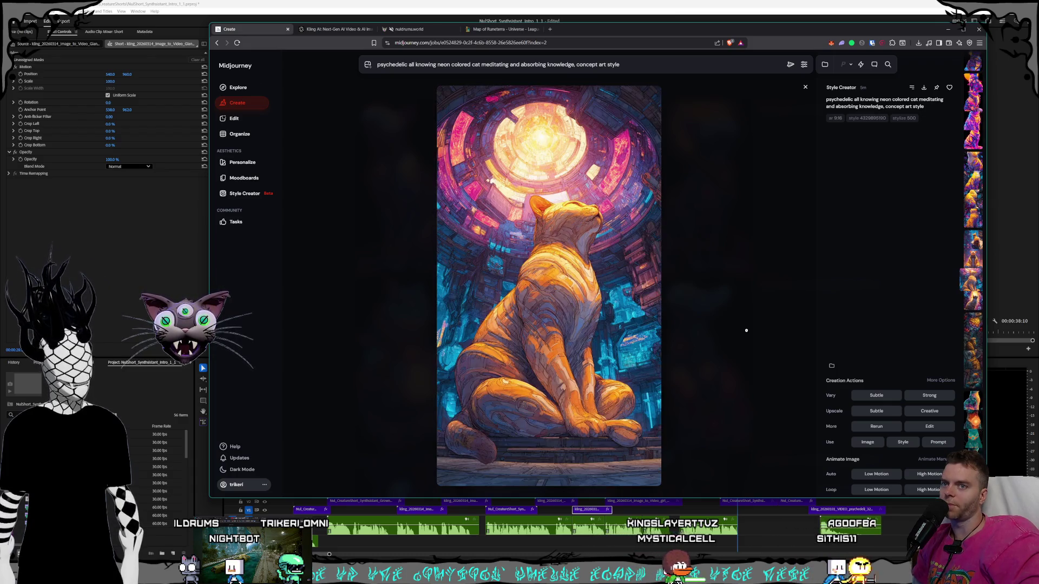
pyautogui.press('Right')
pyautogui.press('Right')
pyautogui.press('Right')
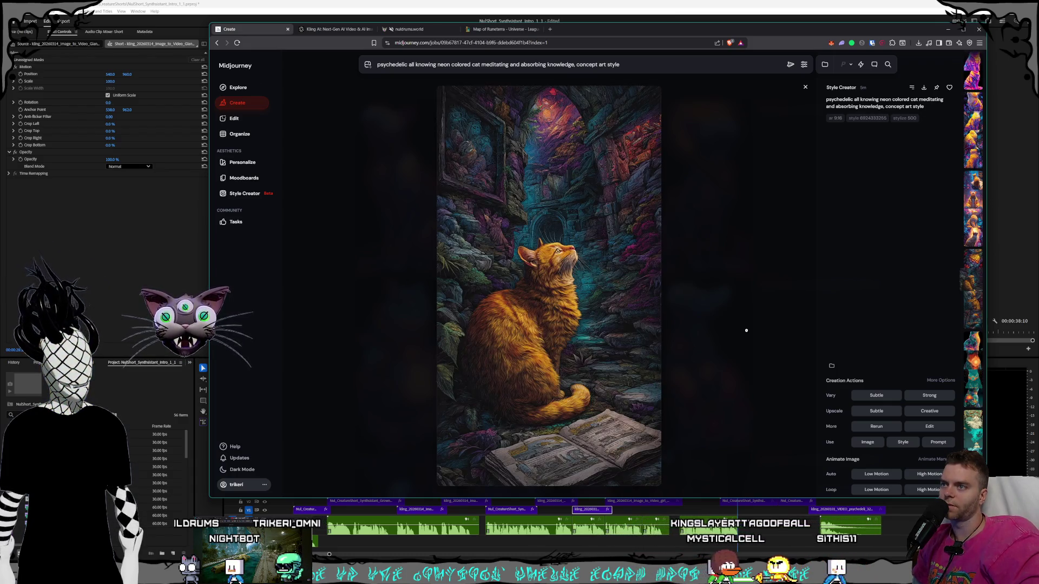
pyautogui.press('Right')
pyautogui.press('Right')
pyautogui.press('Right')
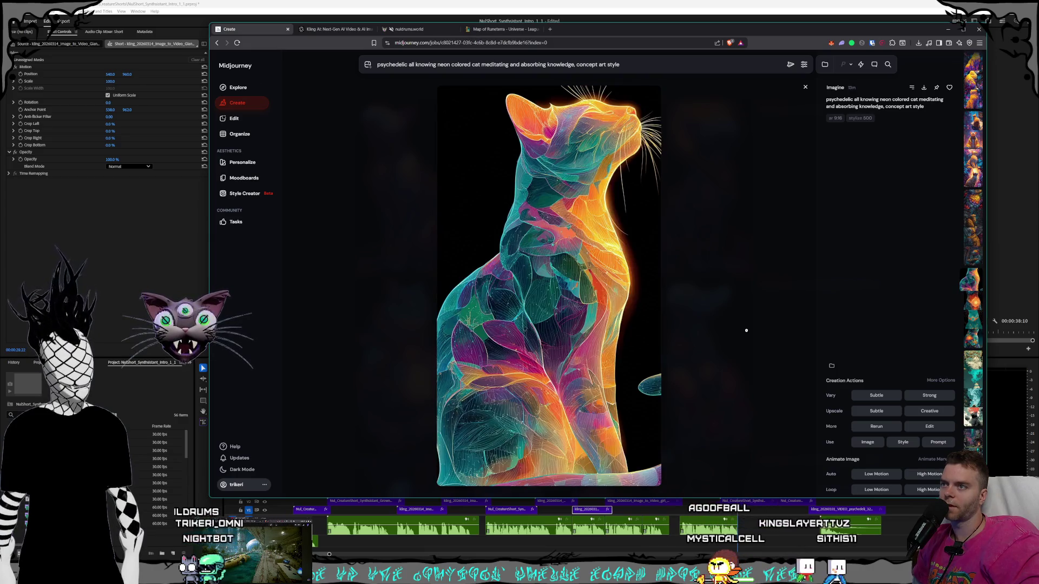
pyautogui.press('Right')
pyautogui.press('Right')
pyautogui.press('Right')
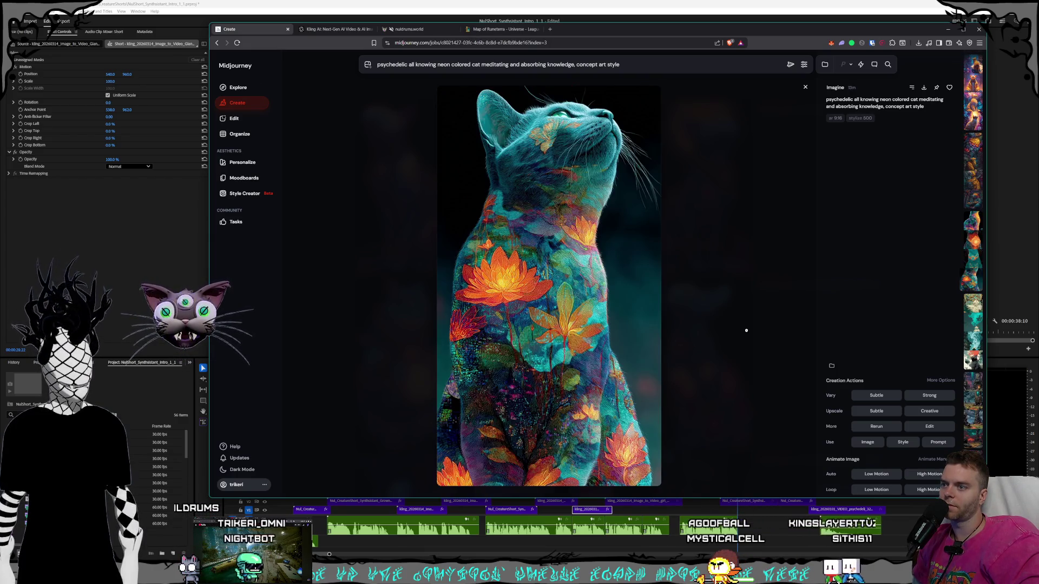
pyautogui.press('Right')
pyautogui.press('Right')
pyautogui.press('Right')
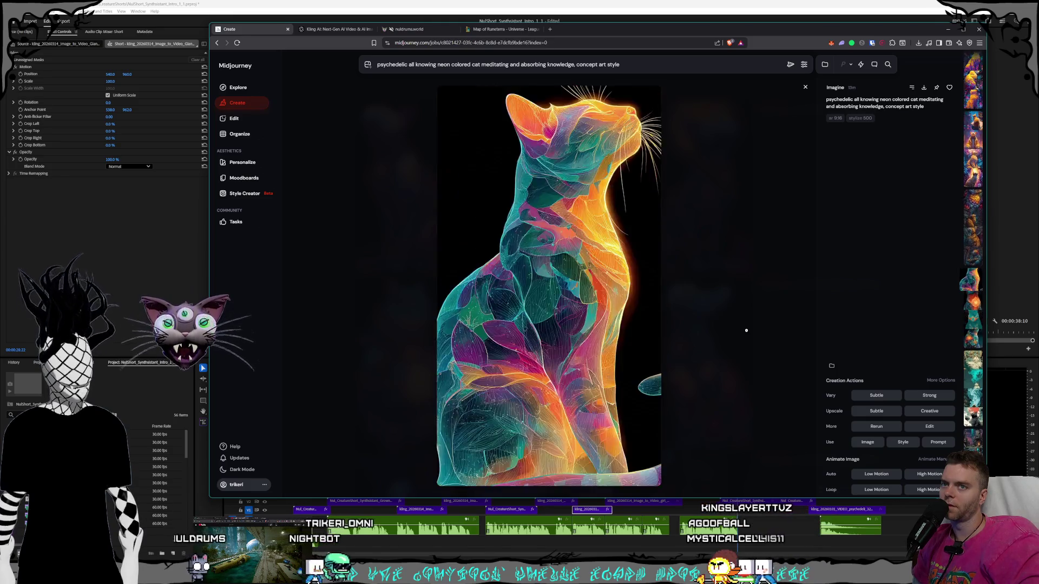
pyautogui.press('Right')
pyautogui.press('Right')
pyautogui.press('Right')
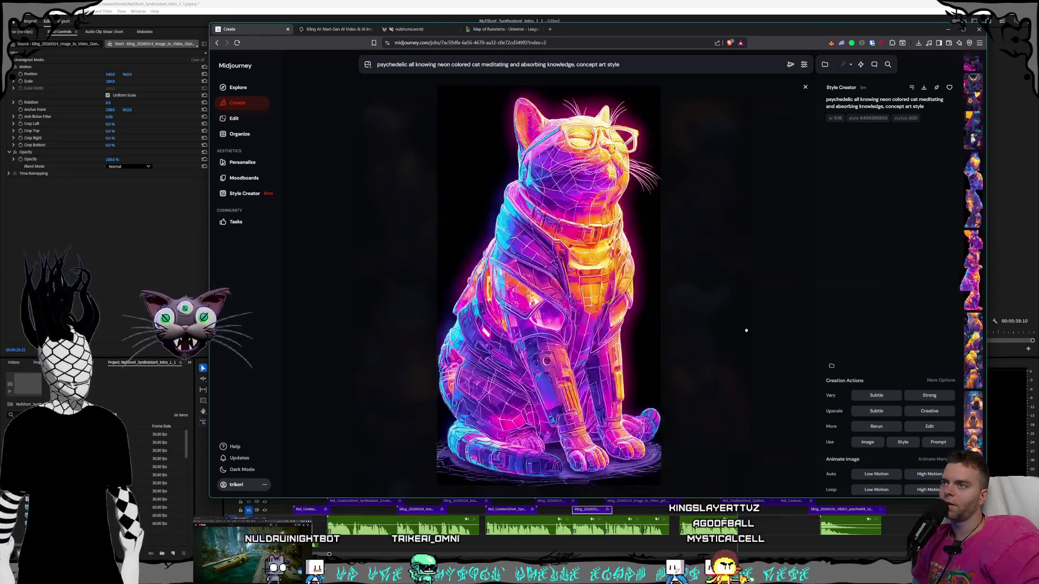
pyautogui.press('Right')
pyautogui.press('Right')
pyautogui.press('Right')
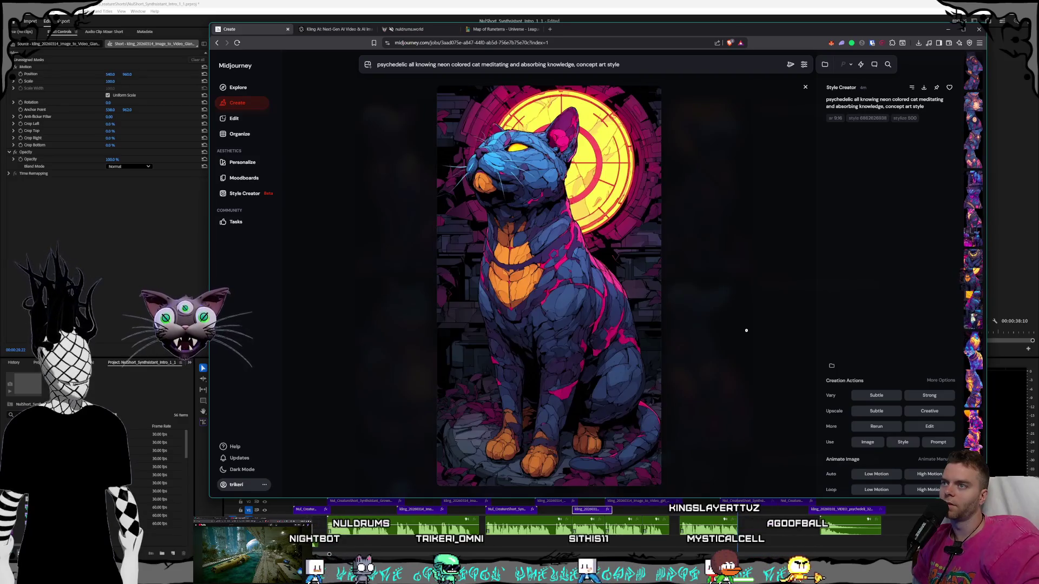
pyautogui.press('Right')
pyautogui.press('Right')
pyautogui.press('Right')
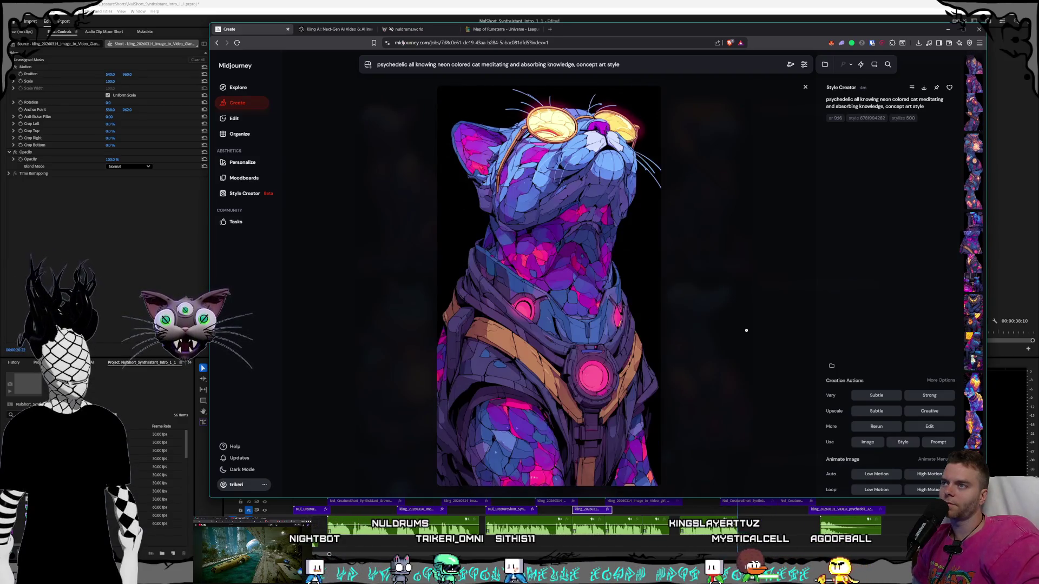
pyautogui.press('Right')
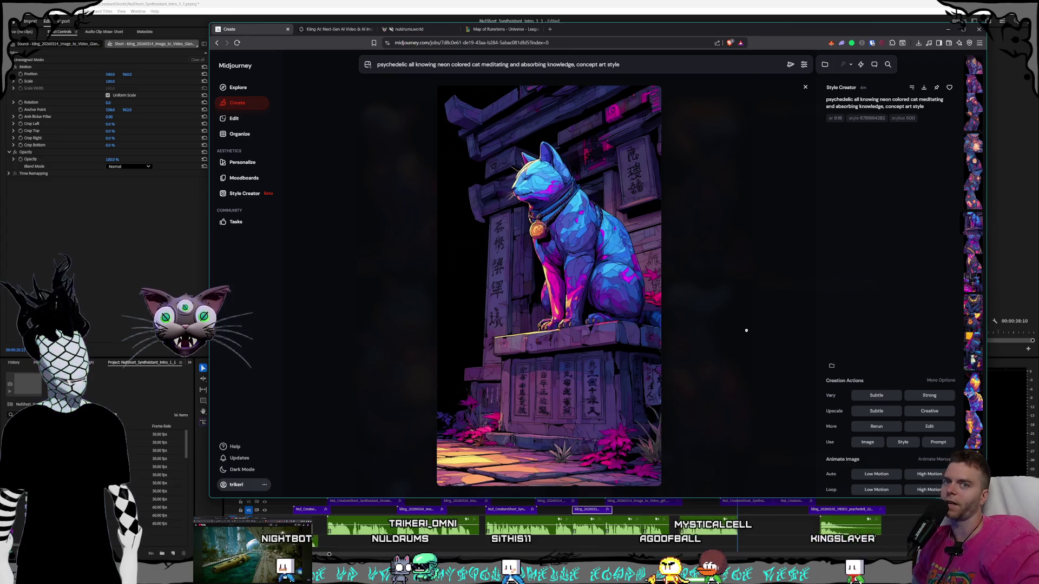
pyautogui.press('Left')
pyautogui.press('Left')
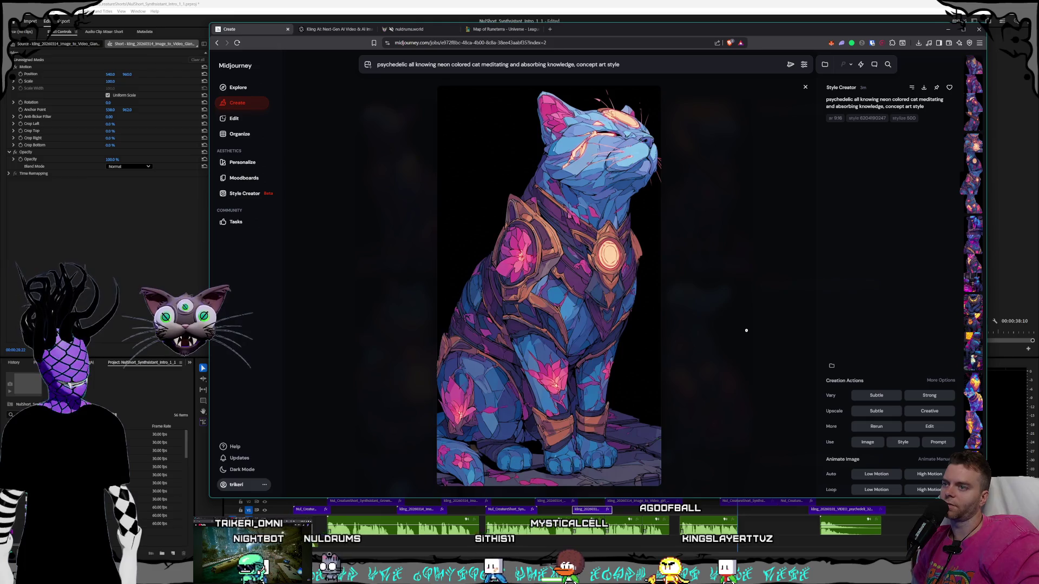
# Flip between the armoured cat and its neighbour, glancing back at the orb and stained-glass cats.
pyautogui.press('Left')
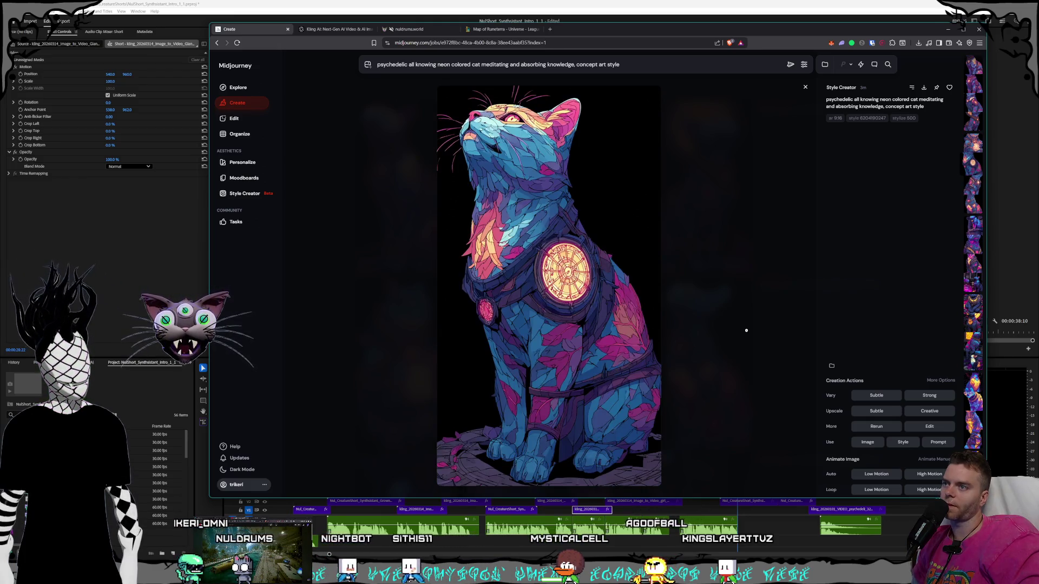
pyautogui.press('Right')
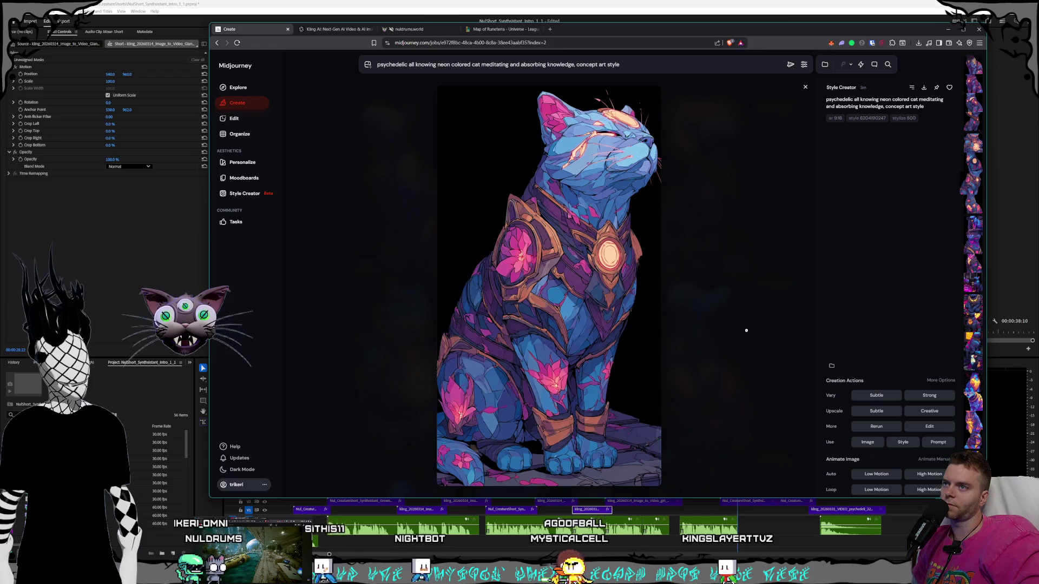
pyautogui.press('Left')
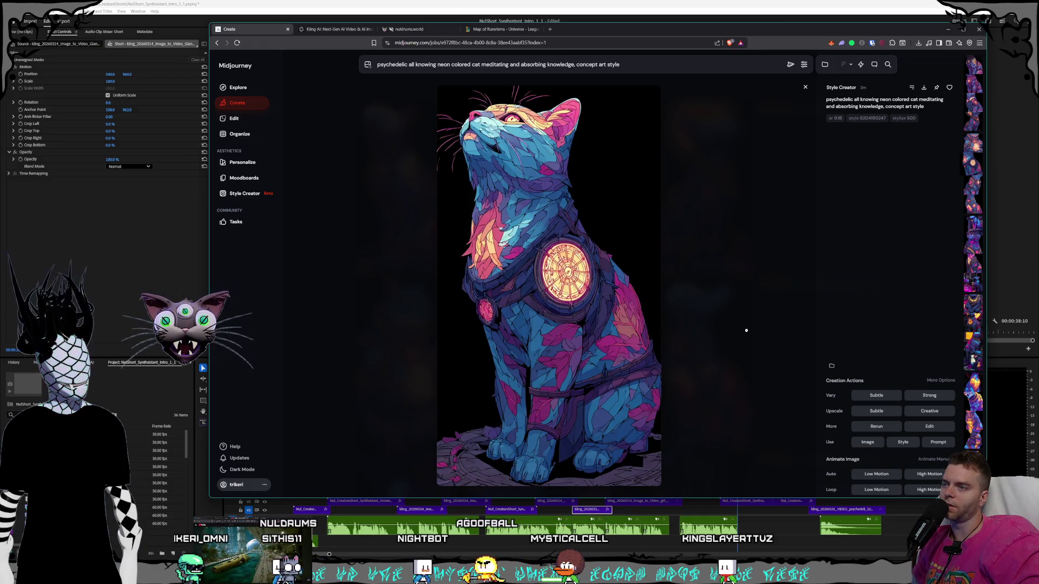
pyautogui.press('Right')
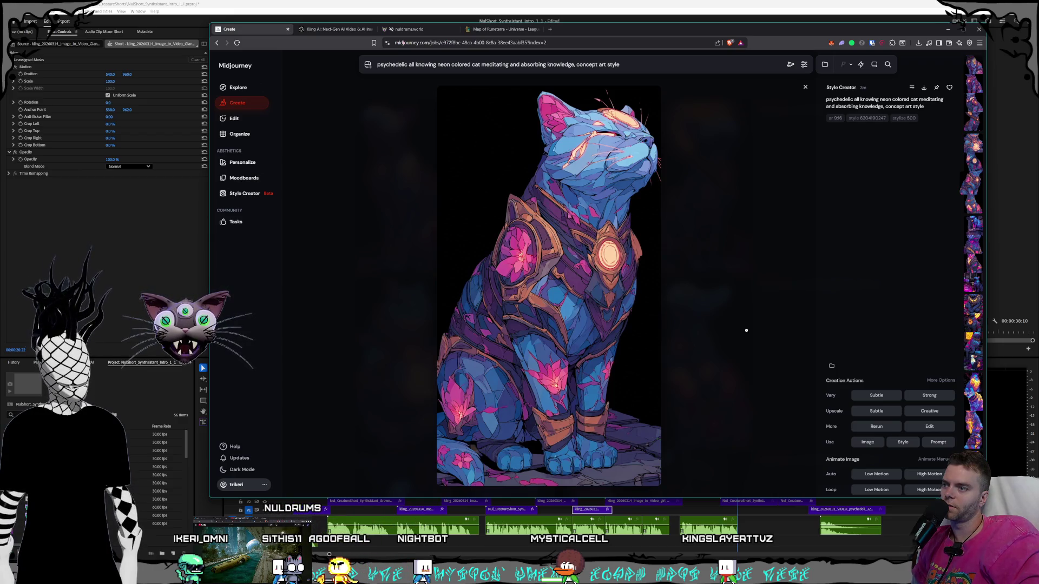
pyautogui.press('Left')
pyautogui.press('Left')
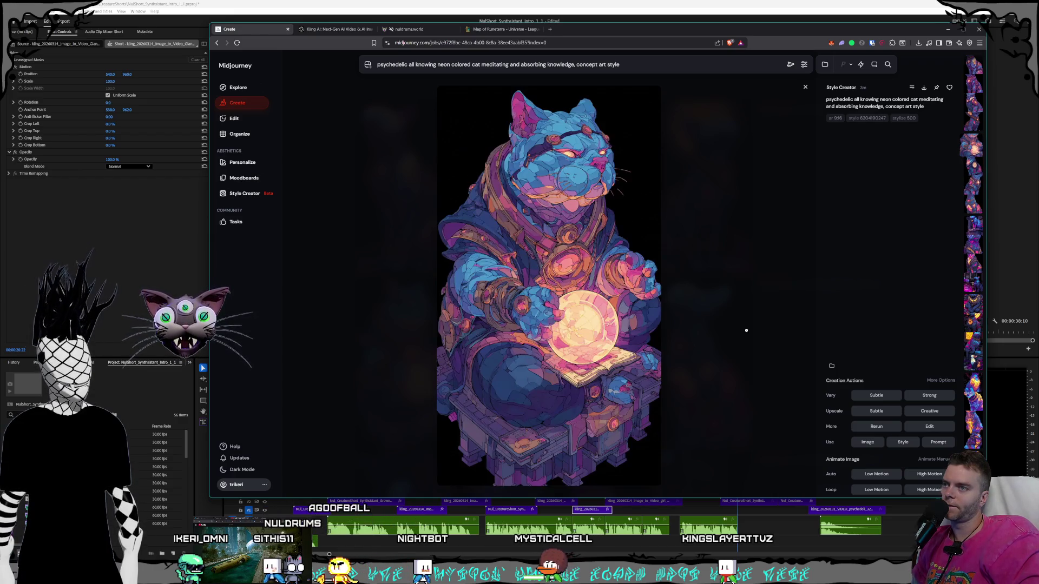
pyautogui.press('Left')
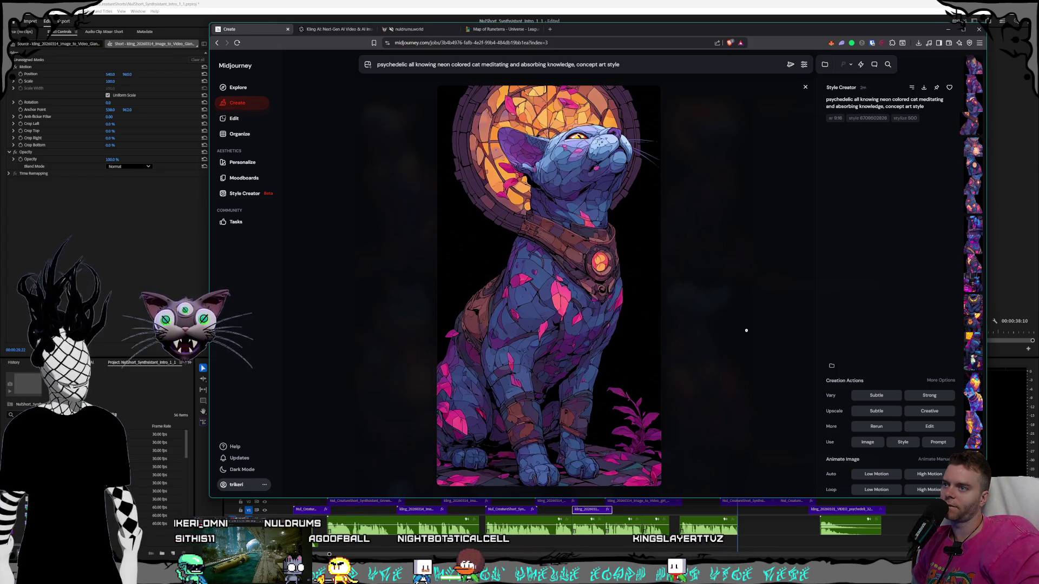
pyautogui.press('Left')
pyautogui.press('Left')
pyautogui.press('Left')
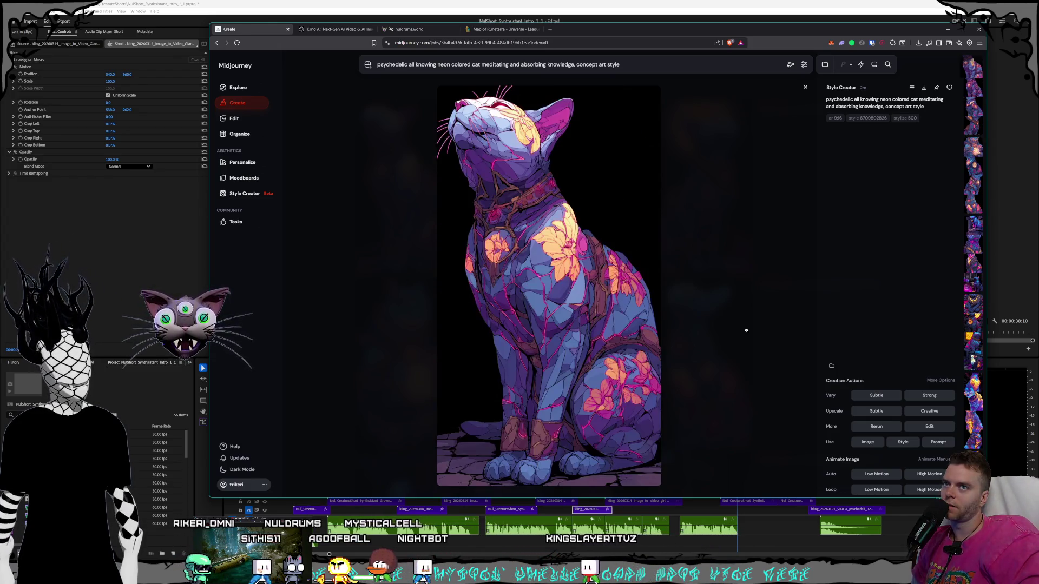
pyautogui.press('Left')
pyautogui.press('Left')
pyautogui.press('Left')
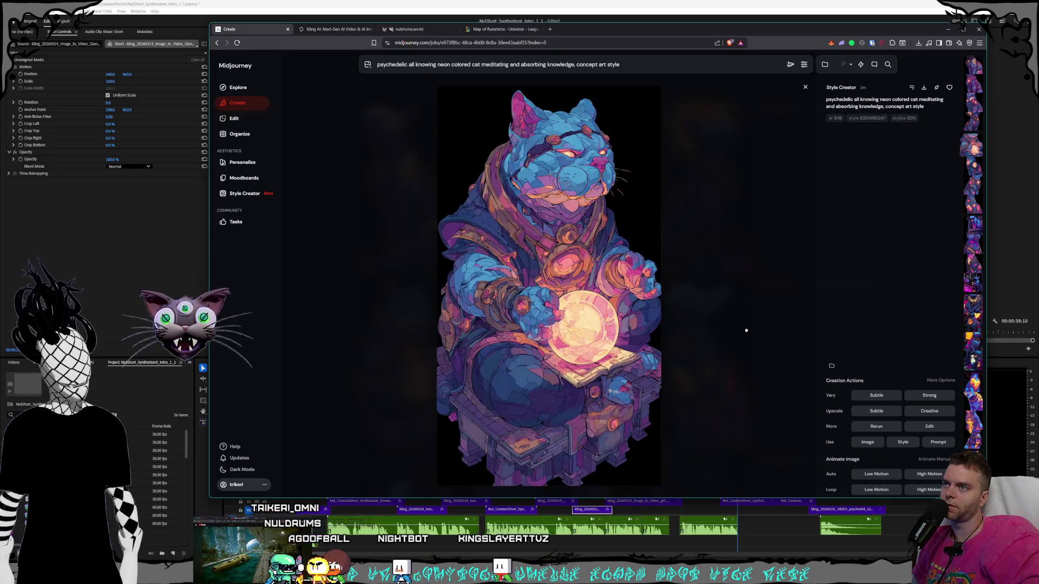
pyautogui.press('Right')
pyautogui.press('Right')
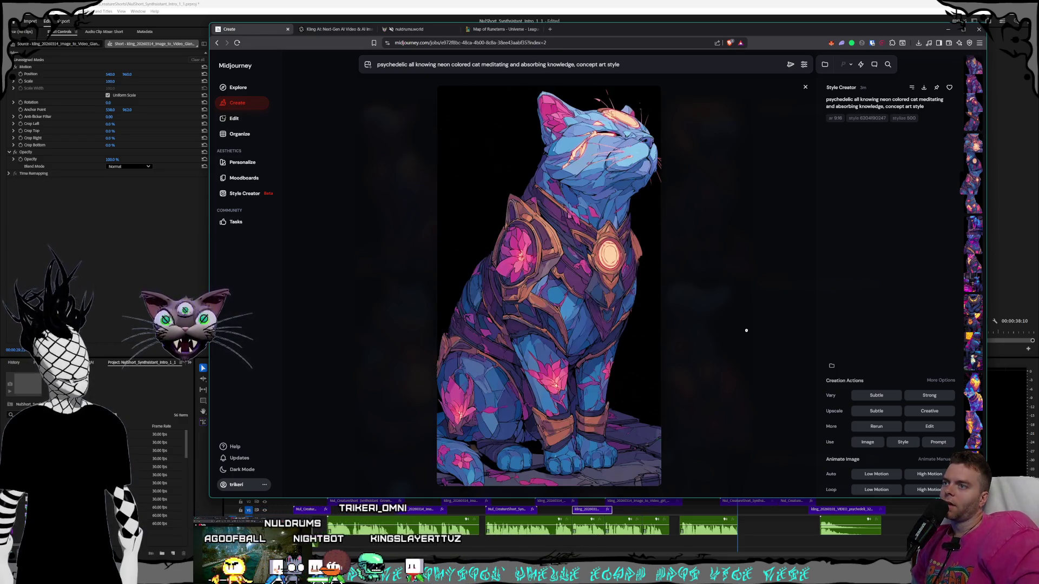
pyautogui.press('Left')
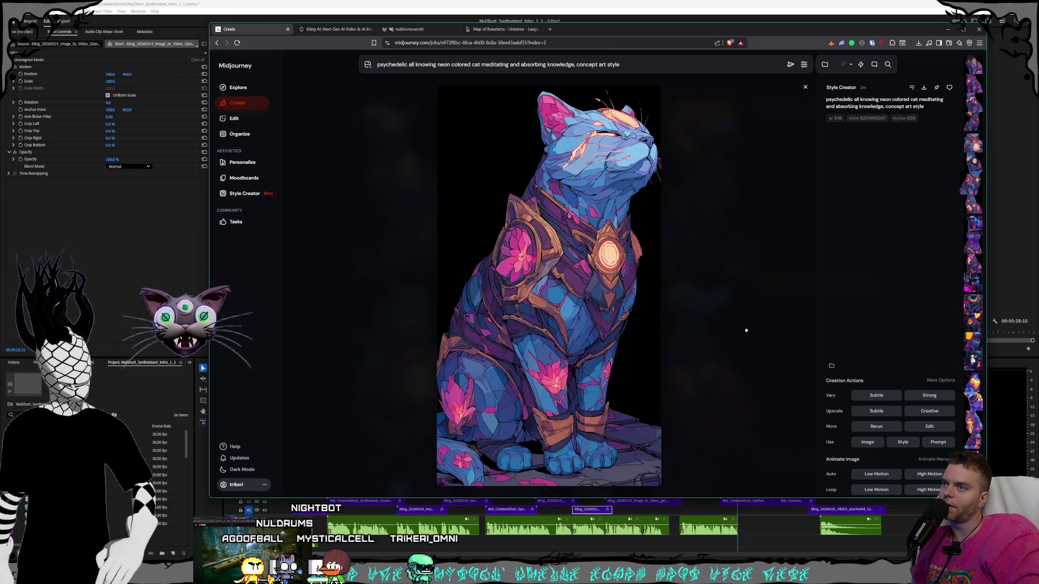
# Compare the two armoured variations again and settle on the eyes-closed armoured cat.
pyautogui.press('Left')
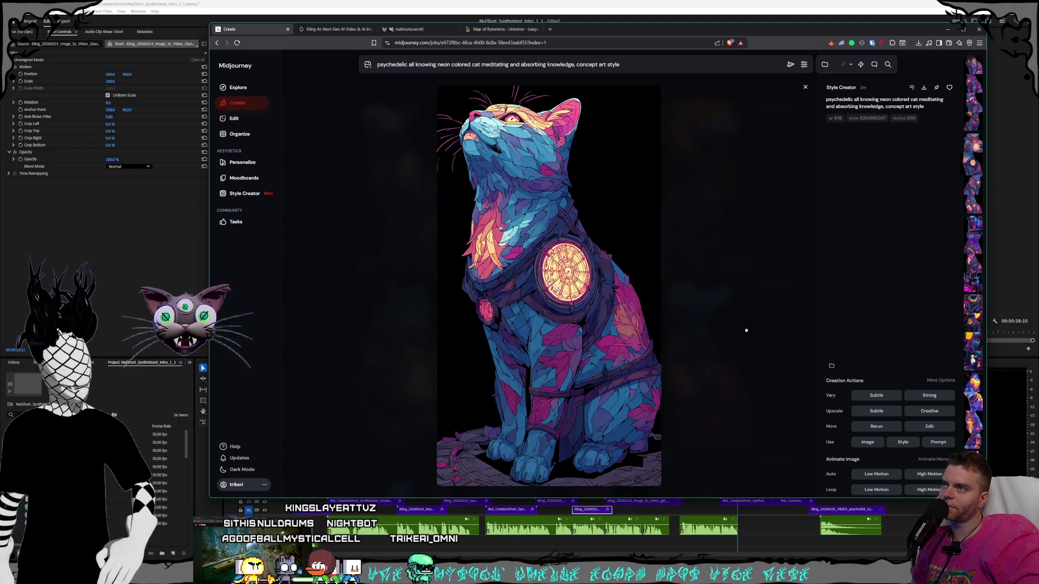
pyautogui.press('Right')
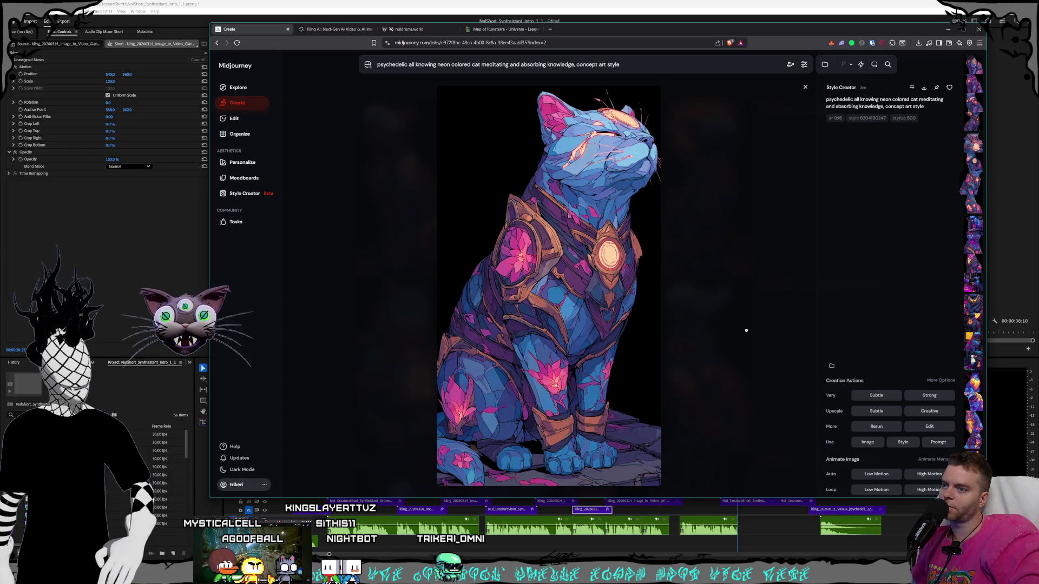
pyautogui.press('Left')
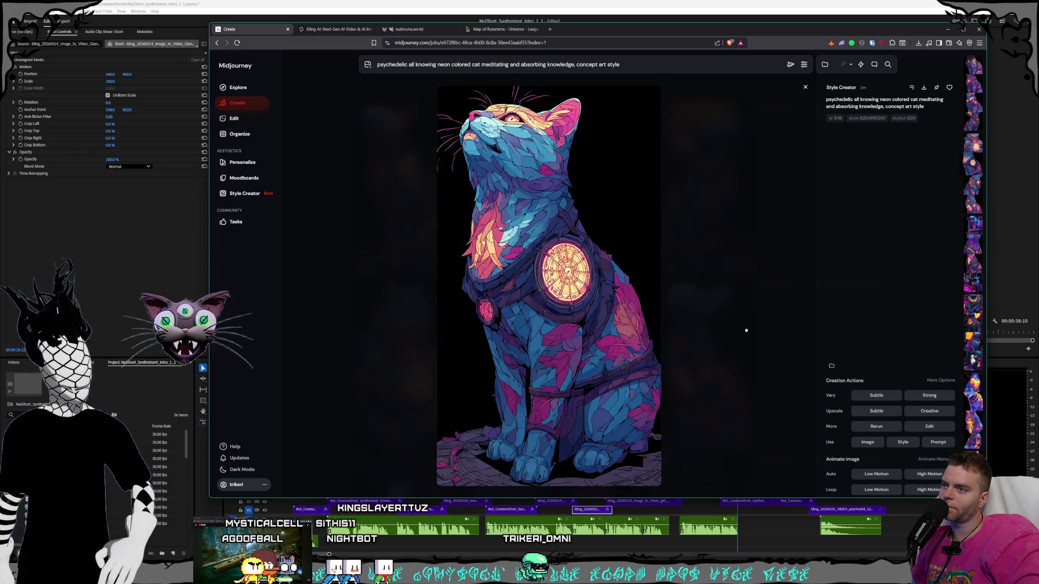
pyautogui.press('Right')
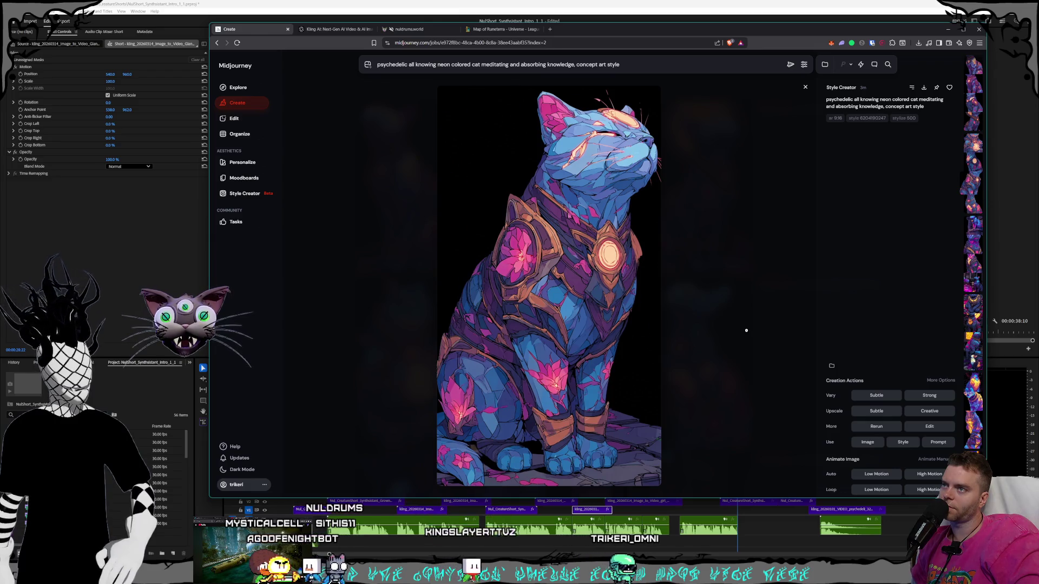
pyautogui.press('Left')
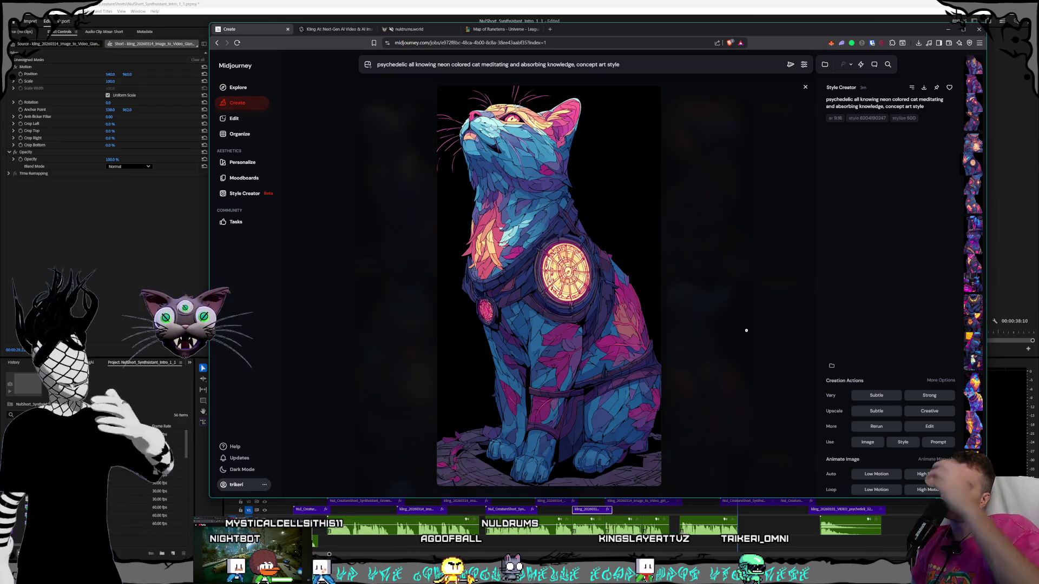
pyautogui.press('Right')
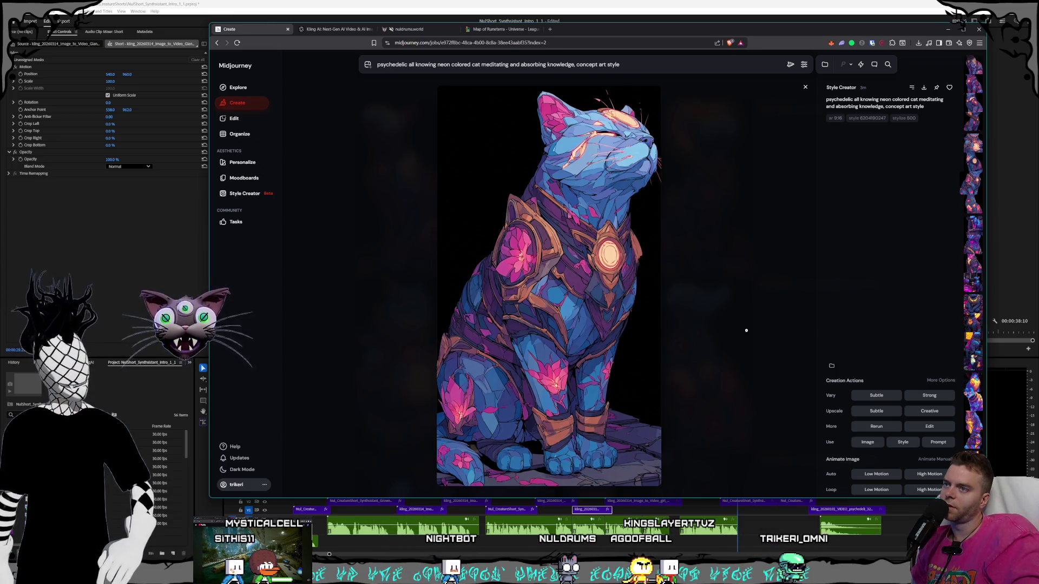
pyautogui.press('Left')
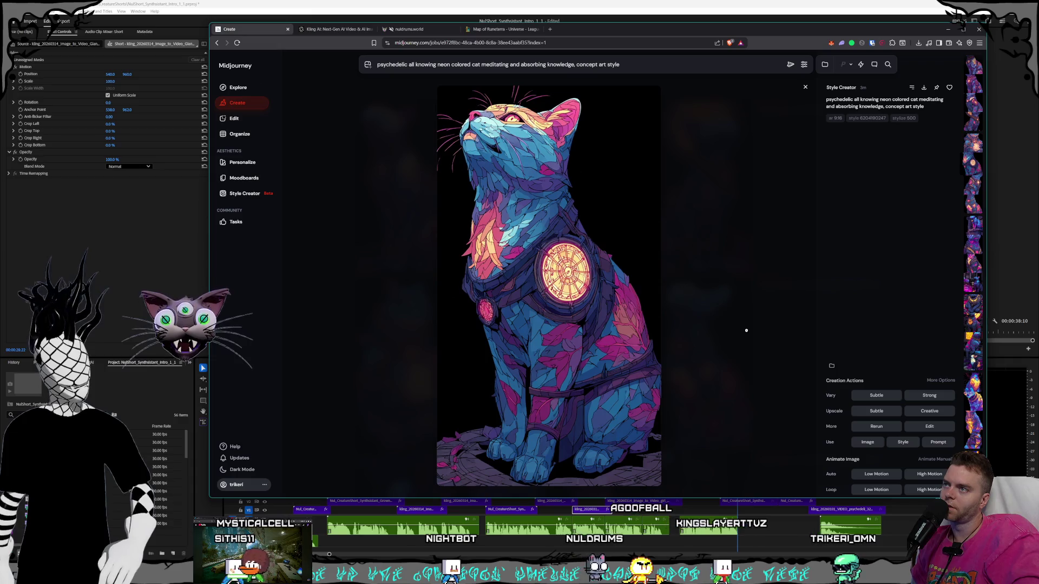
pyautogui.press('Right')
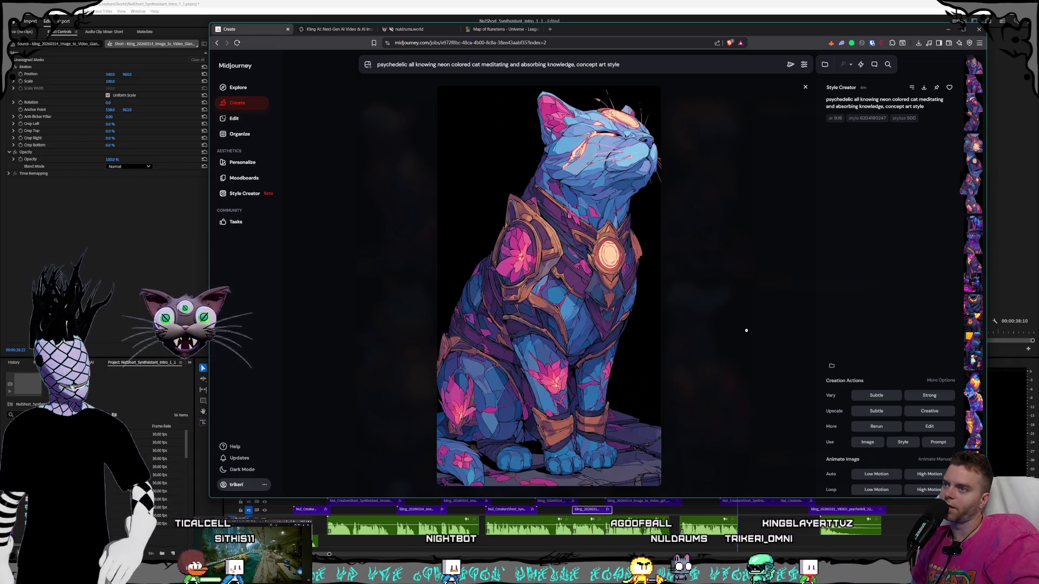
pyautogui.press('Left')
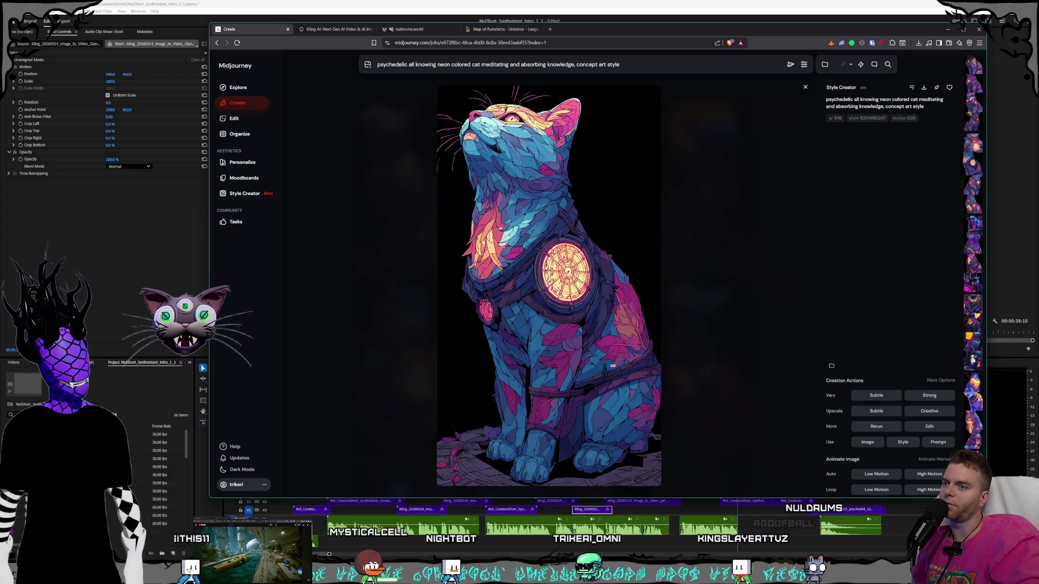
pyautogui.press('Right')
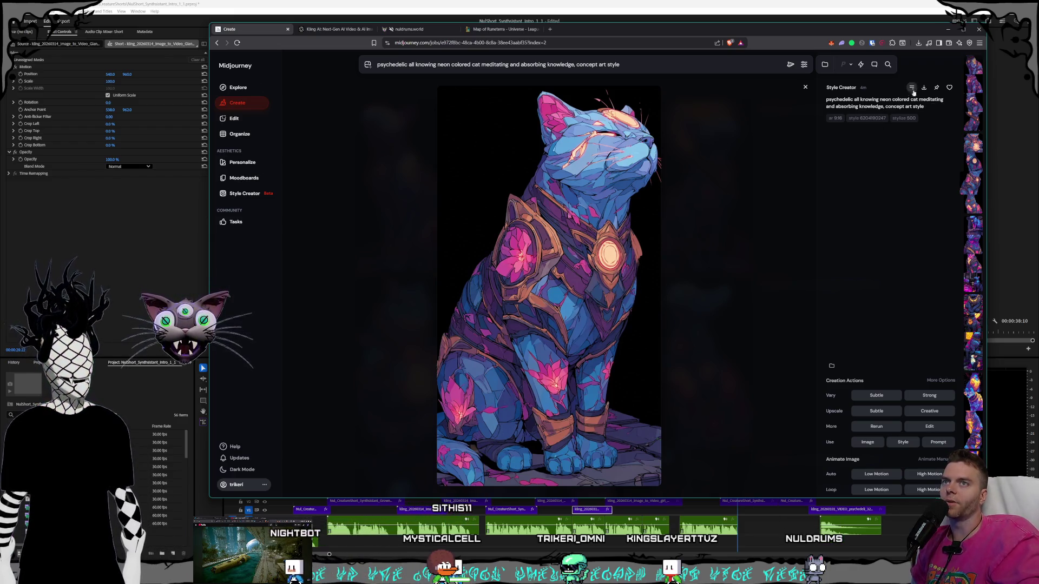
# Save the armored cat image into the Shorts > Synthsistants folder.
pyautogui.hotkey('ctrl', 's')
pyautogui.moveTo(407, 28); pyautogui.dragTo(537, 94)
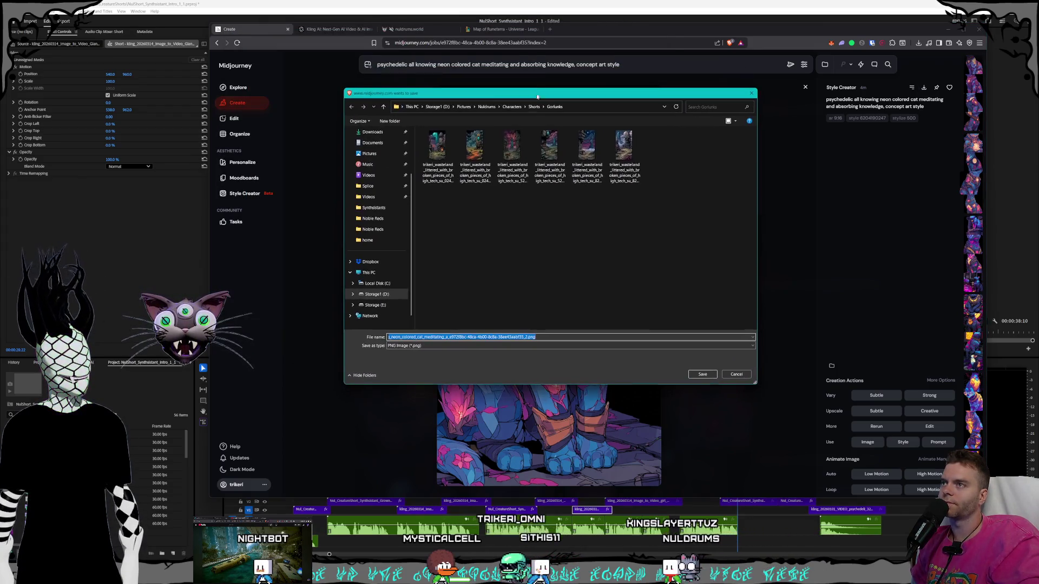
pyautogui.click(535, 107)
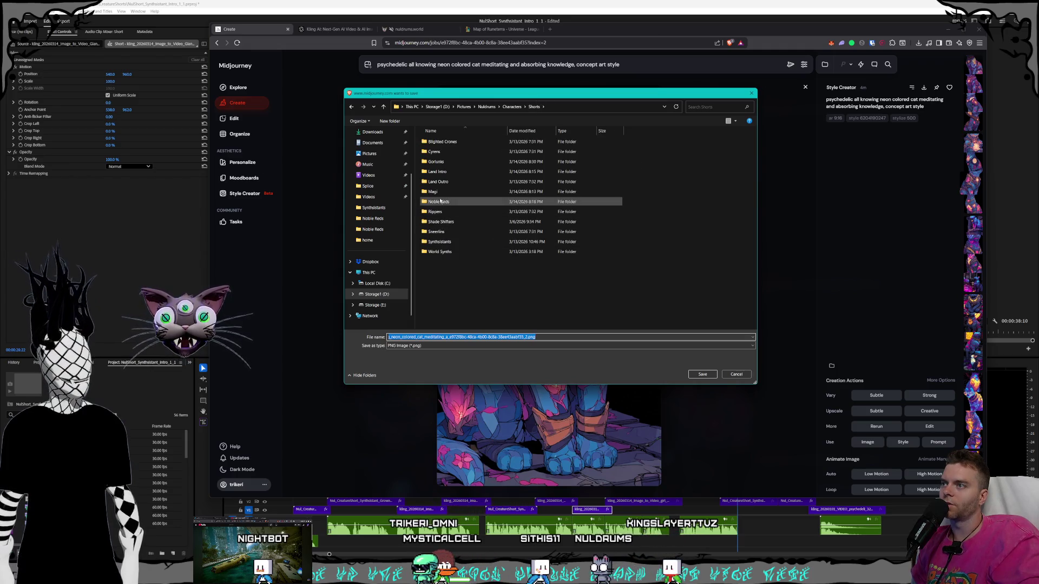
pyautogui.doubleClick(440, 242)
pyautogui.click(702, 374)
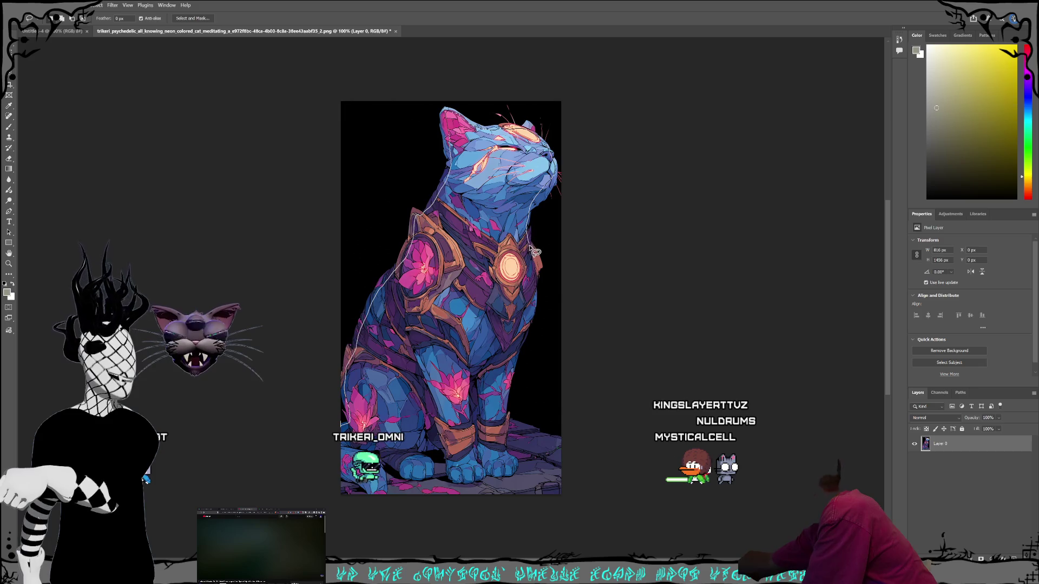
# Lasso the black background around the cat.
pyautogui.moveTo(535, 260); pyautogui.dragTo(530, 317)
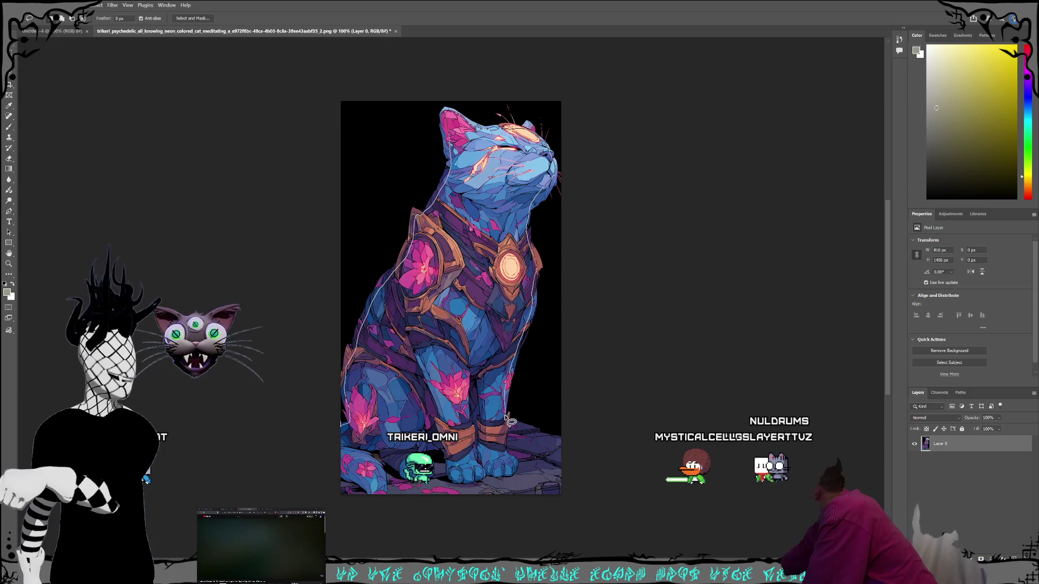
pyautogui.moveTo(600, 329)
pyautogui.mouseDown()
pyautogui.moveTo(598, 174)
pyautogui.moveTo(573, 93)
pyautogui.mouseUp()
pyautogui.moveTo(322, 92)
pyautogui.mouseDown()
pyautogui.moveTo(292, 245)
pyautogui.moveTo(305, 410)
pyautogui.mouseUp()
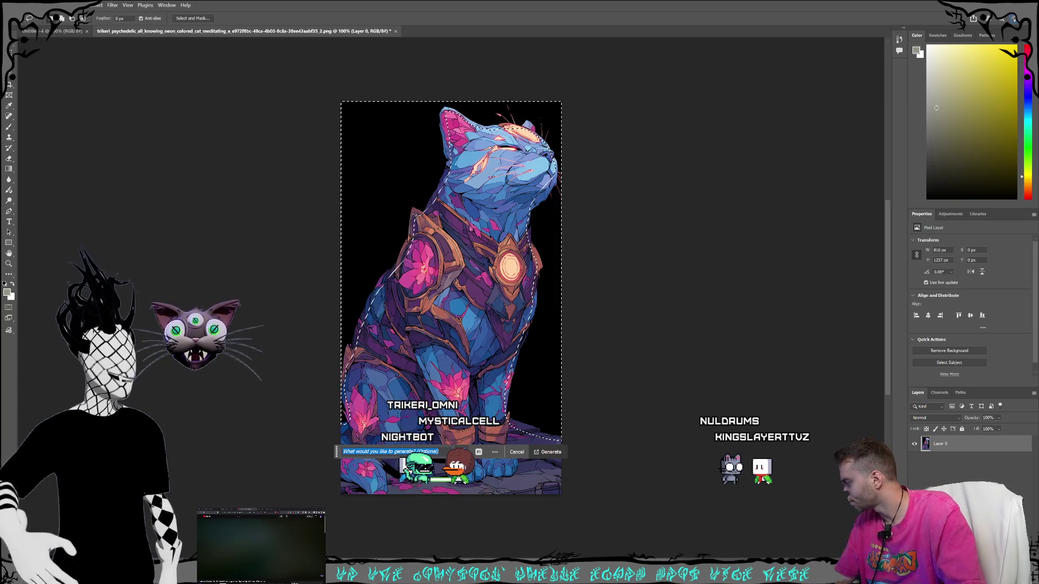
# Generate a 'stars and galaxy' fill in the selected background.
pyautogui.write('univer')
pyautogui.press('BackSpace')
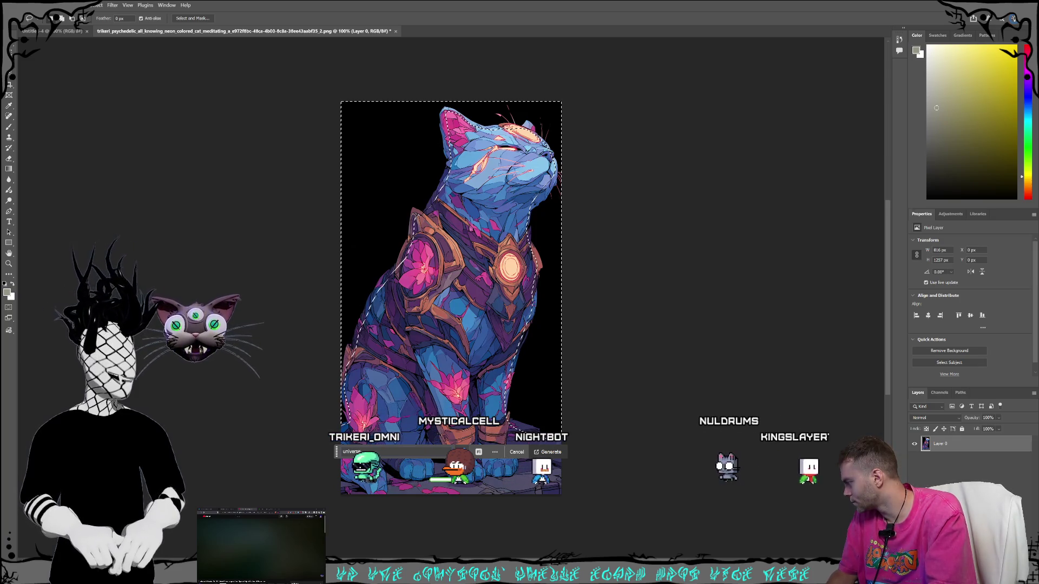
pyautogui.press('BackSpace')
pyautogui.press('BackSpace')
pyautogui.press('BackSpace')
pyautogui.write('sta')
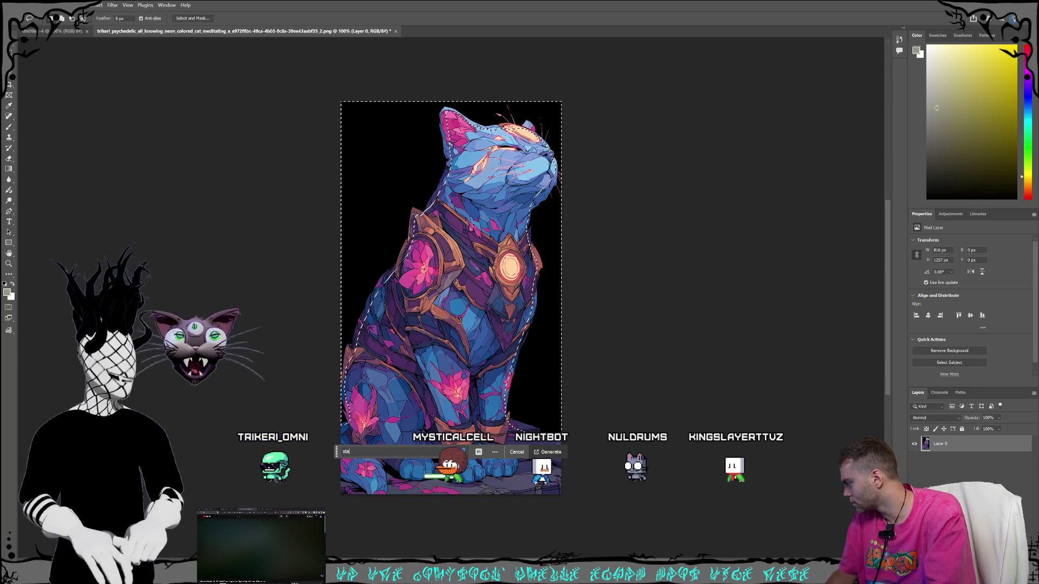
pyautogui.write('rs and galaxy')
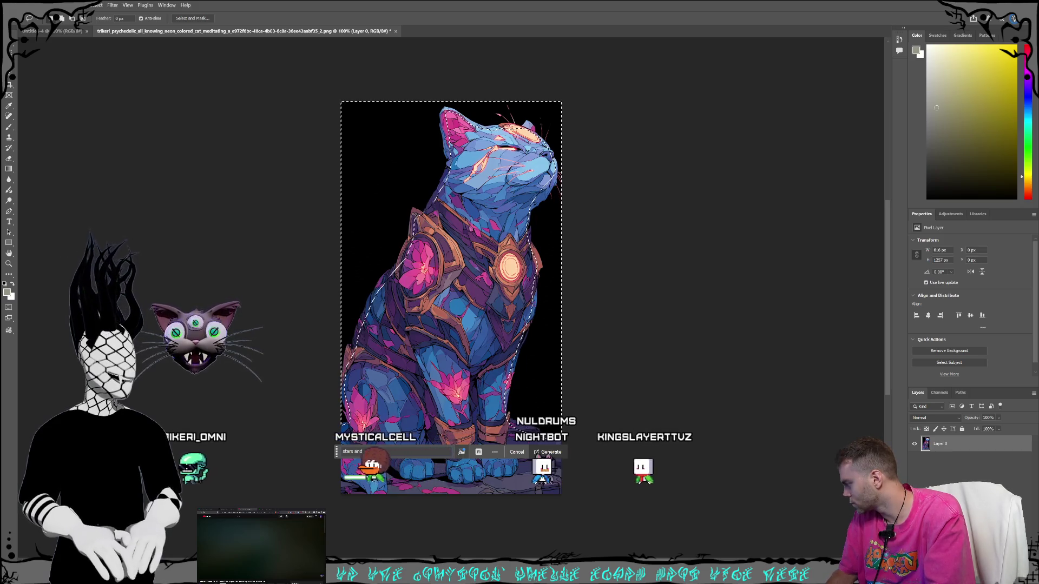
pyautogui.click(479, 453)
pyautogui.click(480, 454)
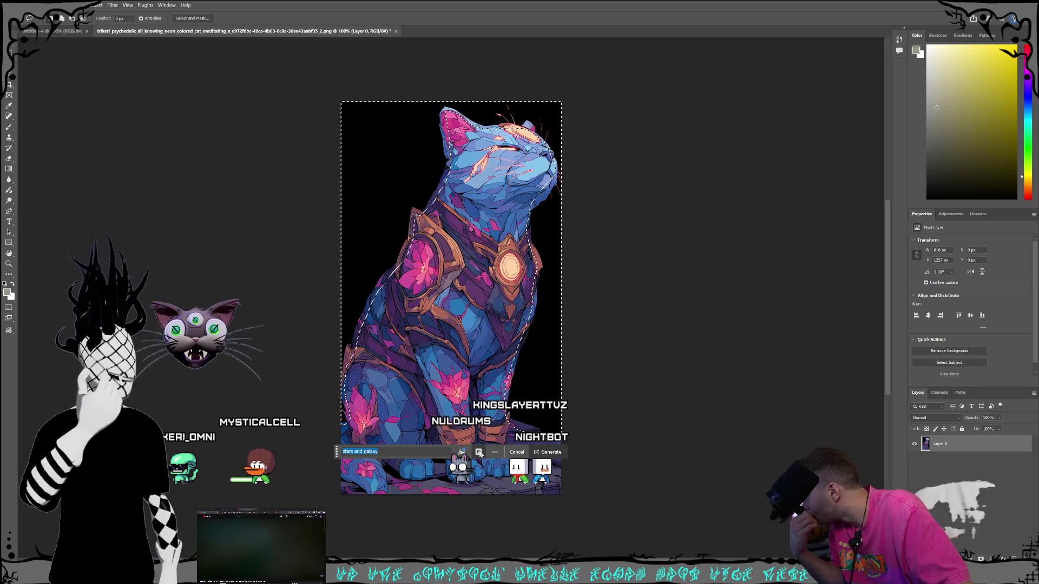
pyautogui.click(552, 454)
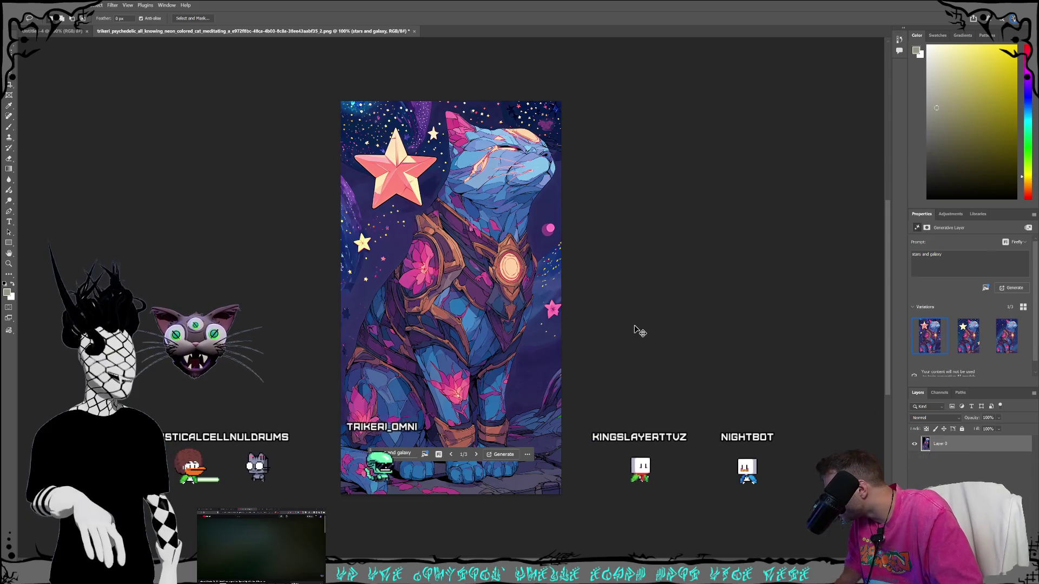
# Undo the galaxy fill, deselect, dismiss the task bar, and select the cat's forehead area.
pyautogui.hotkey('ctrl', 'z')
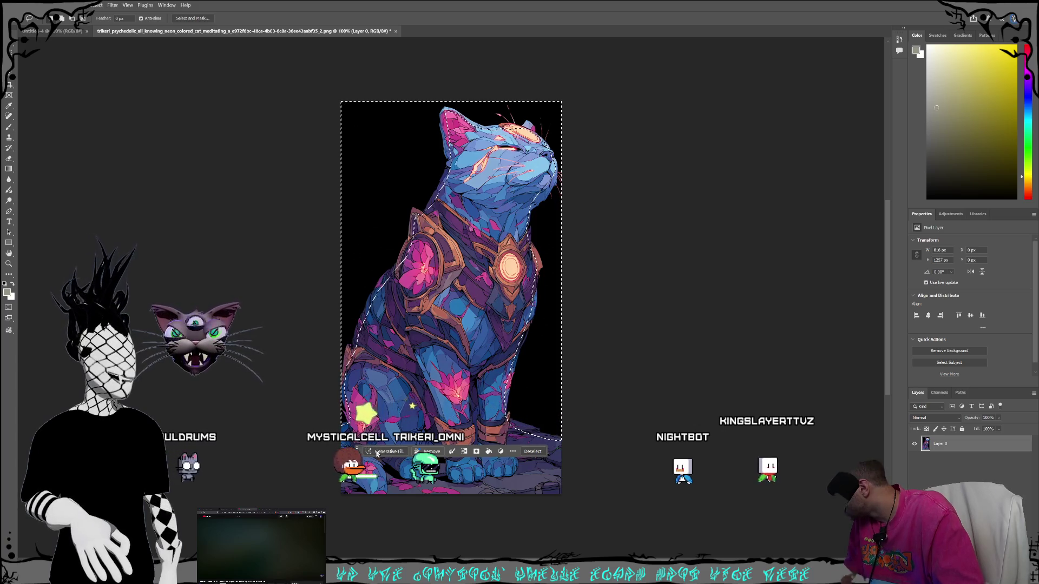
pyautogui.click(596, 385)
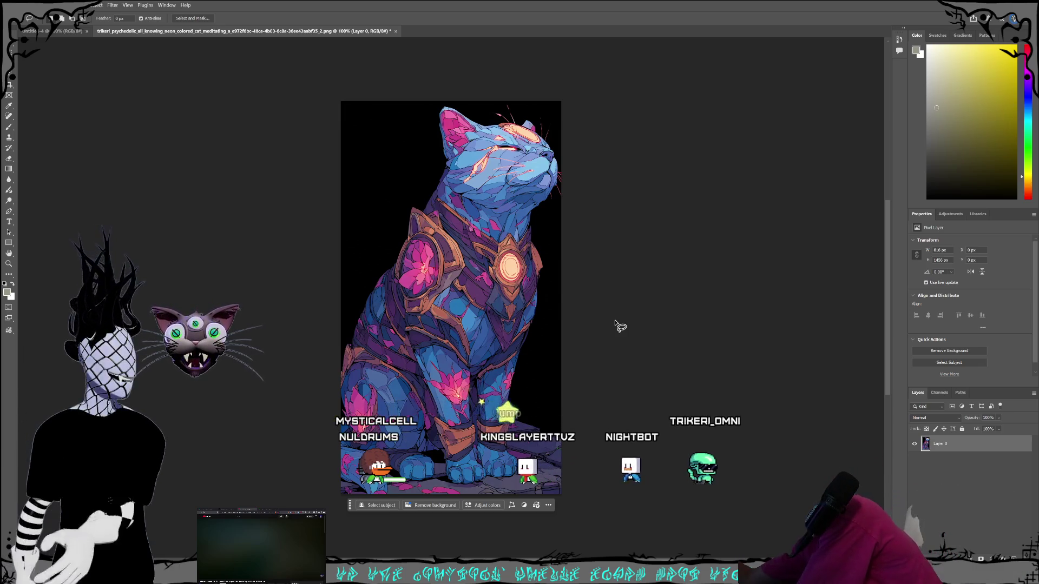
pyautogui.click(507, 138)
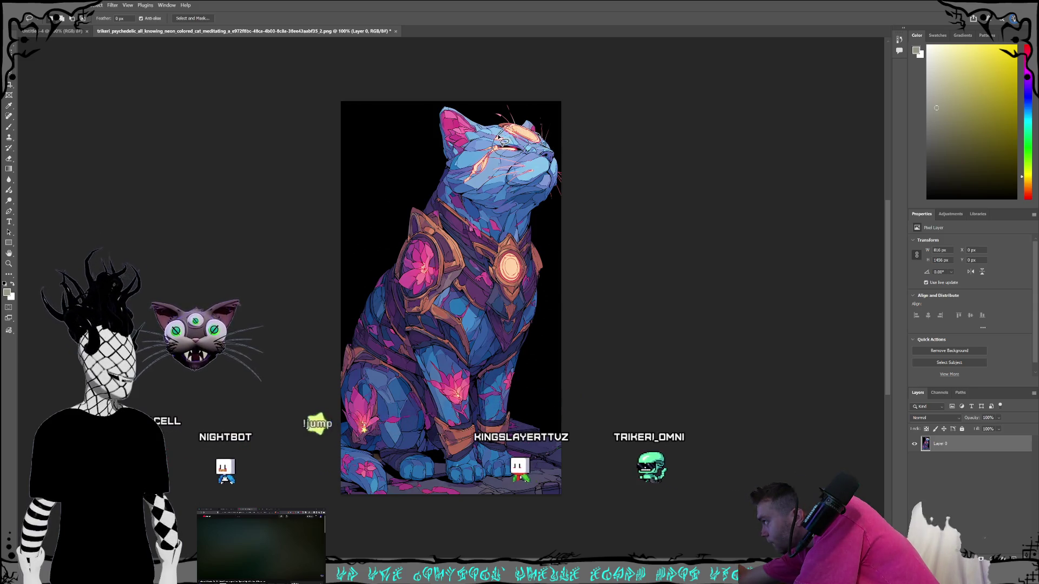
pyautogui.moveTo(494, 148); pyautogui.dragTo(493, 151)
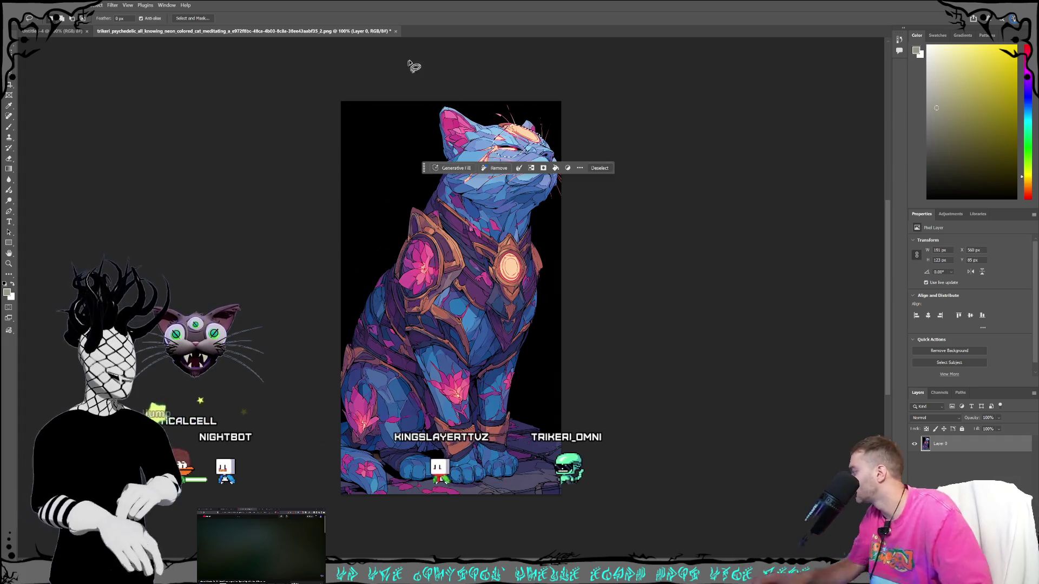
# Generate '2 cat eyes' on the forehead with the Gemini 3 model, then activate the original layer.
pyautogui.click(451, 167)
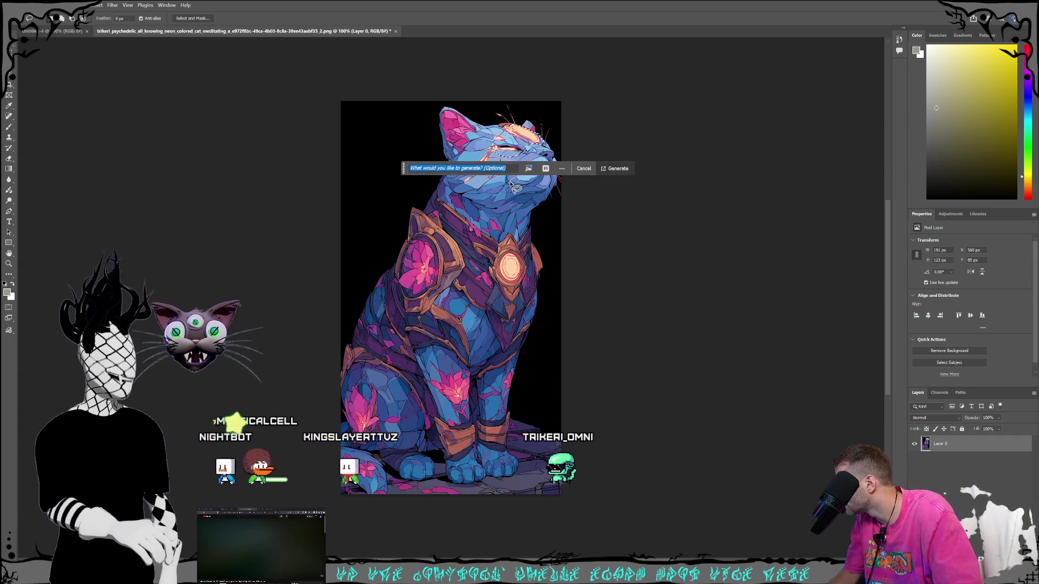
pyautogui.write('2 cat ')
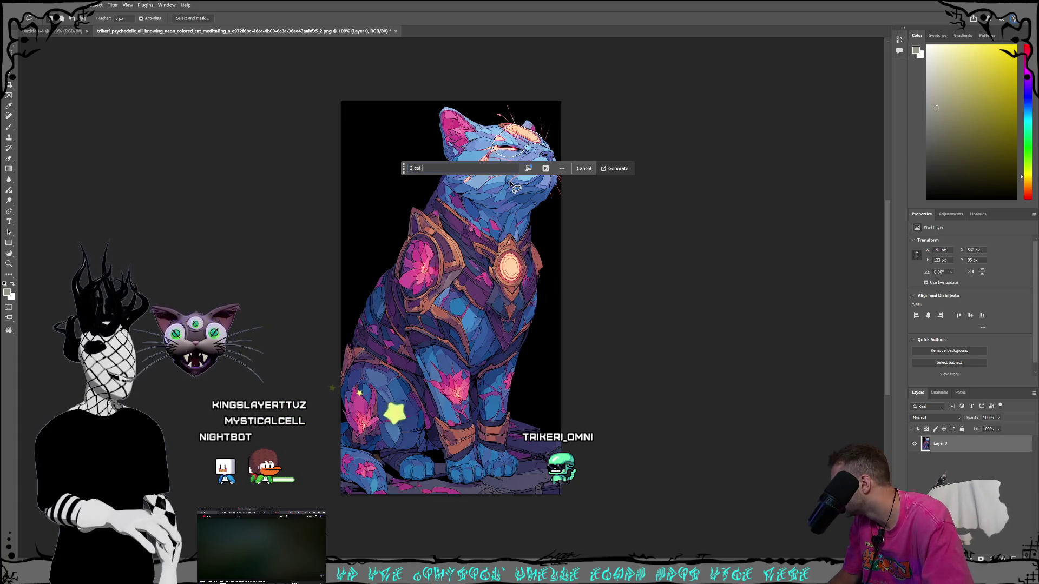
pyautogui.write('eyes')
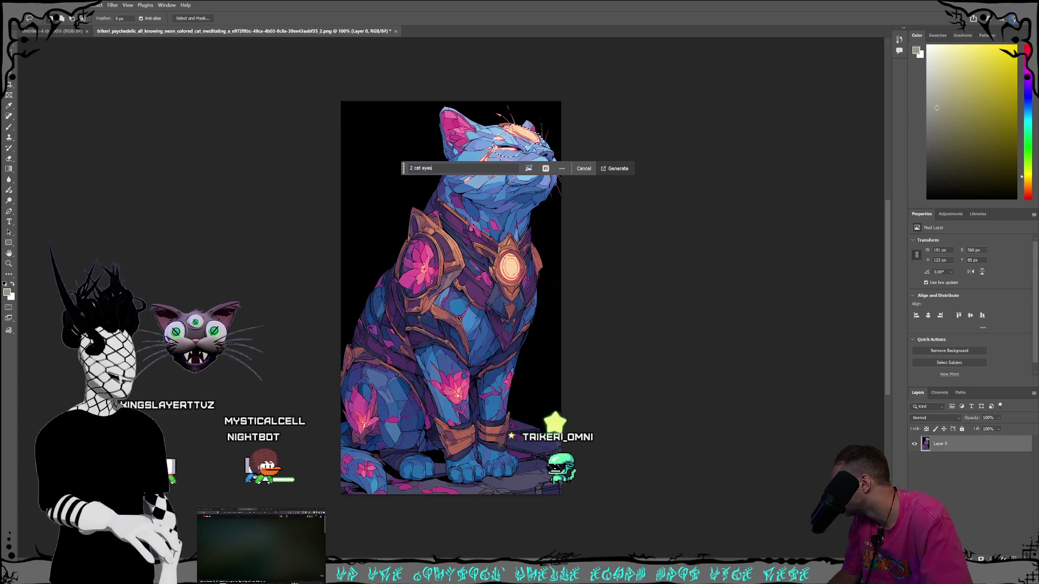
pyautogui.click(546, 169)
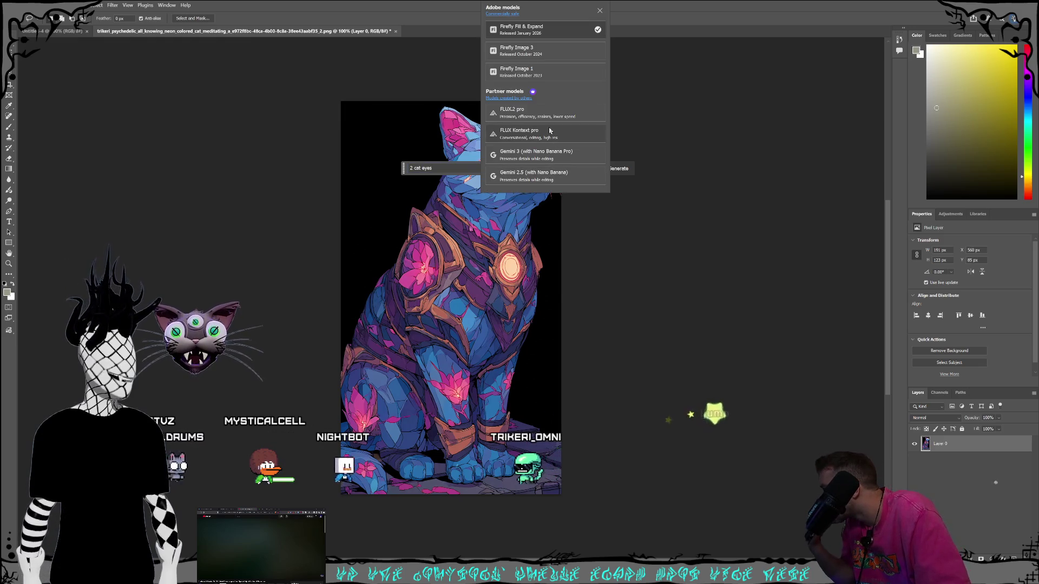
pyautogui.click(560, 160)
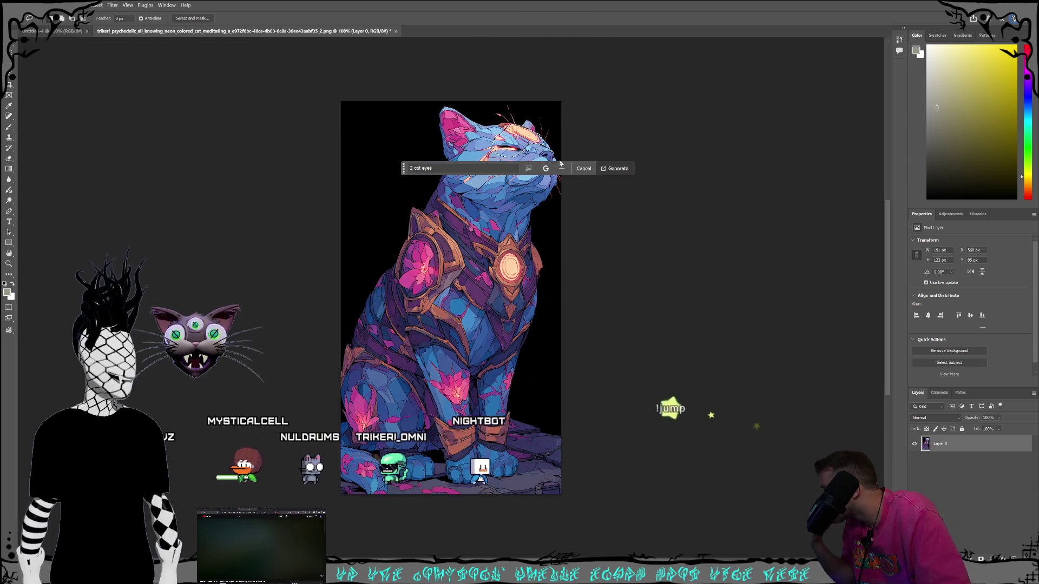
pyautogui.click(615, 168)
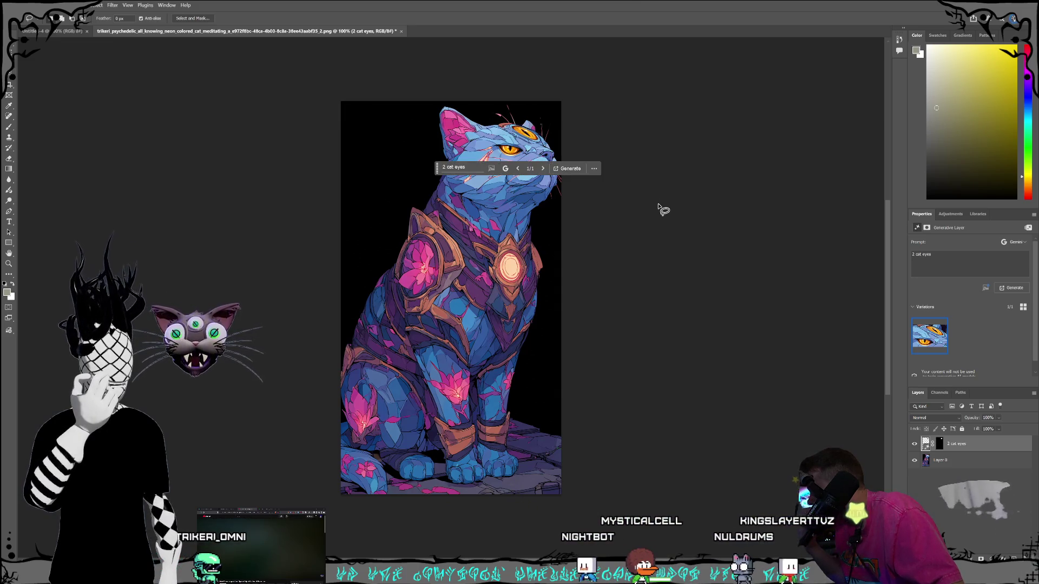
pyautogui.click(974, 464)
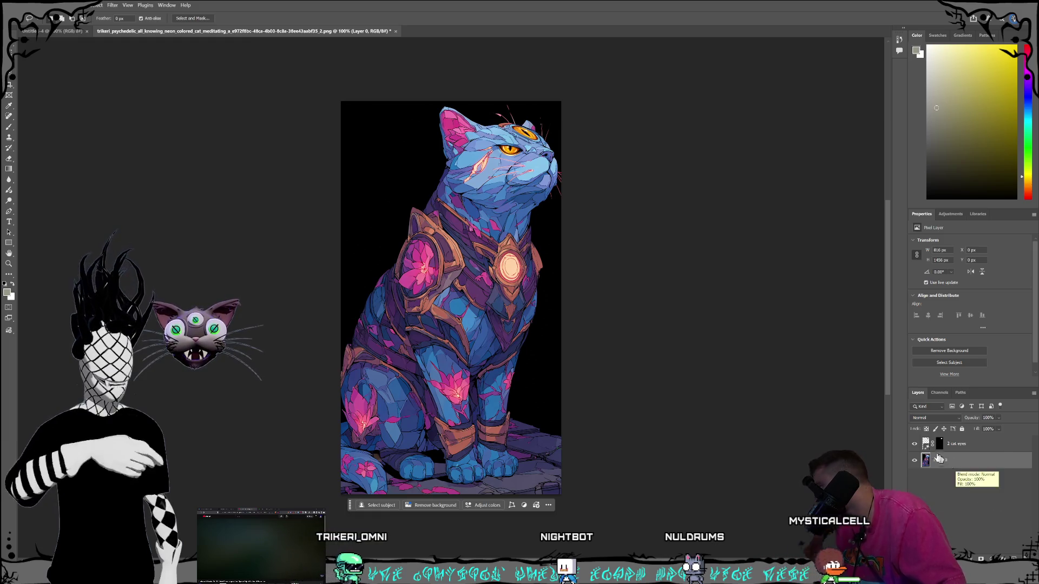
# Undo the generated eyes and clear the selection.
pyautogui.hotkey('ctrl', 'z')
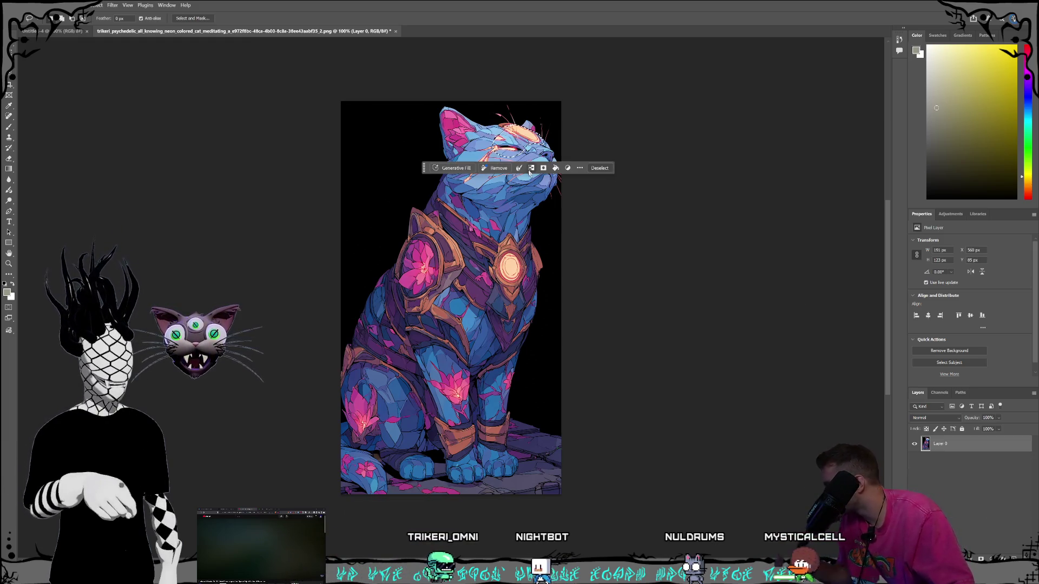
pyautogui.click(460, 171)
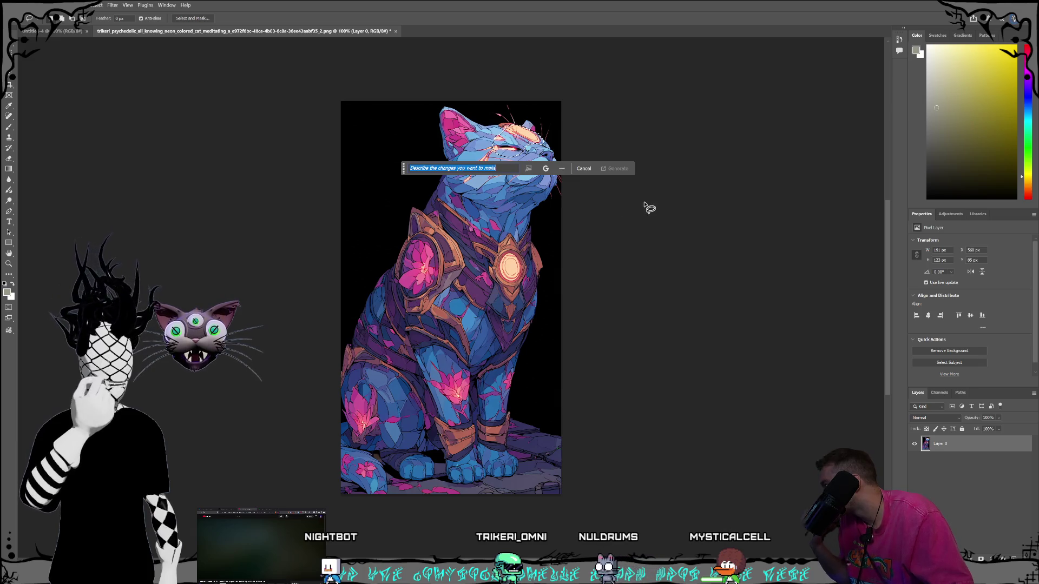
pyautogui.hotkey('ctrl', 'd')
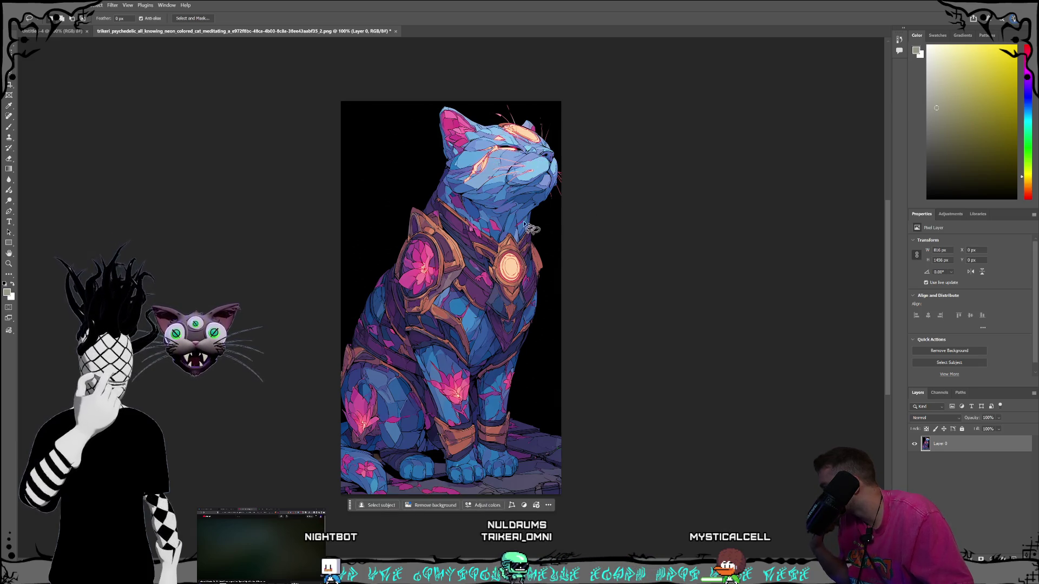
# Try the lasso, eyedropper, crop and object selection tools, ending on the Magic Wand.
pyautogui.rightClick(13, 65)
pyautogui.click(43, 70)
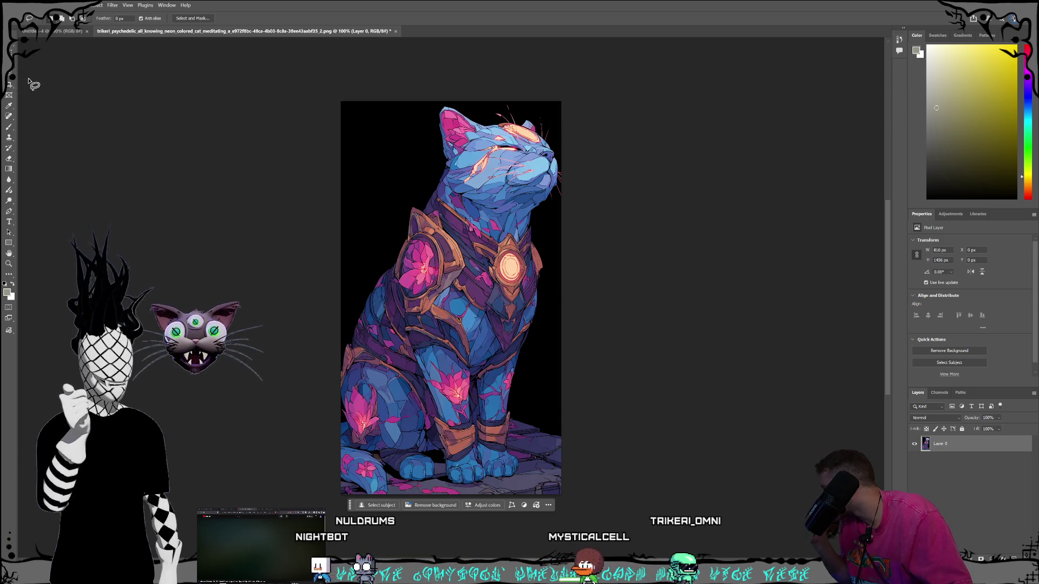
pyautogui.rightClick(9, 106)
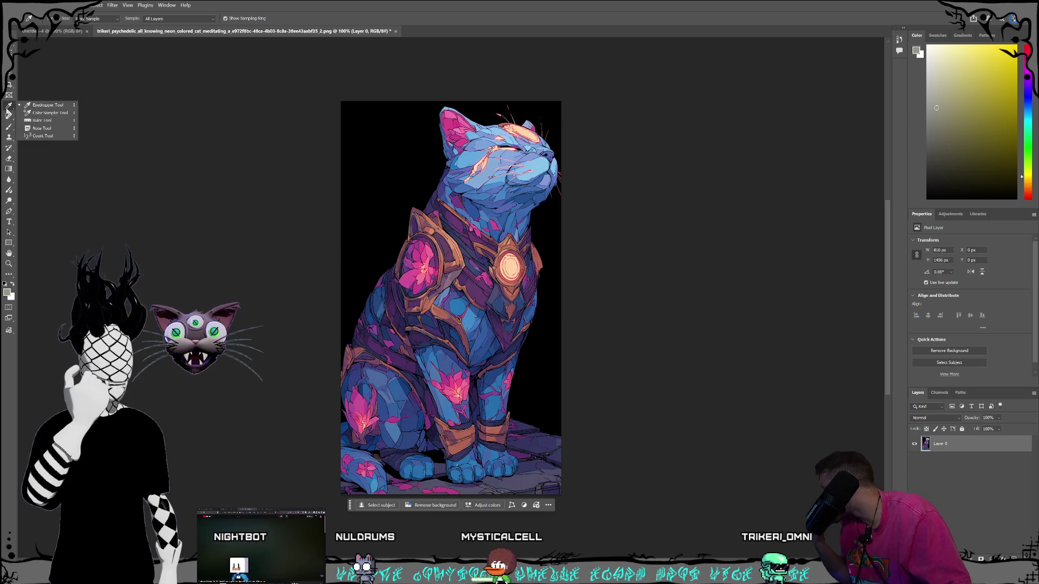
pyautogui.click(43, 105)
pyautogui.click(8, 89)
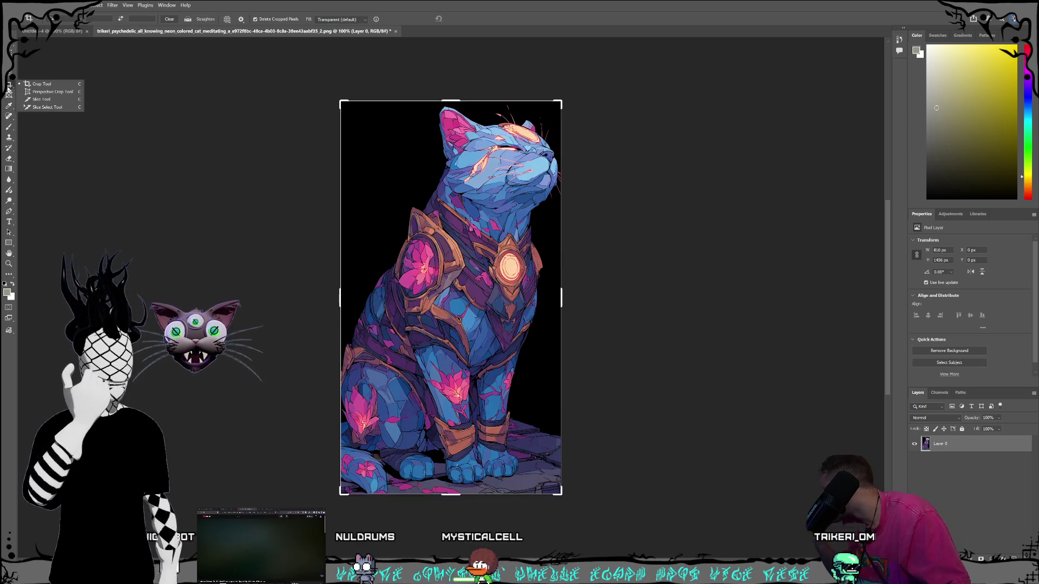
pyautogui.click(11, 74)
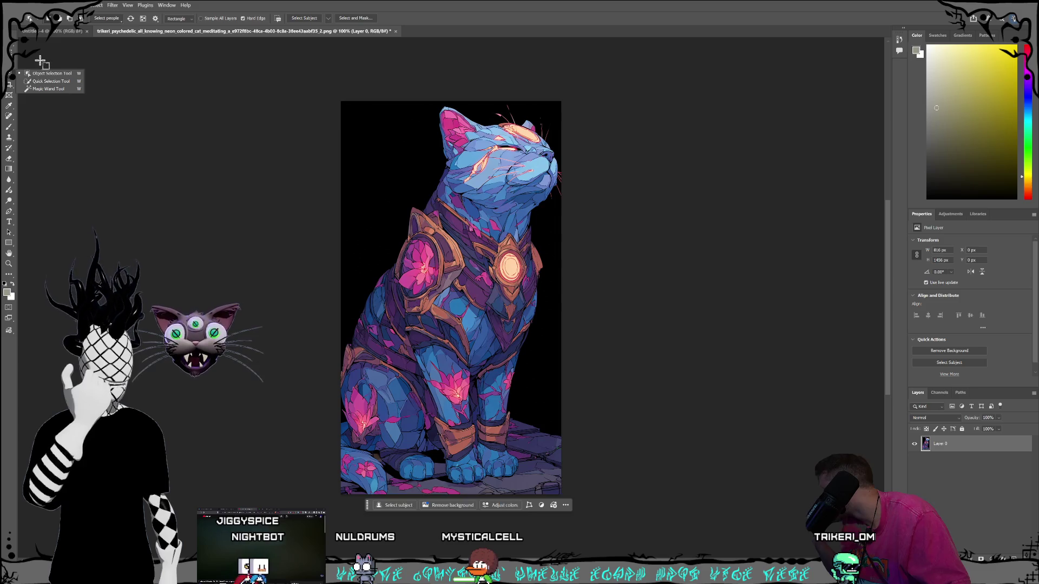
pyautogui.click(49, 89)
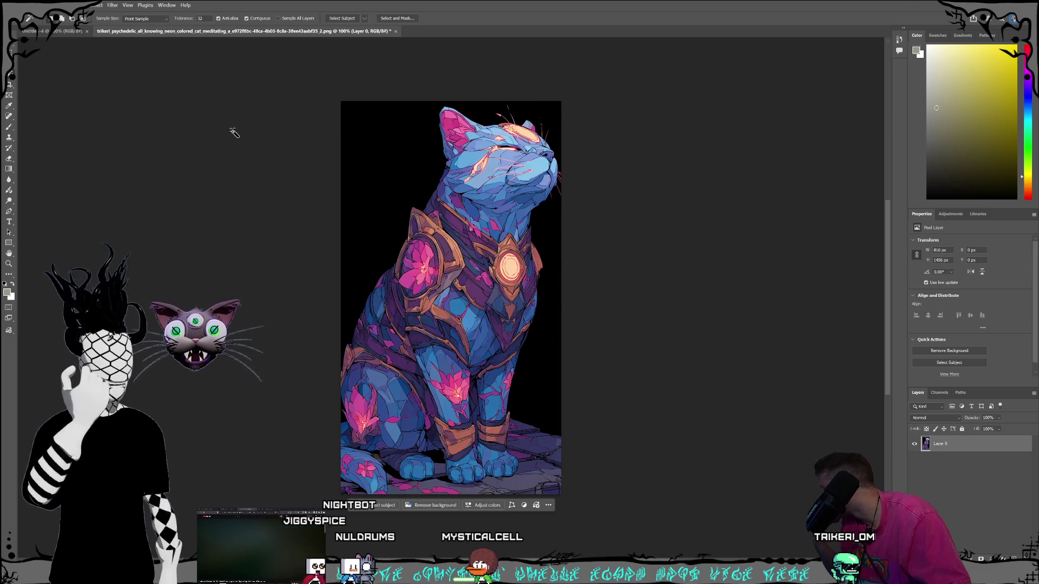
# Magic Wand select the black background around the cat, adding the lower-right area.
pyautogui.click(385, 191)
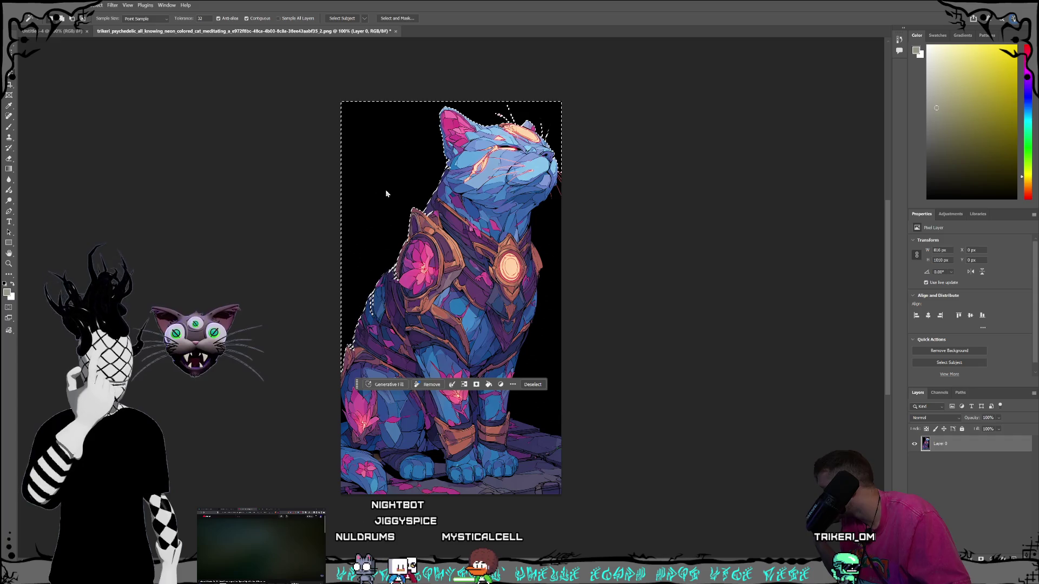
pyautogui.hotkey('ctrl', 'd')
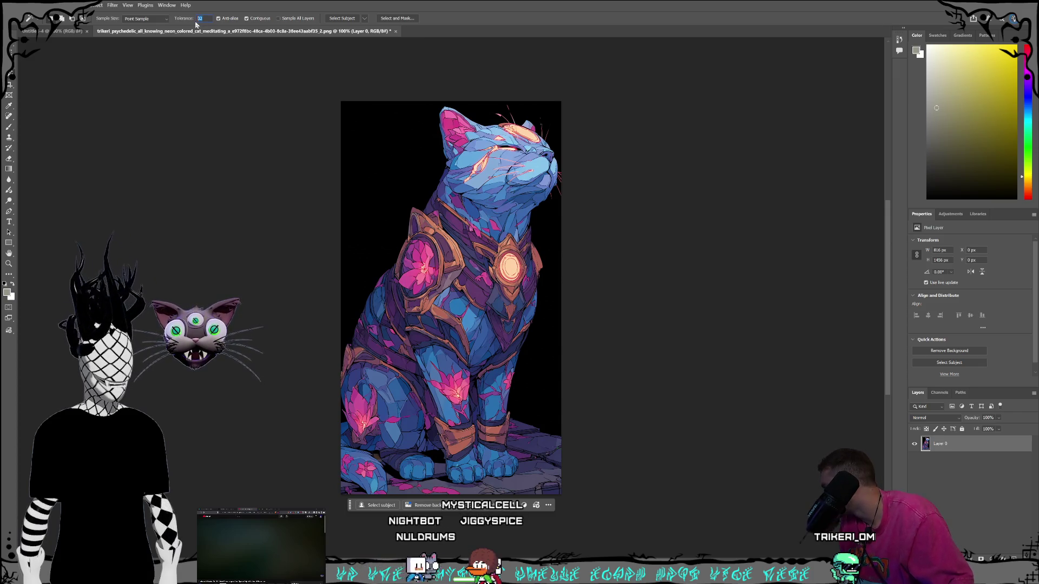
pyautogui.click(369, 193)
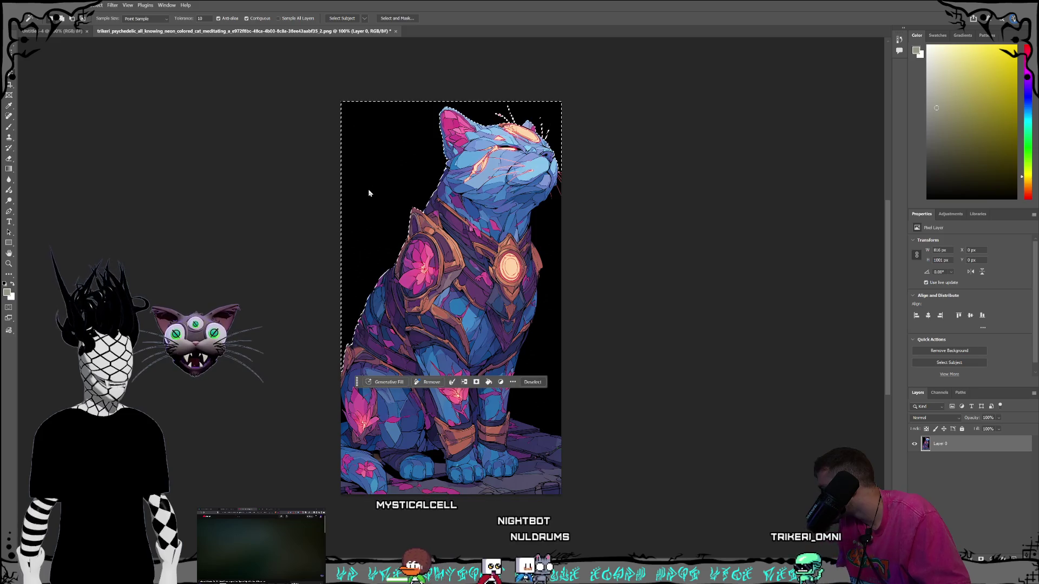
pyautogui.keyDown('shift'); pyautogui.click(551, 314); pyautogui.keyUp('shift')
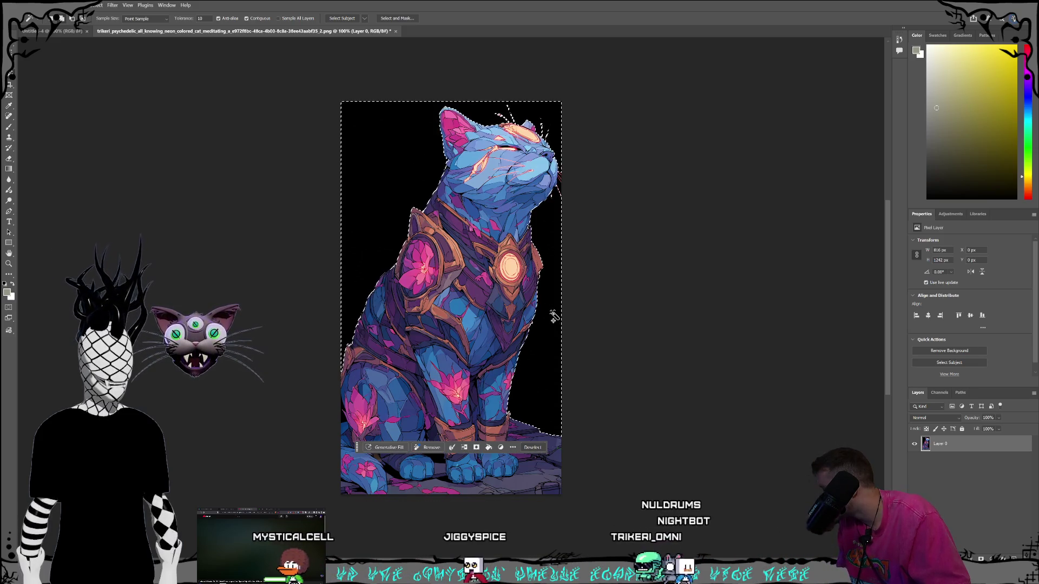
pyautogui.keyDown('shift'); pyautogui.click(343, 425); pyautogui.keyUp('shift')
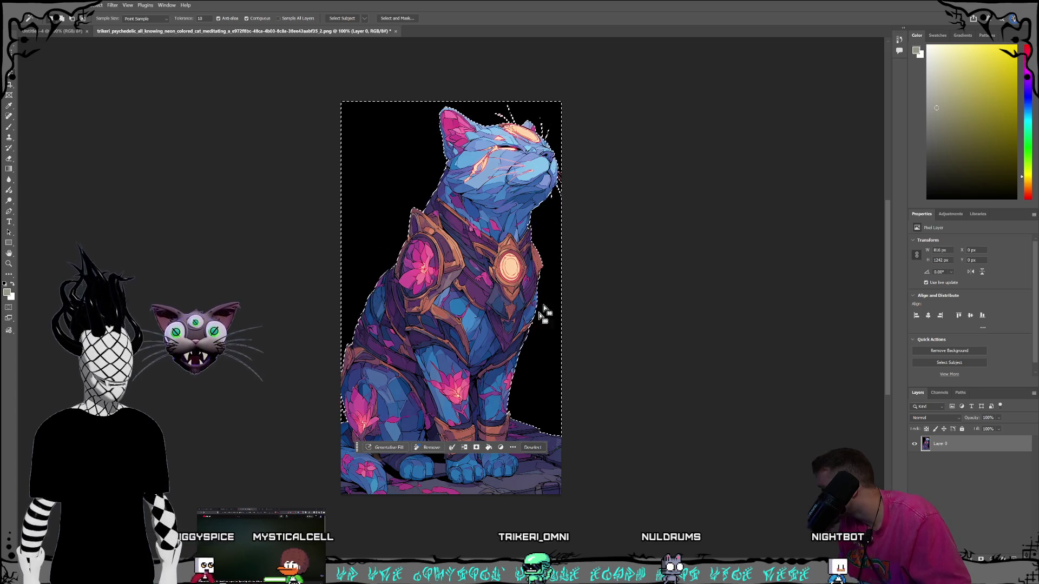
# Generate a galaxy fill in a matching graphic novel art style for the selection.
pyautogui.click(384, 448)
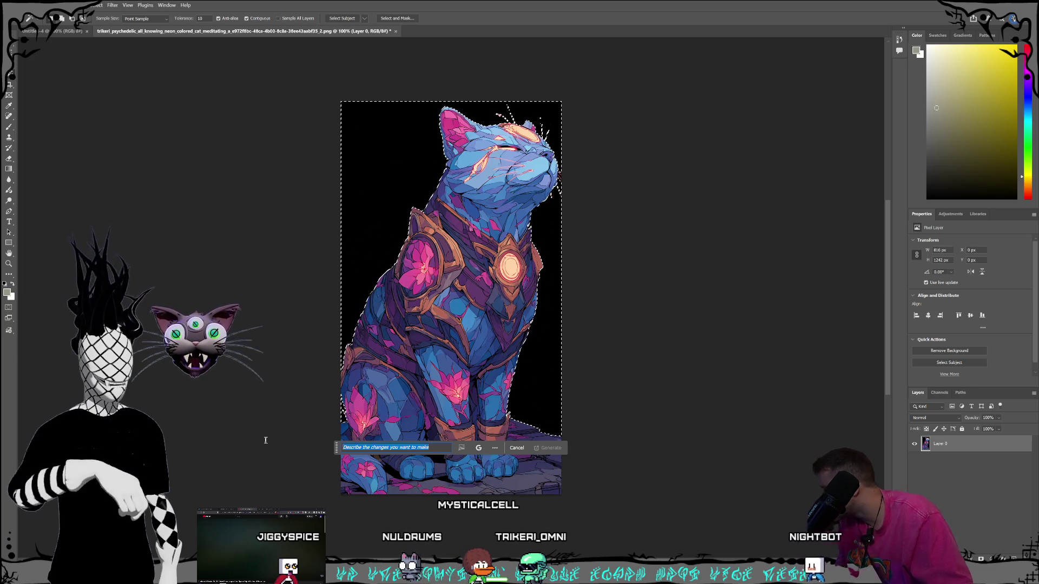
pyautogui.write('galaxy')
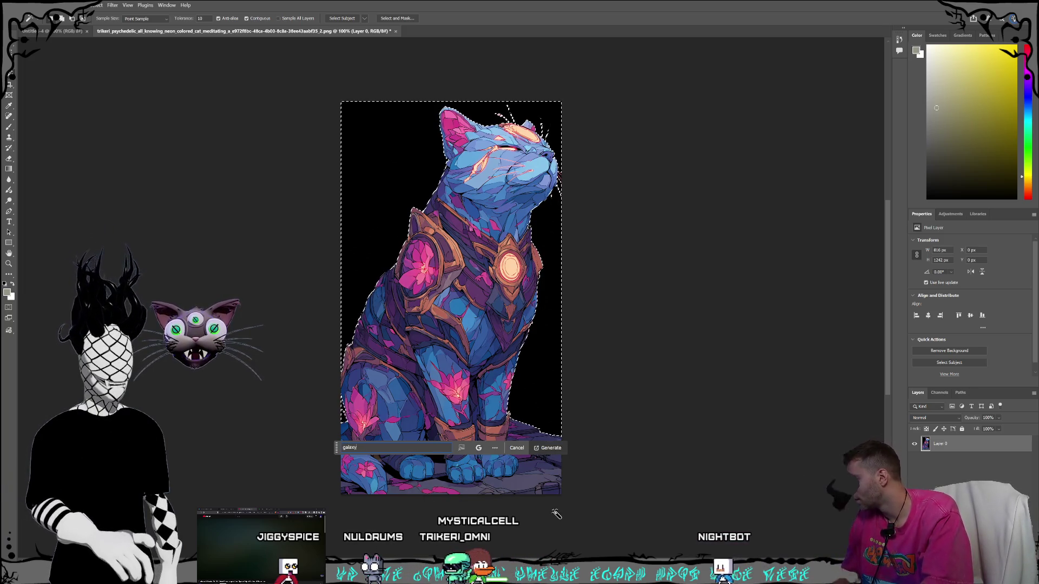
pyautogui.write(',')
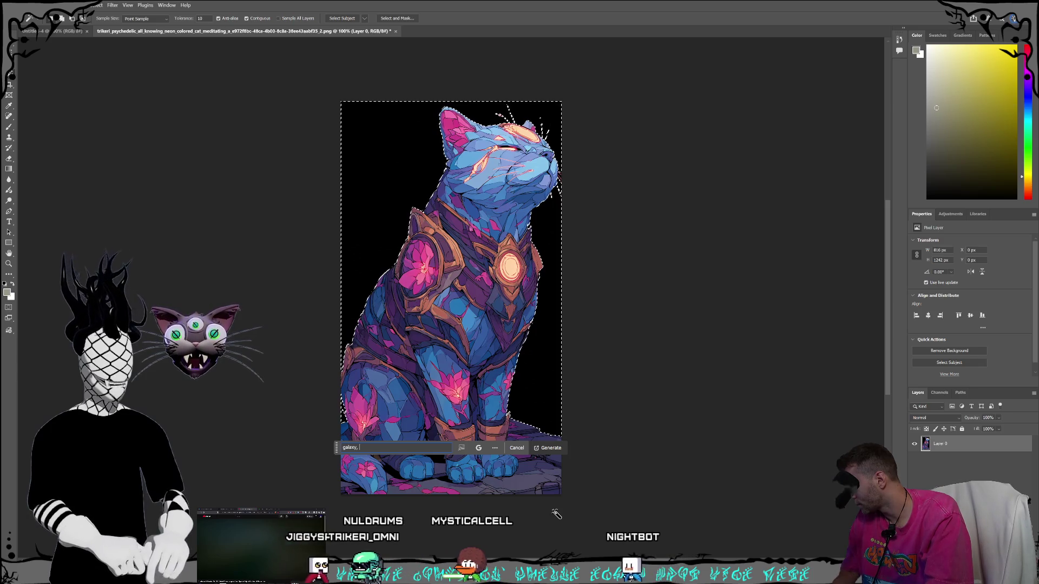
pyautogui.press('BackSpace')
pyautogui.press('BackSpace')
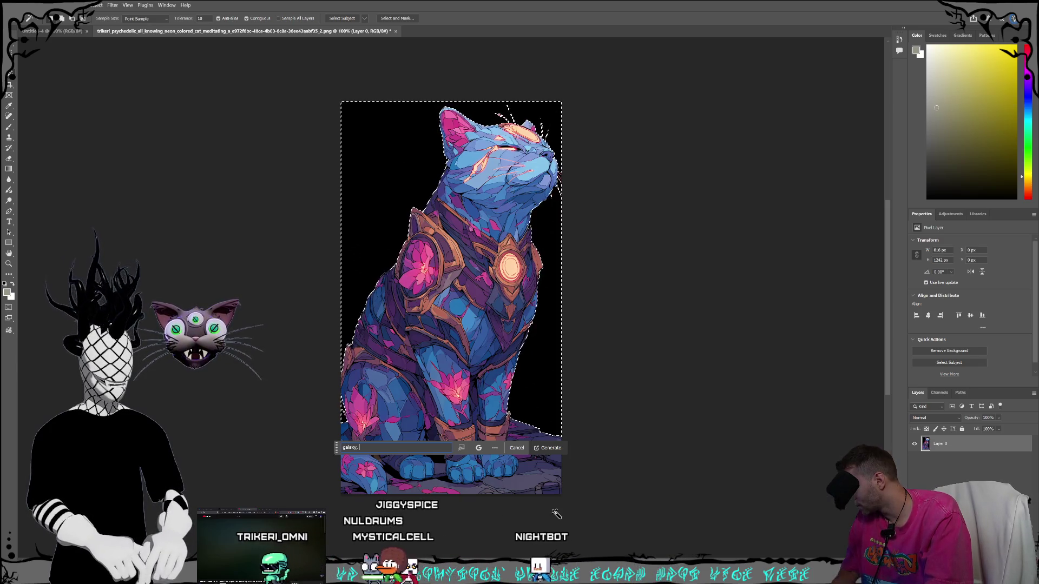
pyautogui.write('matching graphic novel art style')
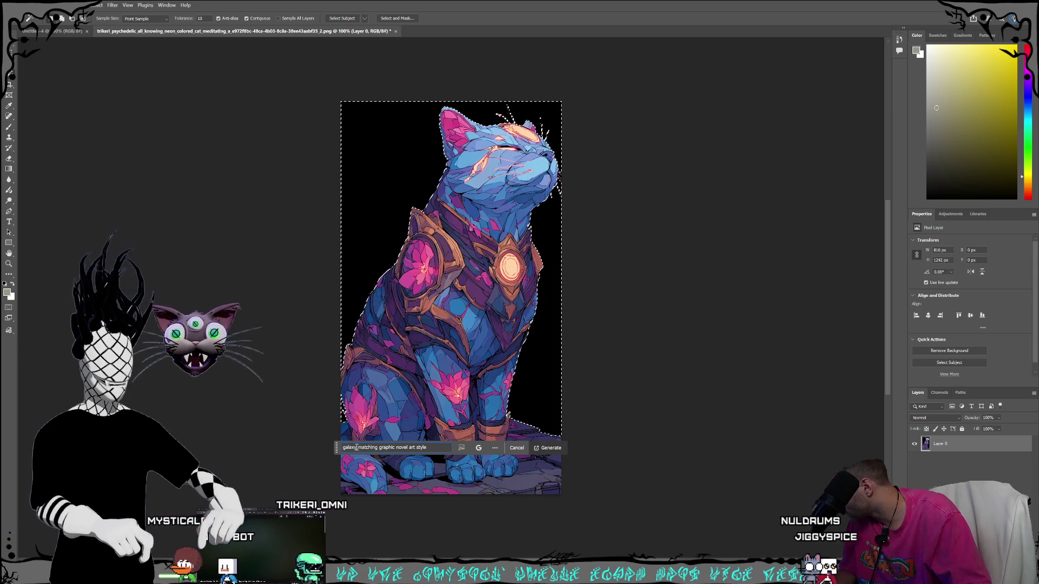
pyautogui.write('ala')
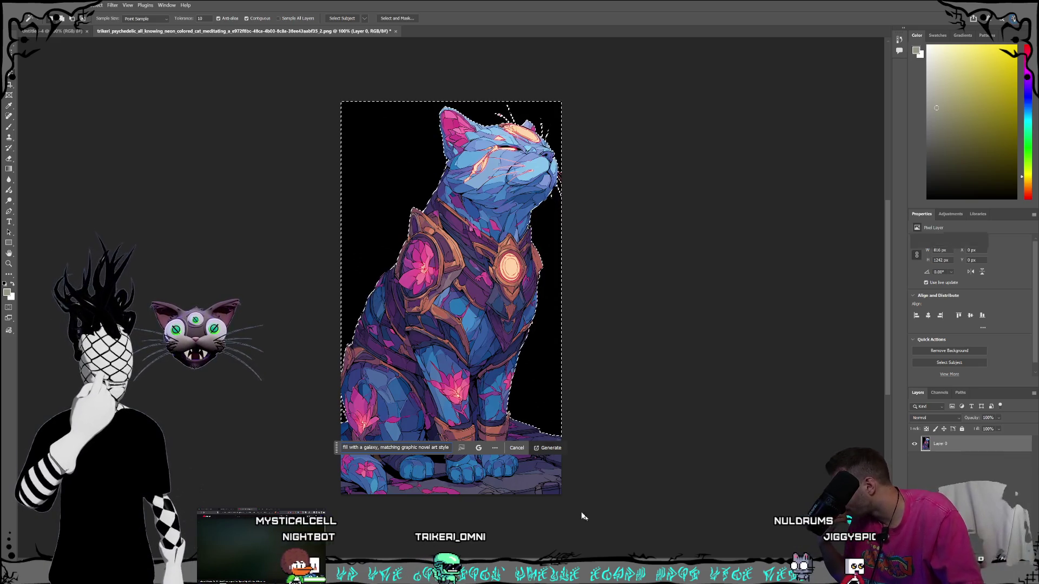
pyautogui.click(548, 447)
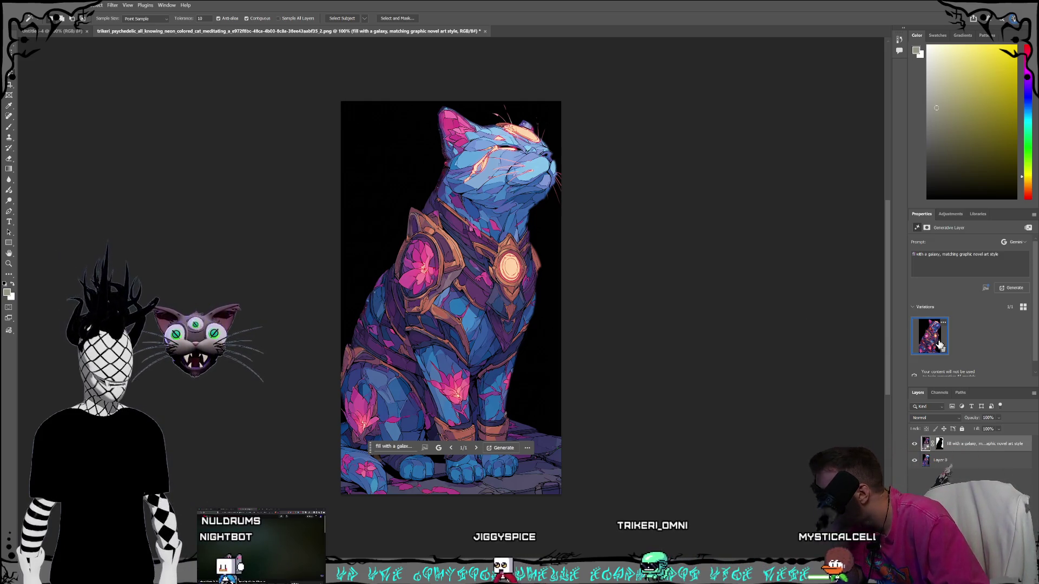
# Delete the generated galaxy fill layer, leaving only the armored cat layer.
pyautogui.moveTo(932, 345)
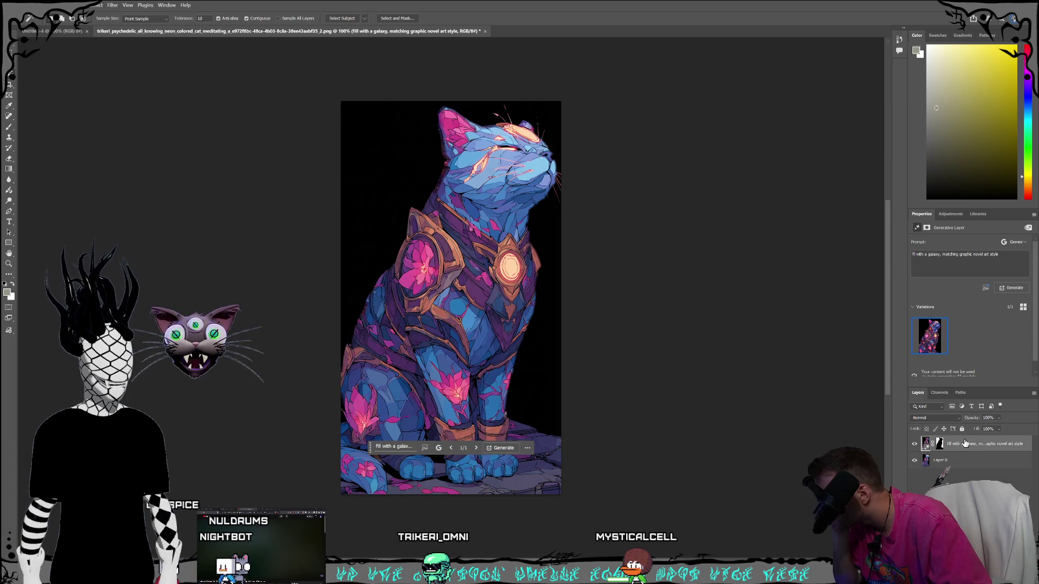
pyautogui.press('Delete')
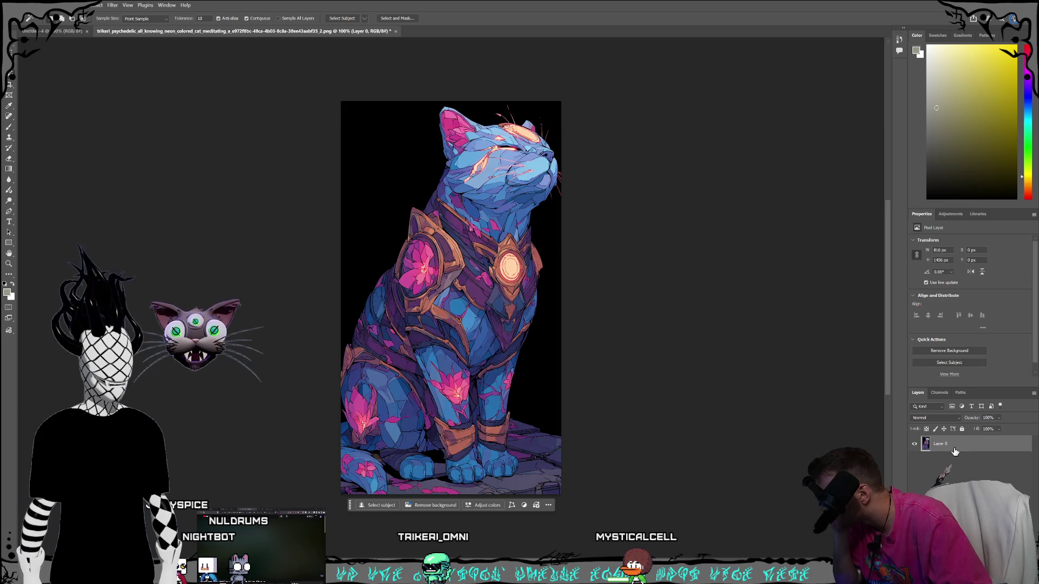
# Undo back through history to restore the cat's full background selection.
pyautogui.hotkey('ctrl', 'z')
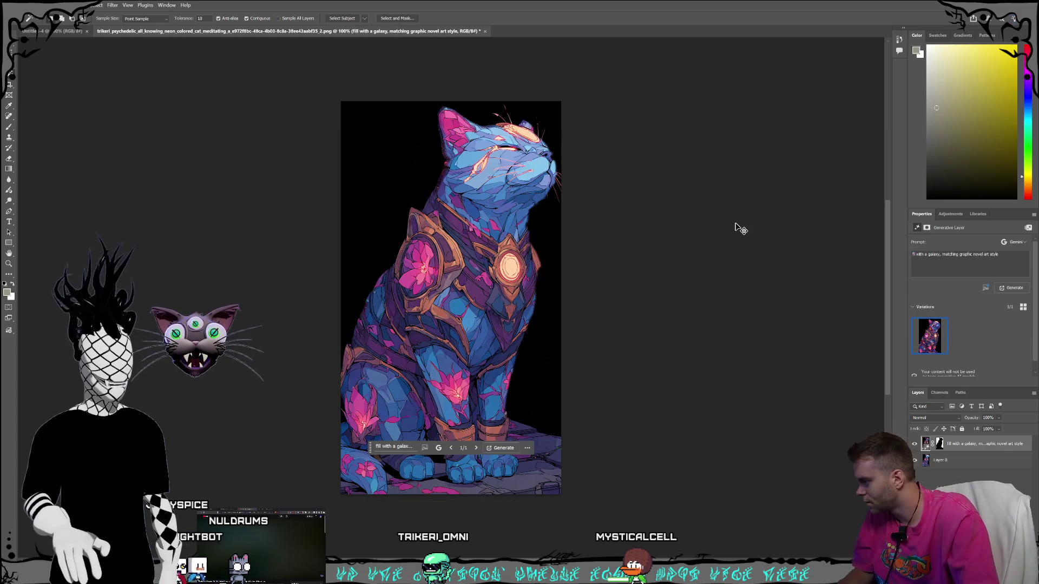
pyautogui.hotkey('ctrl', 'z')
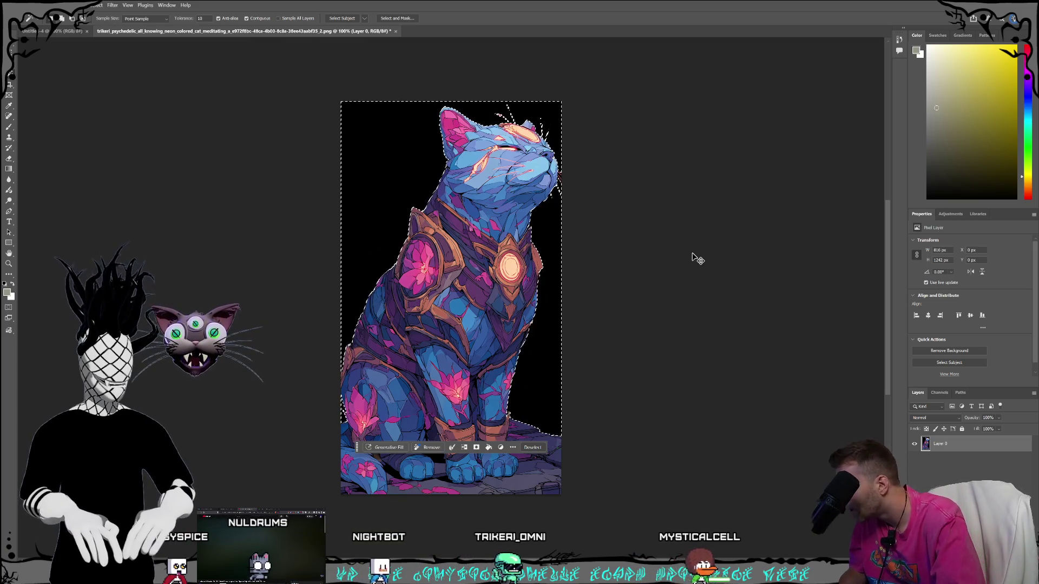
pyautogui.hotkey('ctrl', 'z')
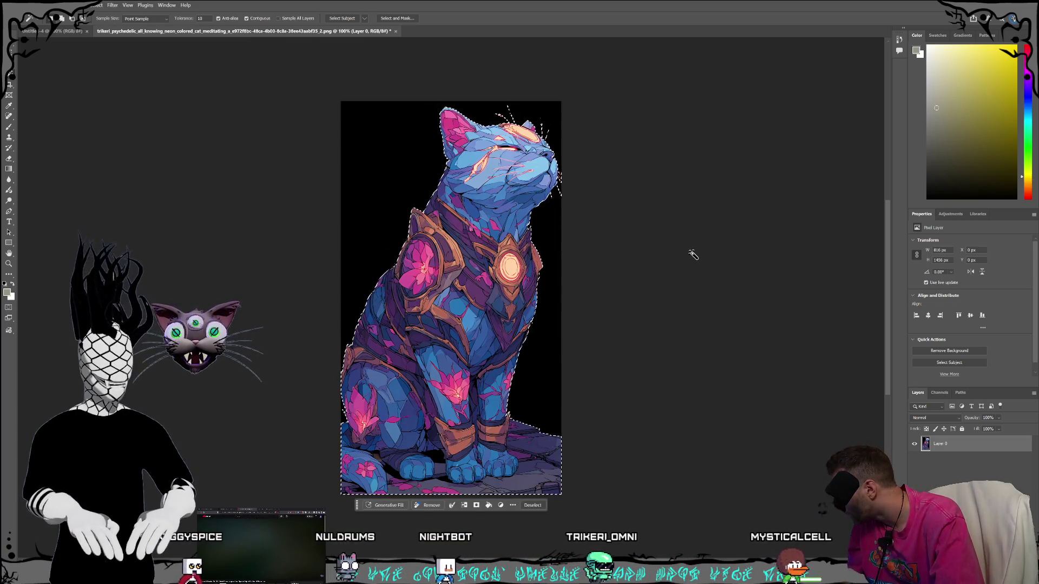
# Generate a fill for the selection from the prompt 'Galaxy, graphic novel art style'.
pyautogui.click(391, 506)
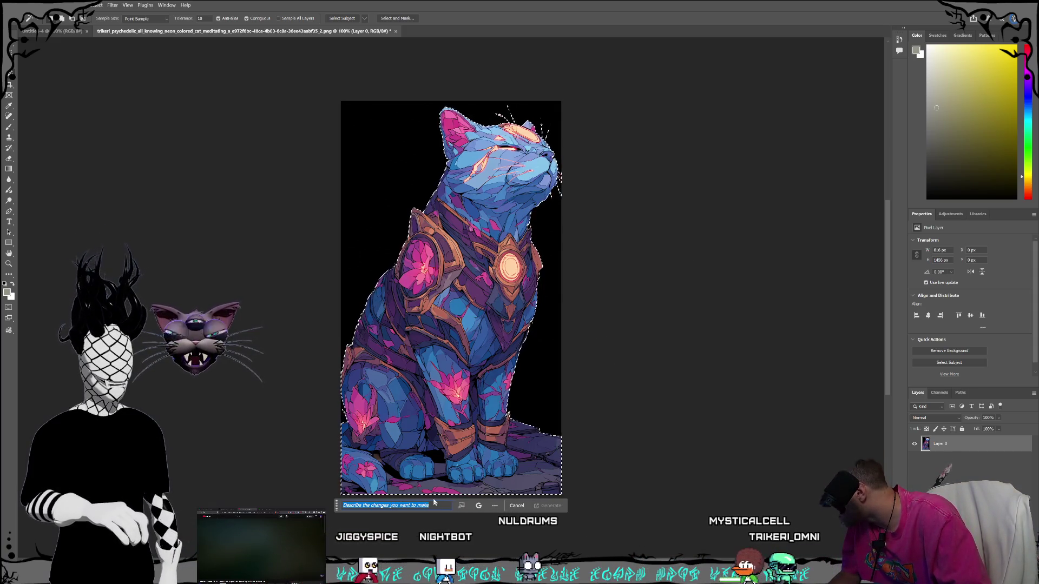
pyautogui.write('Galaxy')
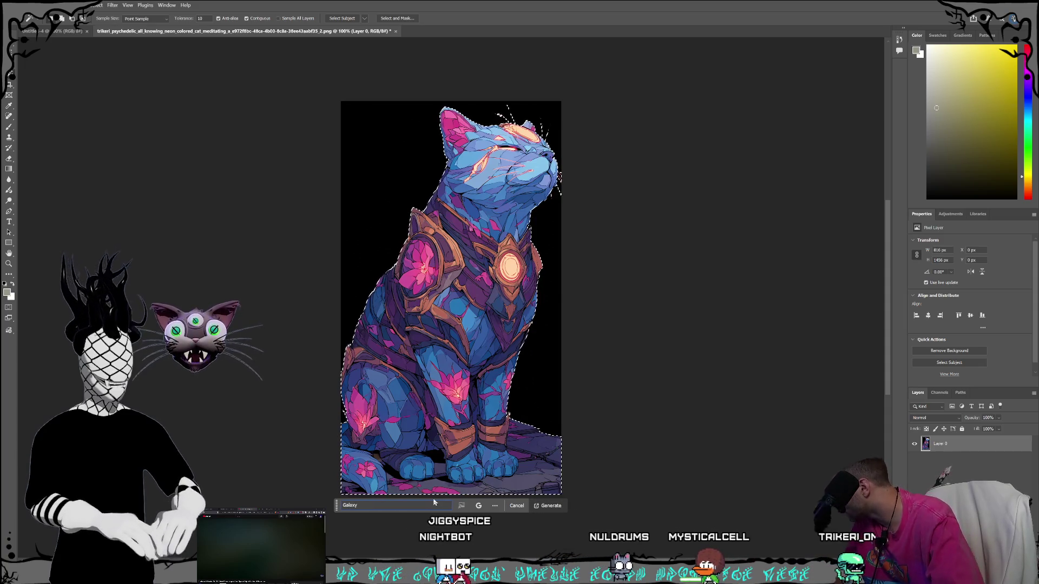
pyautogui.write(', 2d')
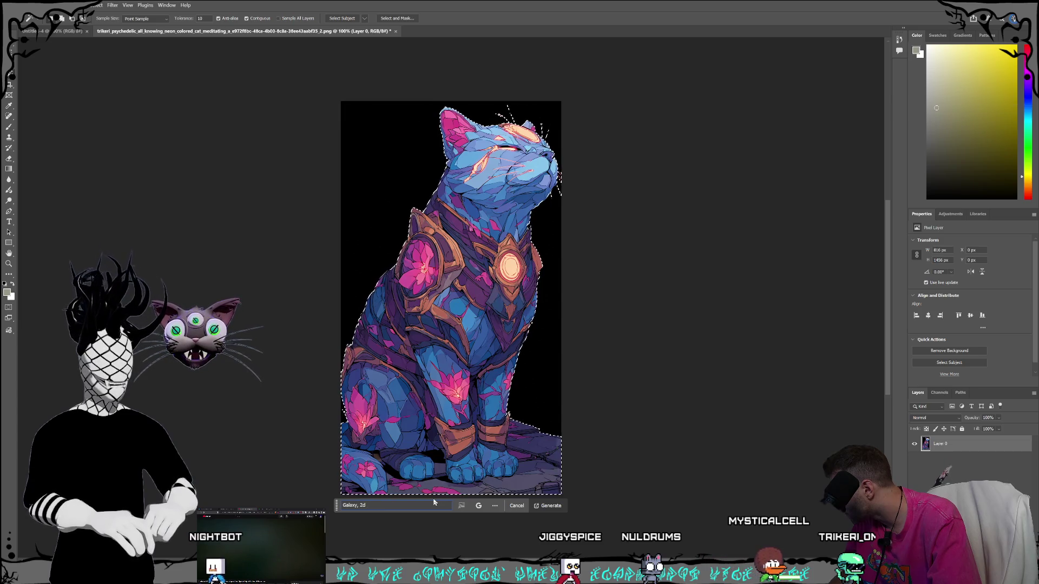
pyautogui.write('graph')
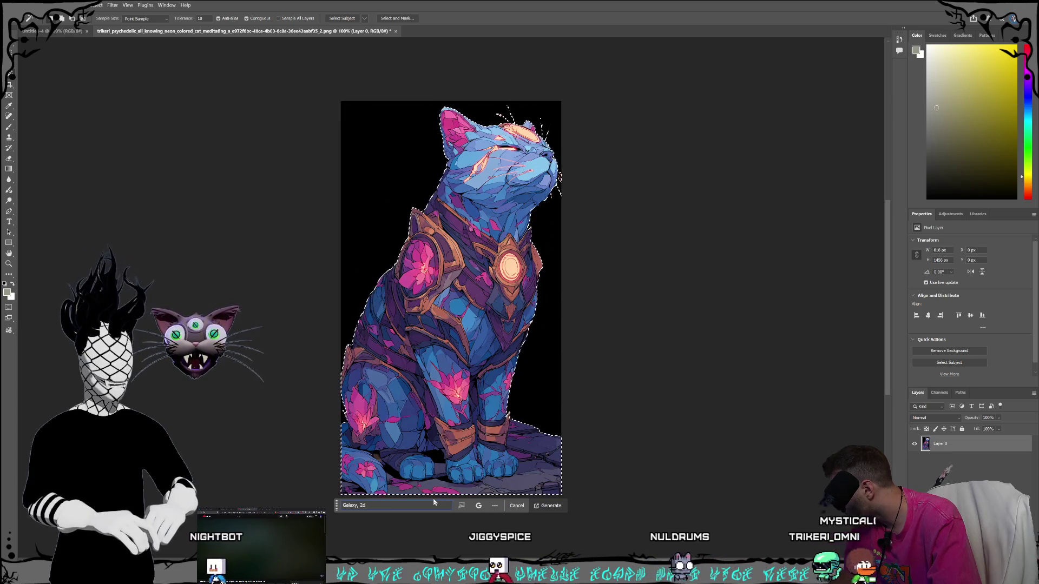
pyautogui.write('ic novel')
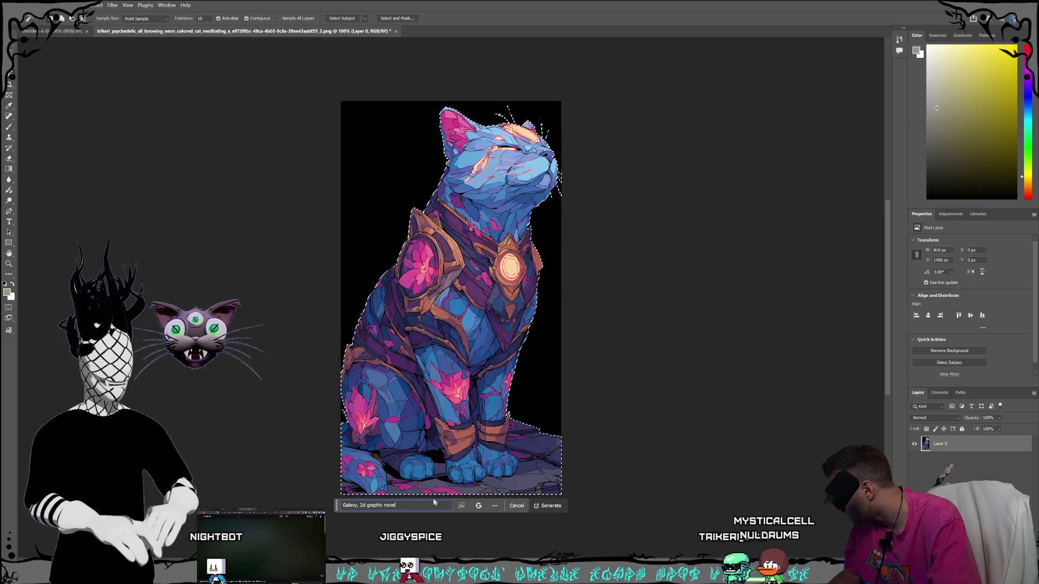
pyautogui.write(' art style')
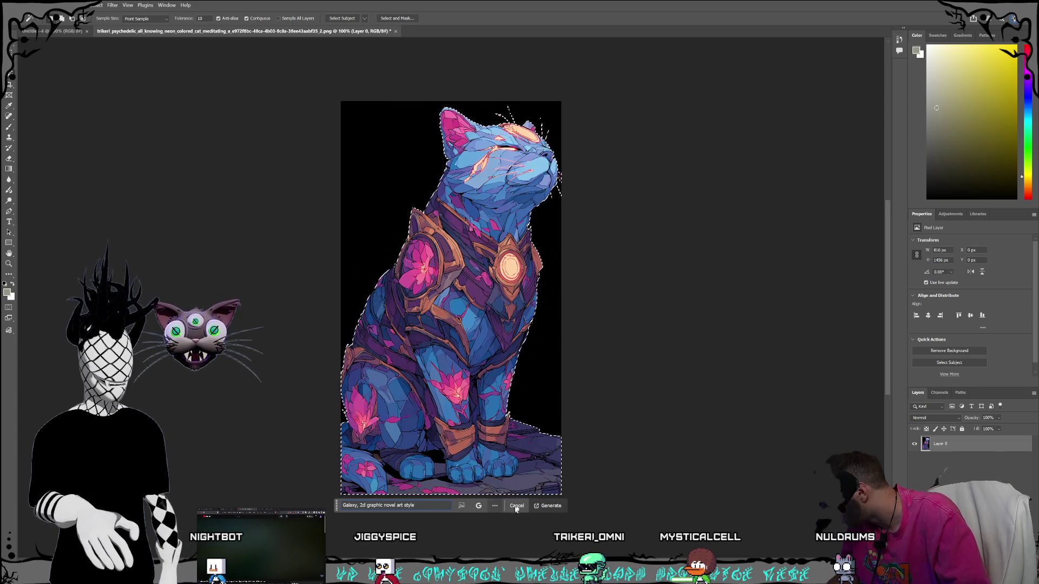
pyautogui.click(547, 506)
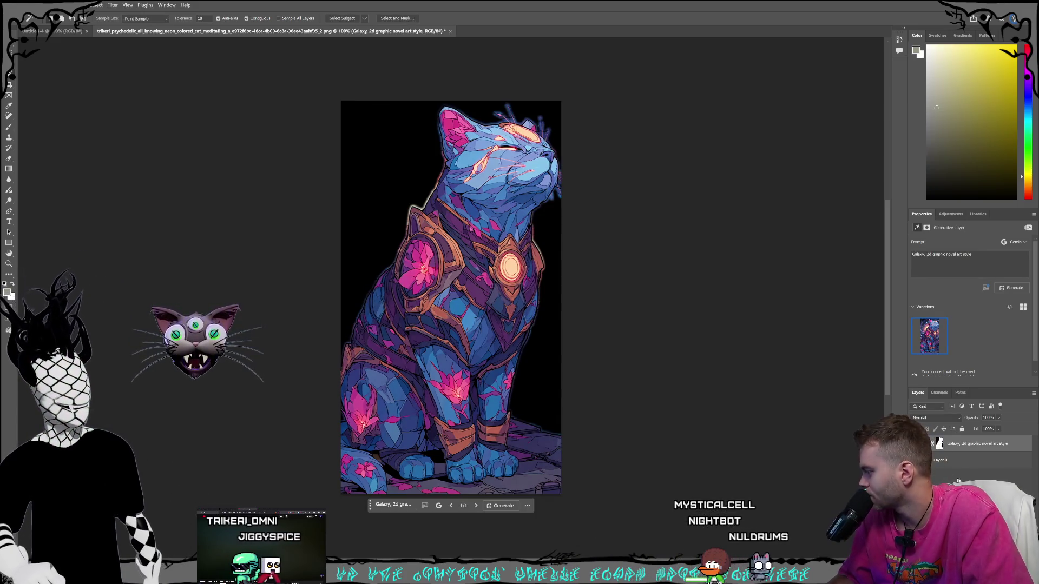
# Select the Galaxy generative layer and check its mask and image content.
pyautogui.click(969, 476)
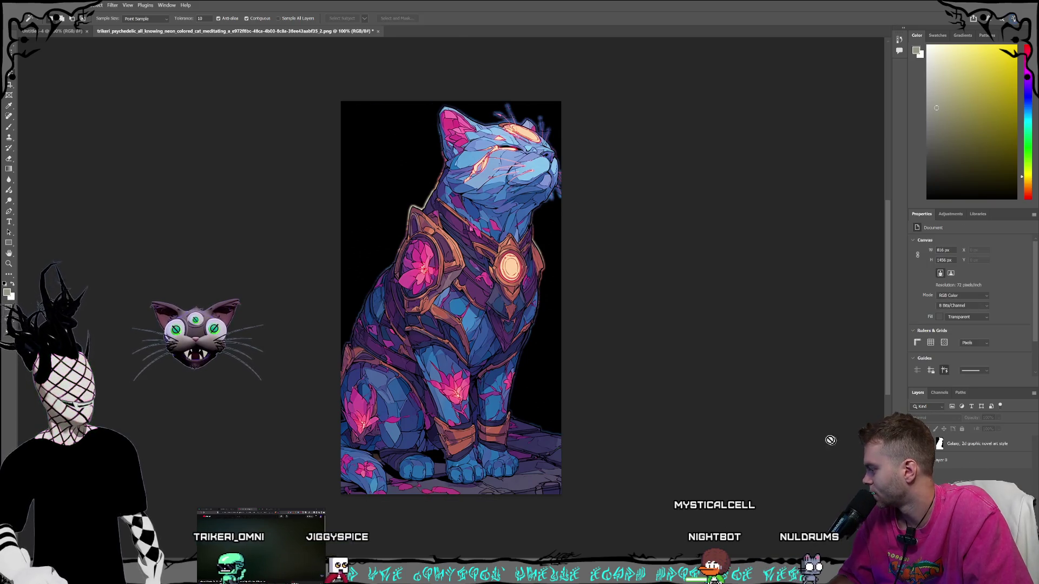
pyautogui.click(965, 444)
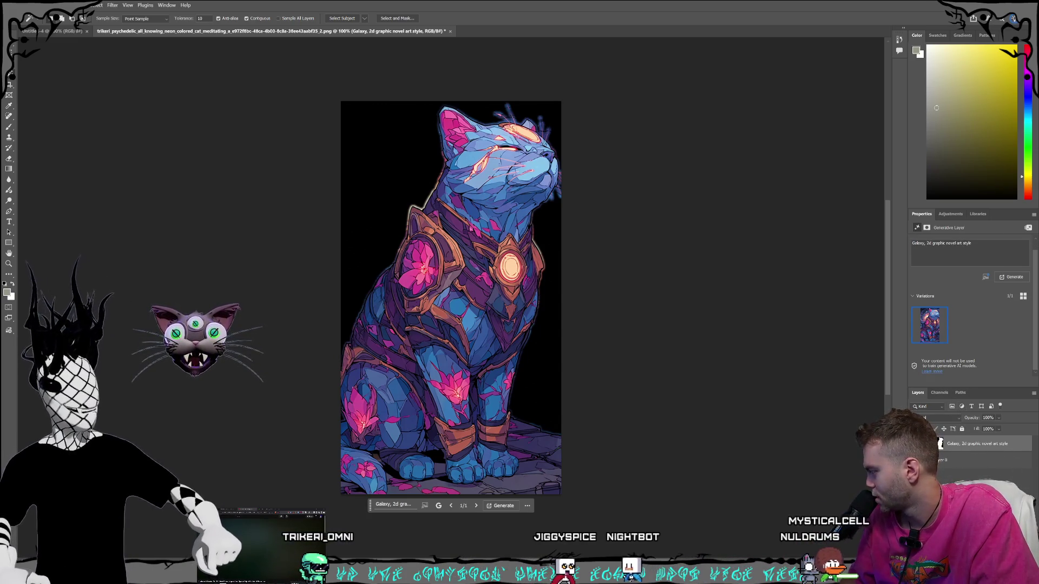
pyautogui.click(939, 444)
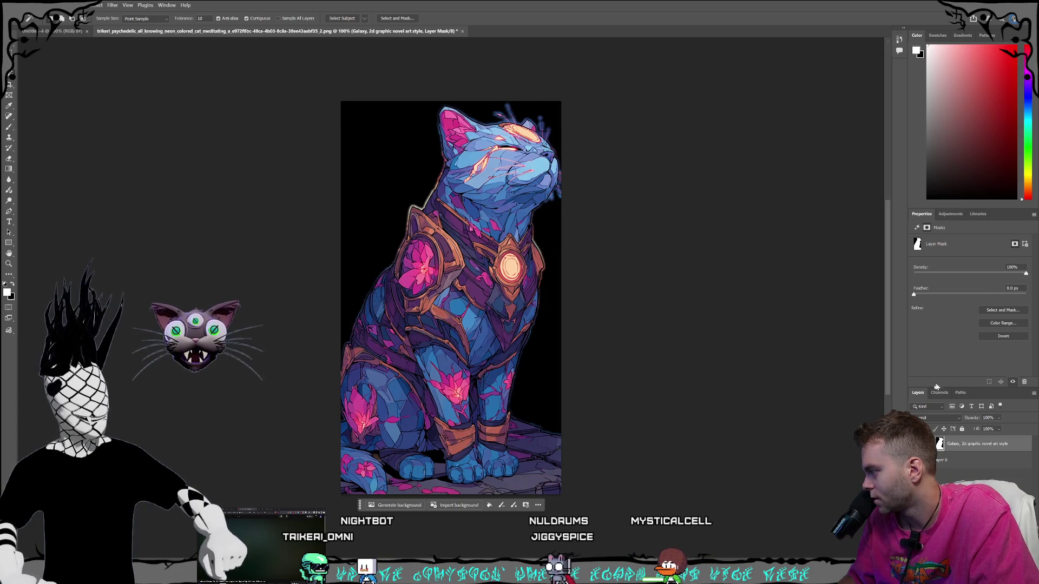
pyautogui.click(924, 444)
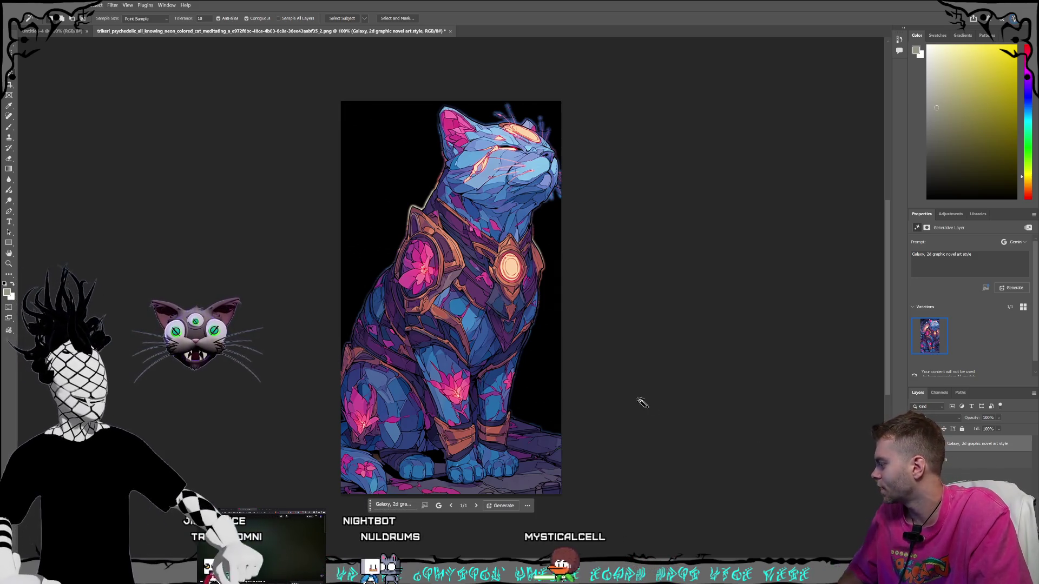
# Remove the black background from Layer 0 holding the cat.
pyautogui.press('v')
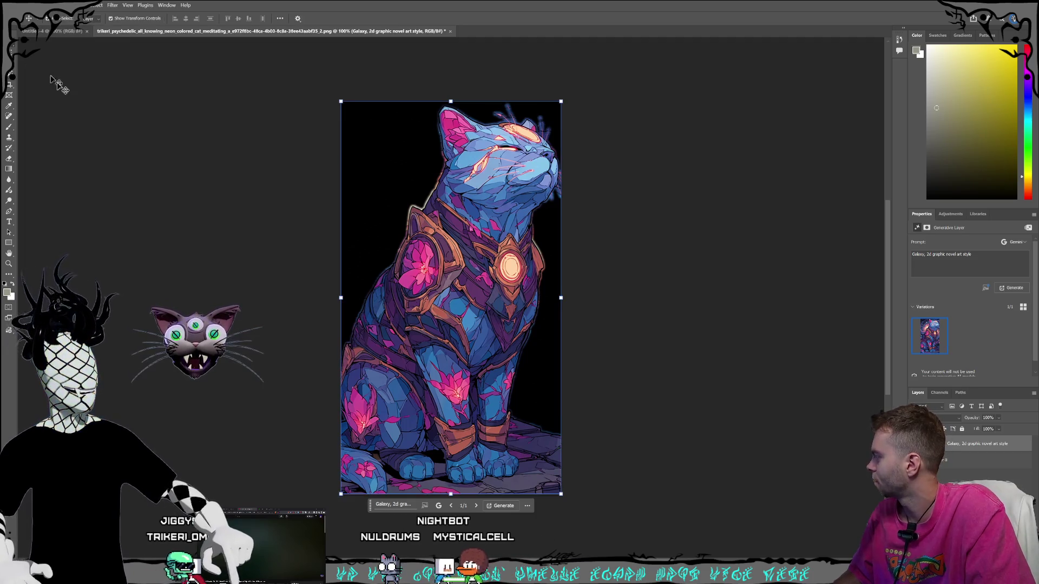
pyautogui.click(698, 341)
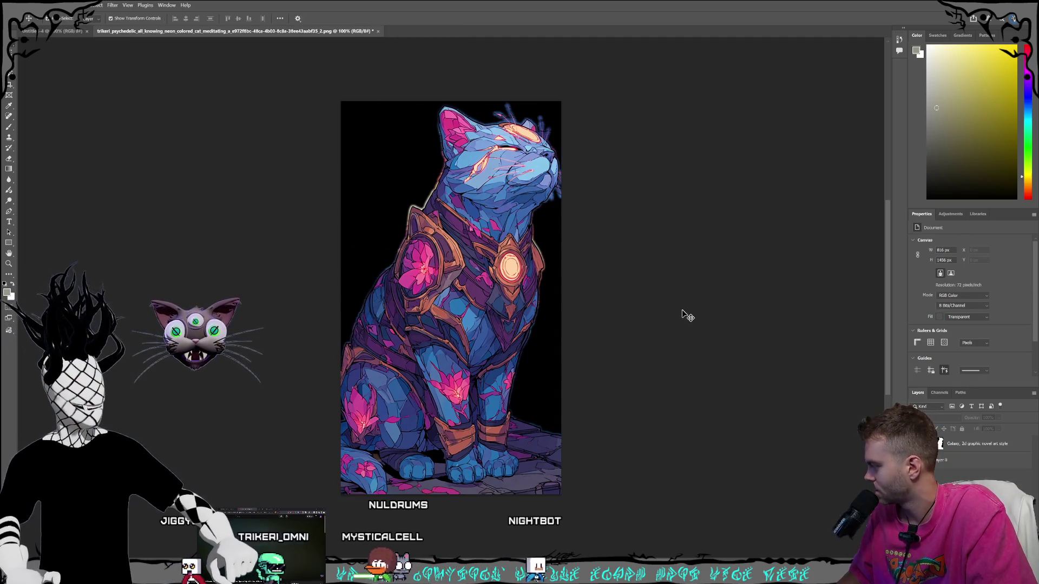
pyautogui.click(538, 366)
pyautogui.click(452, 505)
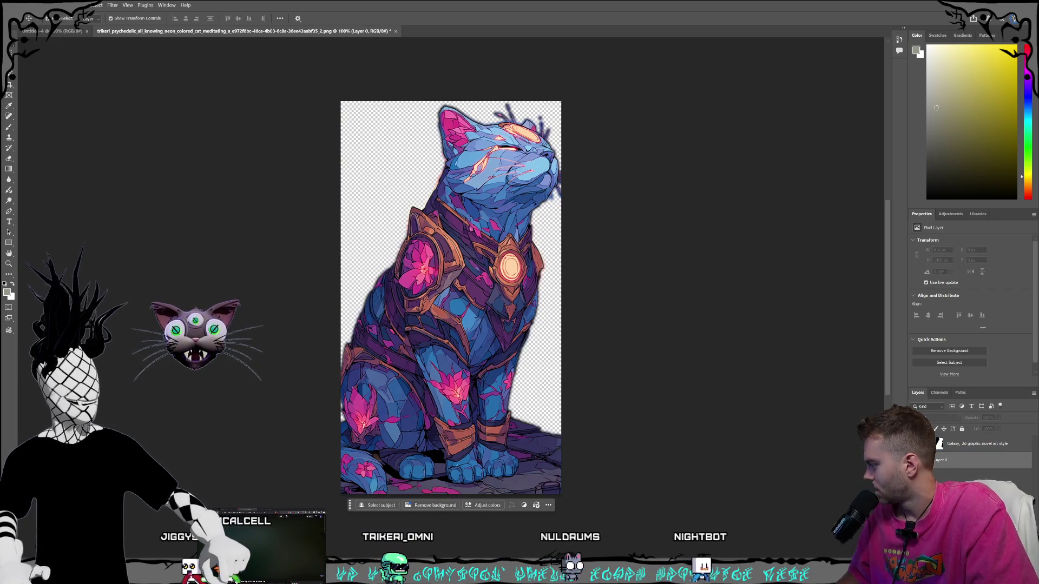
# Reselect the Galaxy generative layer and click its mask thumbnail.
pyautogui.click(977, 448)
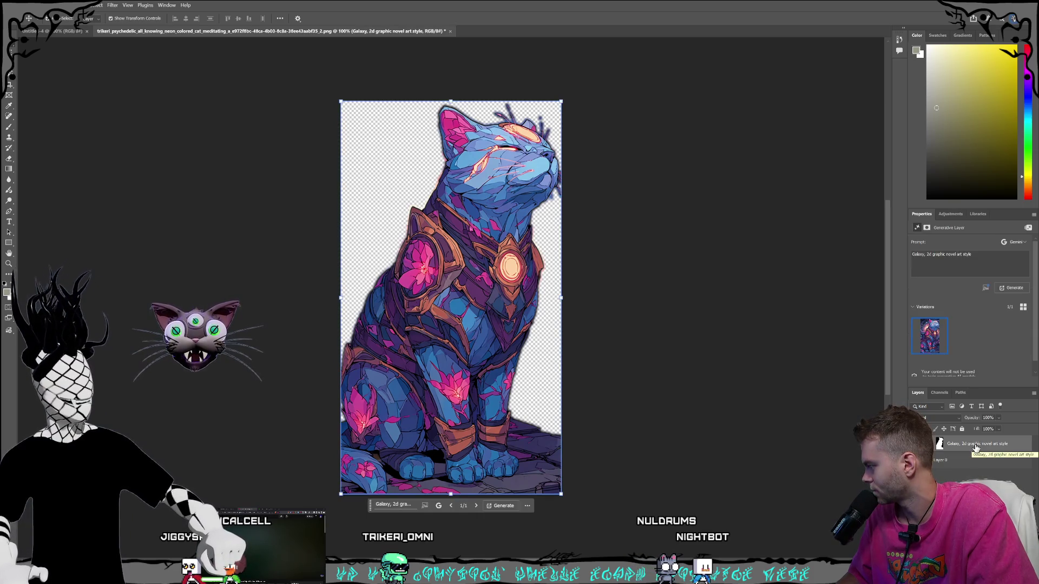
pyautogui.scroll(-1, 984, 368)
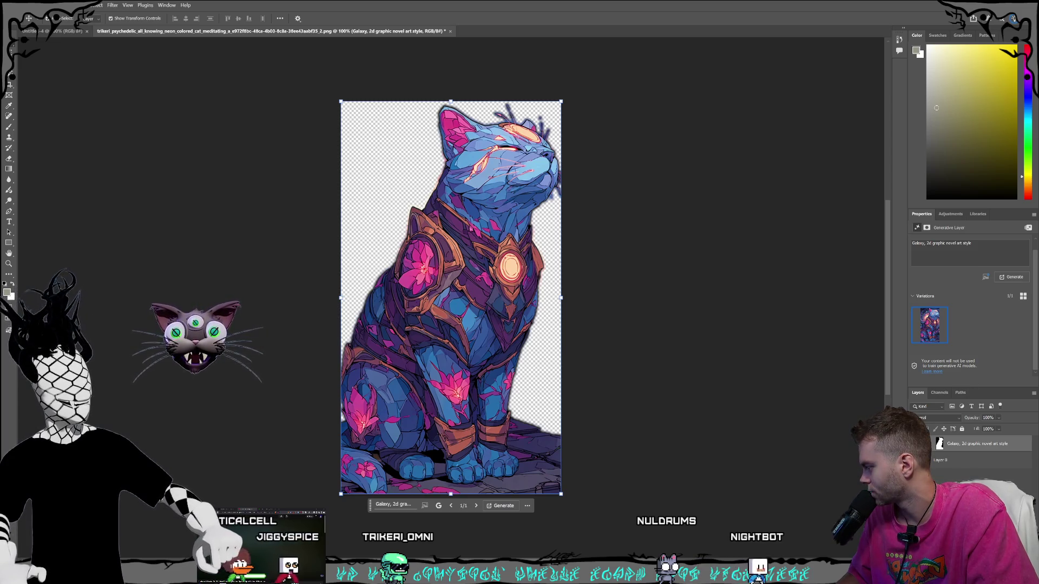
pyautogui.keyDown('alt'); pyautogui.click(942, 443); pyautogui.keyUp('alt')
pyautogui.keyDown('alt'); pyautogui.click(942, 444); pyautogui.keyUp('alt')
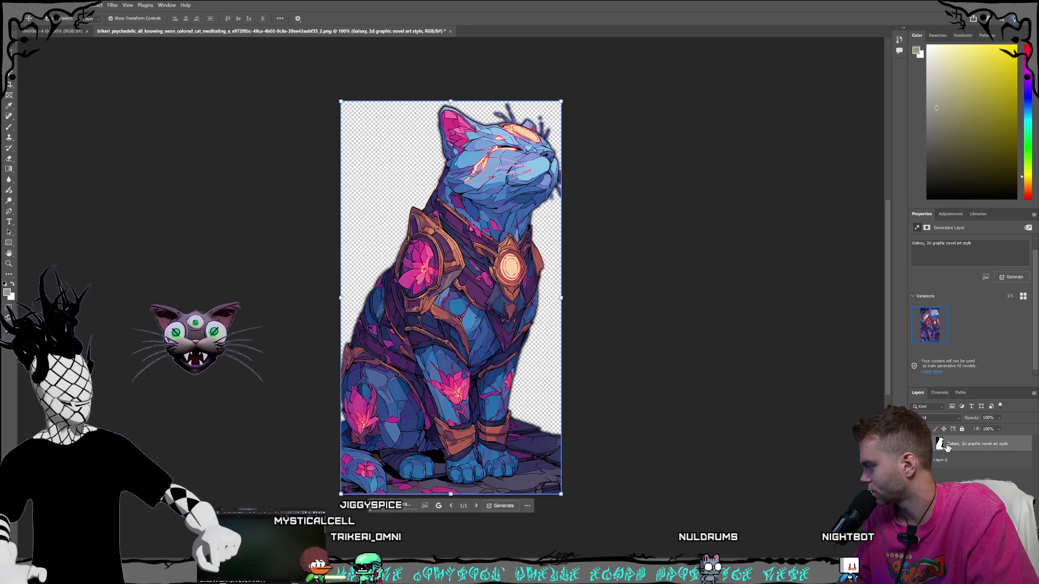
# Disable the Galaxy layer's mask so the galaxy shows behind the cat, then deselect all layers.
pyautogui.rightClick(946, 446)
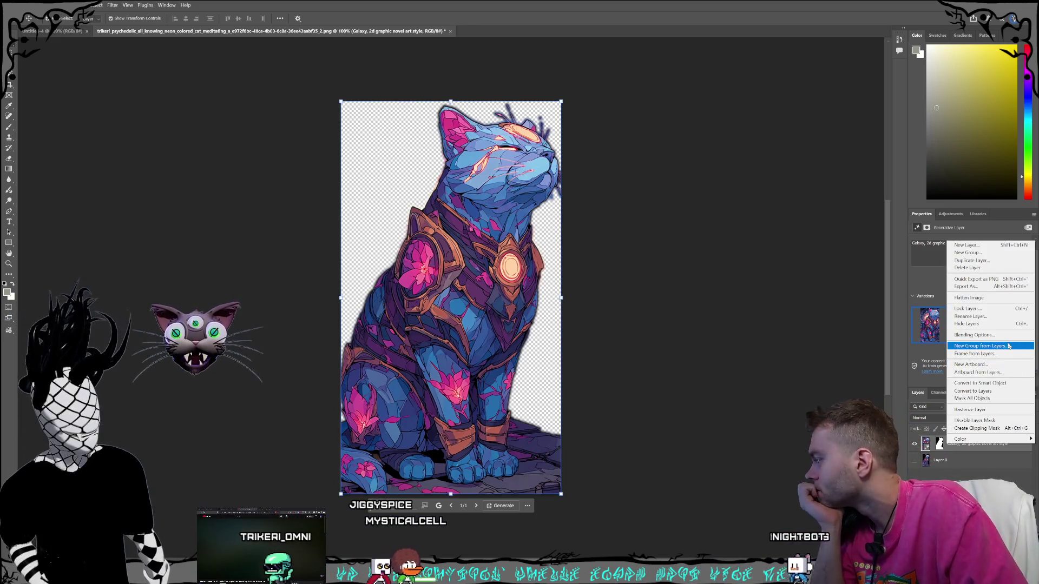
pyautogui.click(971, 420)
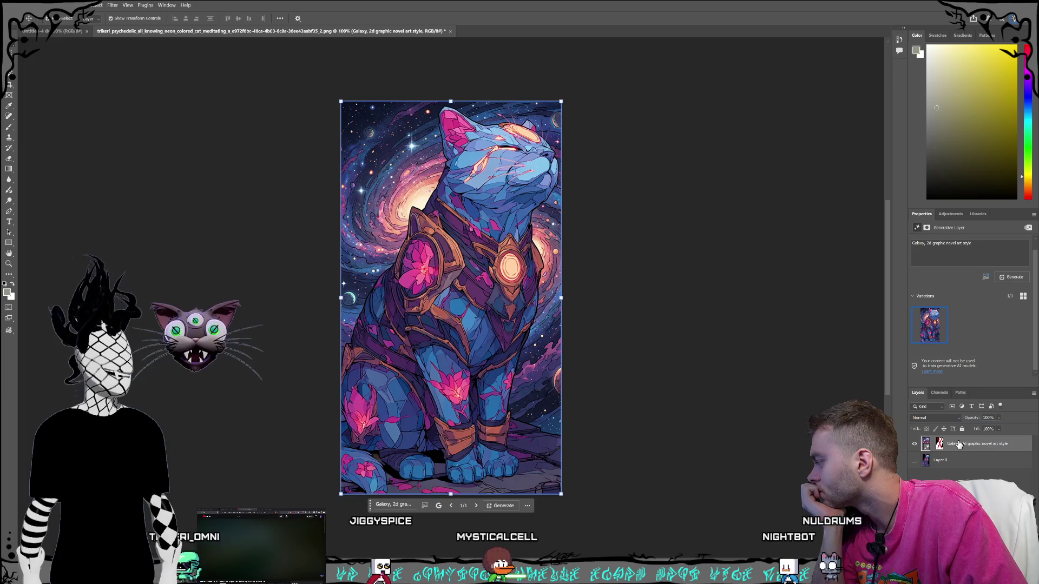
pyautogui.click(926, 467)
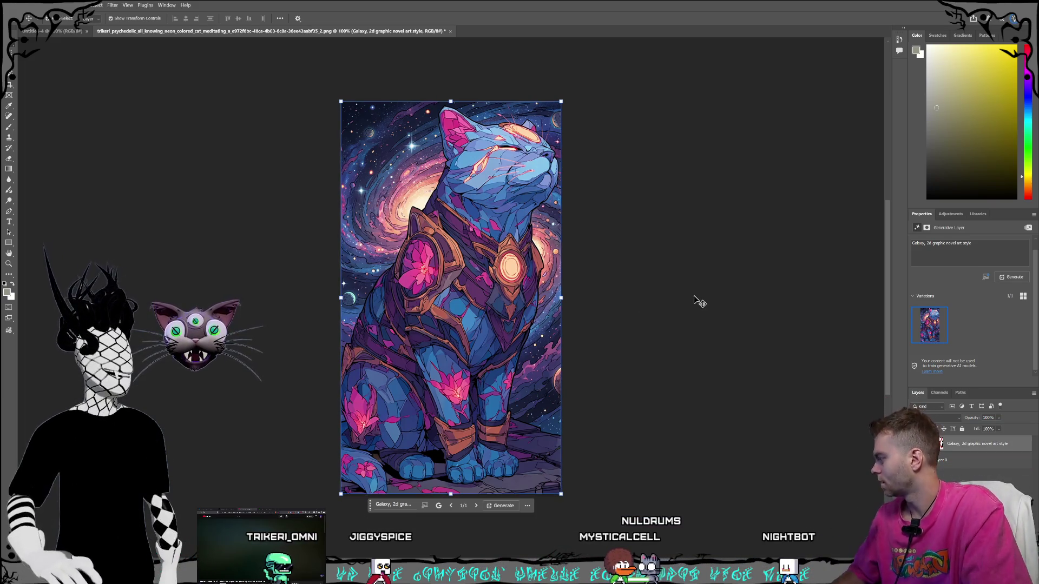
pyautogui.click(667, 319)
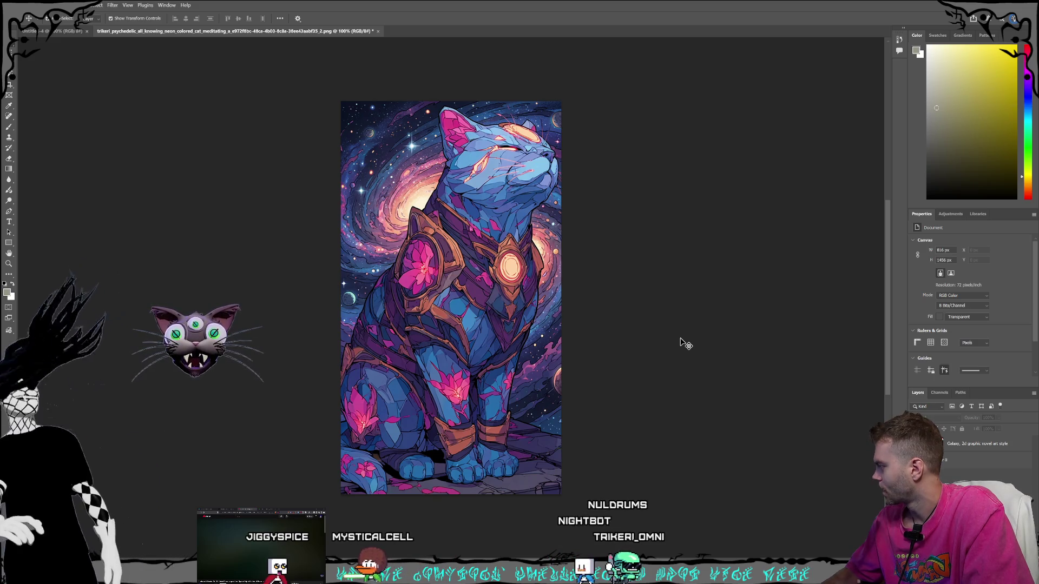
pyautogui.hotkey('alt', '.')
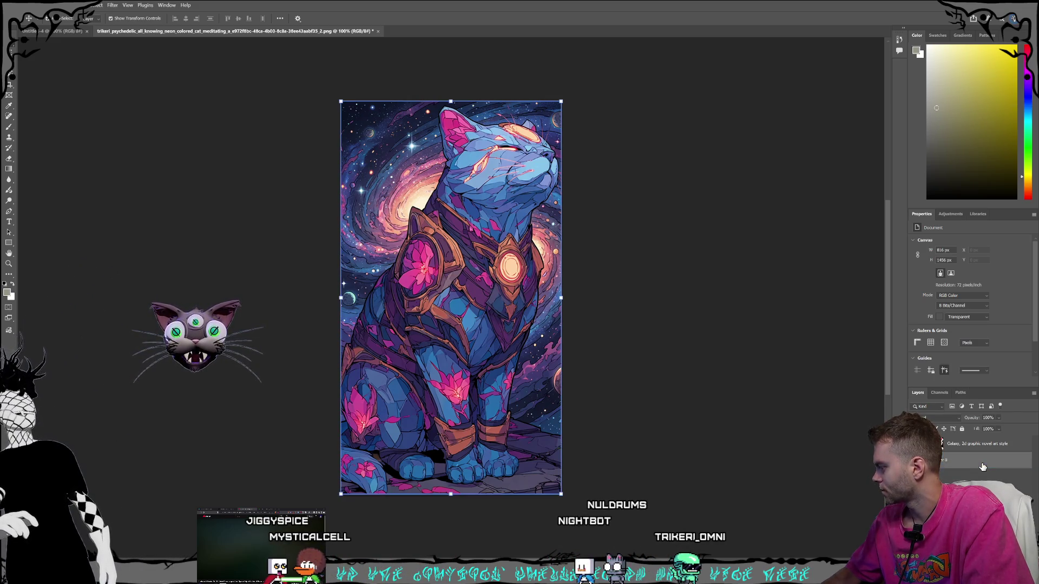
pyautogui.click(758, 257)
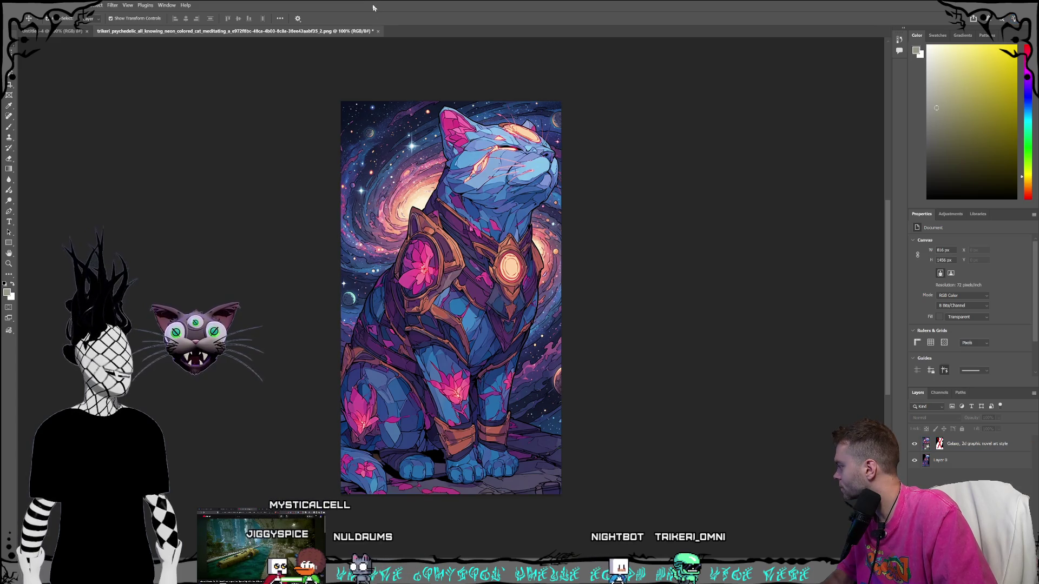
# Save the layered document as a PSD.
pyautogui.click(17, 5)
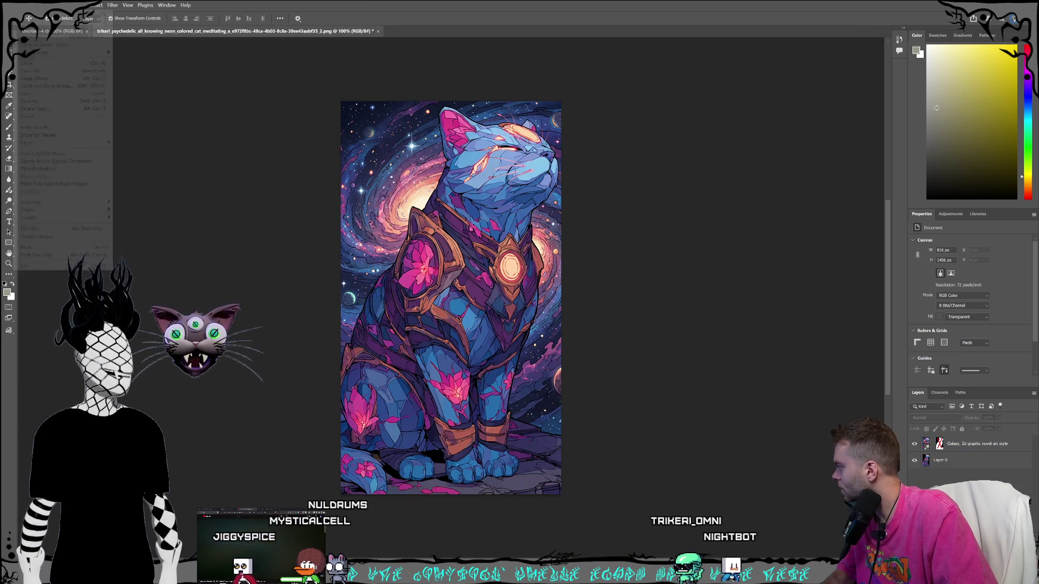
pyautogui.click(50, 102)
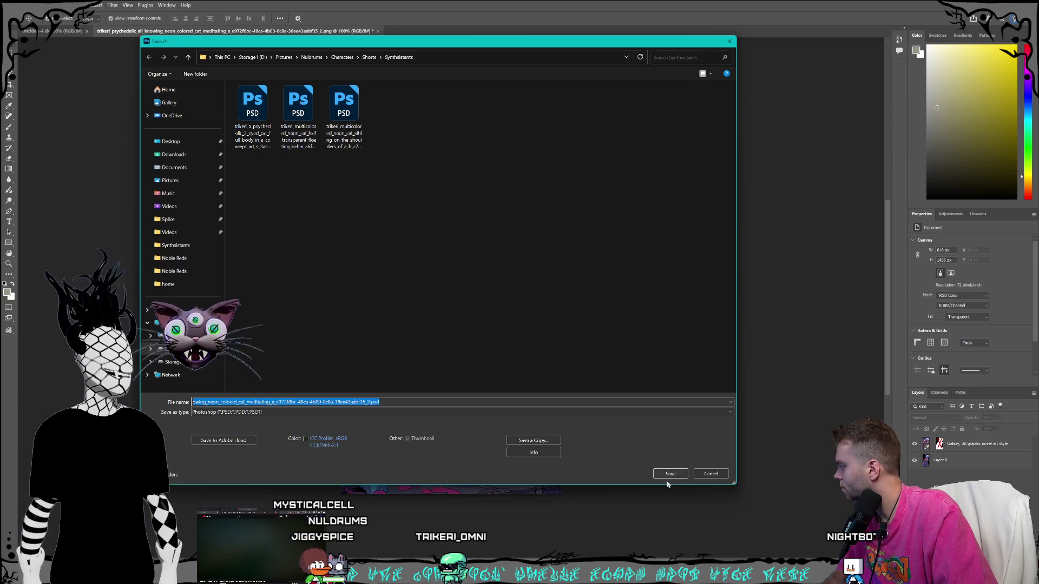
pyautogui.click(658, 462)
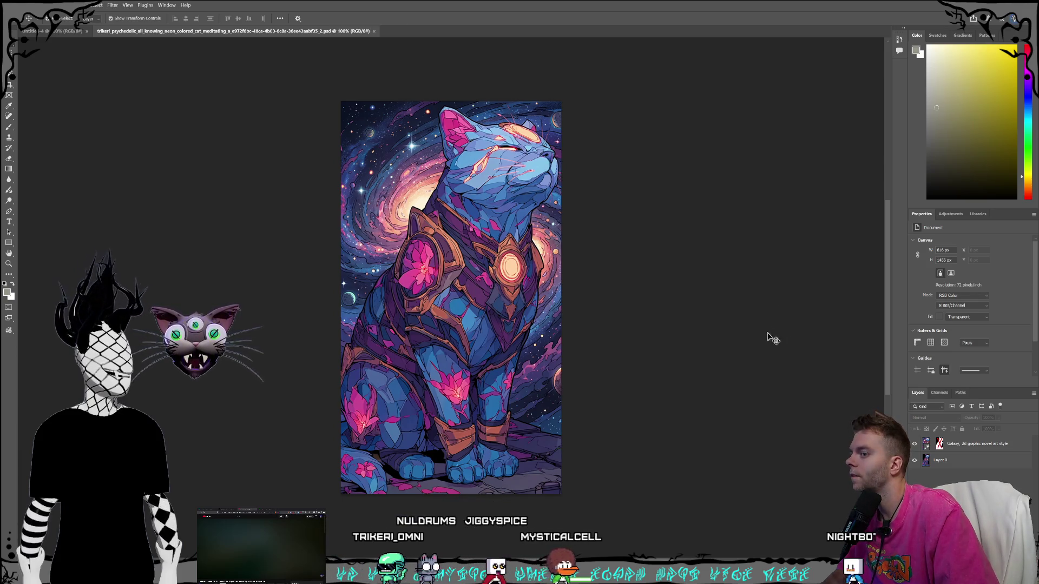
# Start a PNG export and browse to the creator's folder in Pictures on Storage1 (D:).
pyautogui.hotkey('alt', 'f')
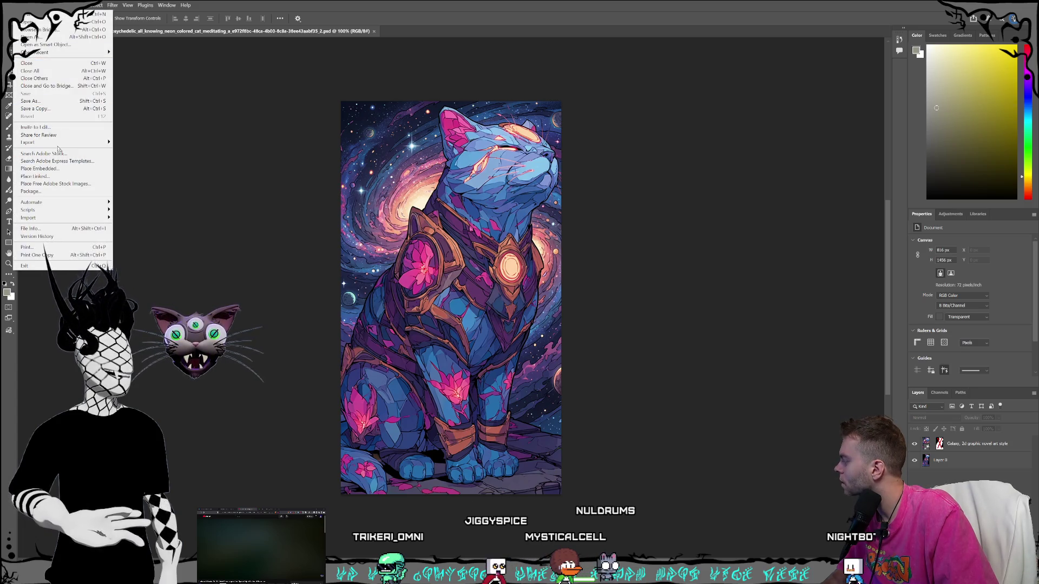
pyautogui.moveTo(64, 144)
pyautogui.click(128, 143)
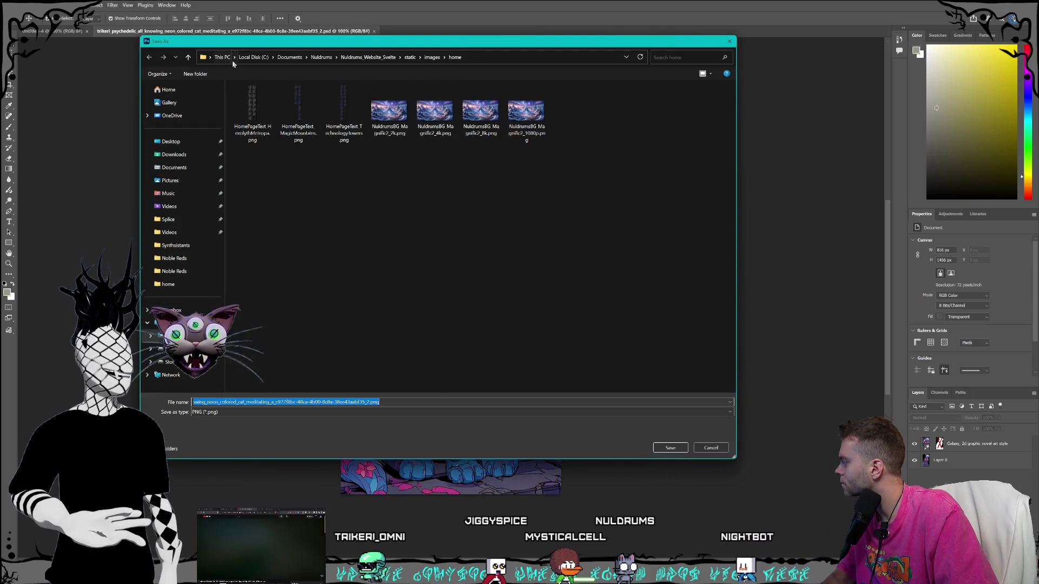
pyautogui.click(253, 57)
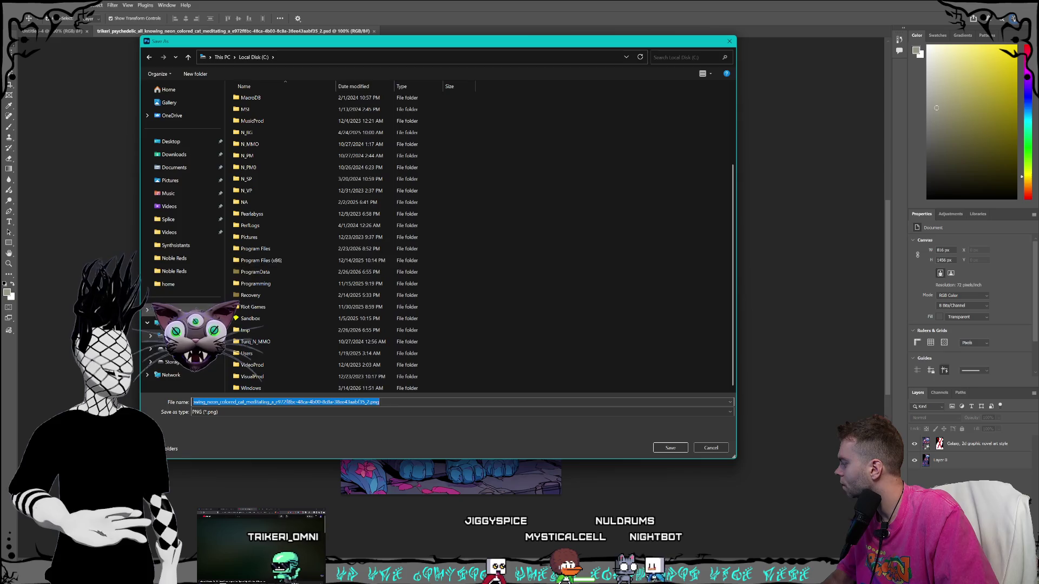
pyautogui.click(170, 180)
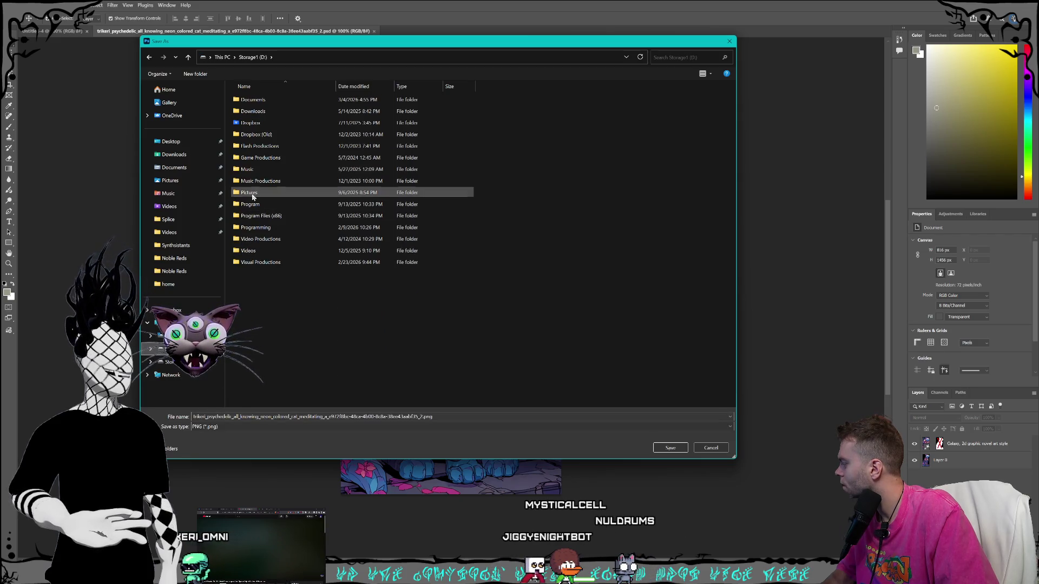
pyautogui.scroll(-5, 273, 249)
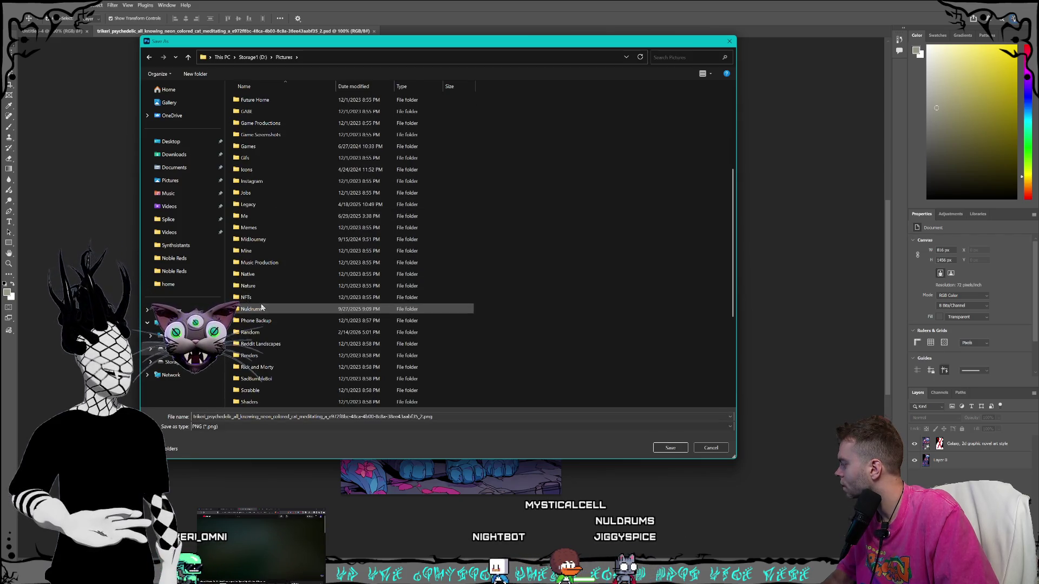
pyautogui.doubleClick(252, 309)
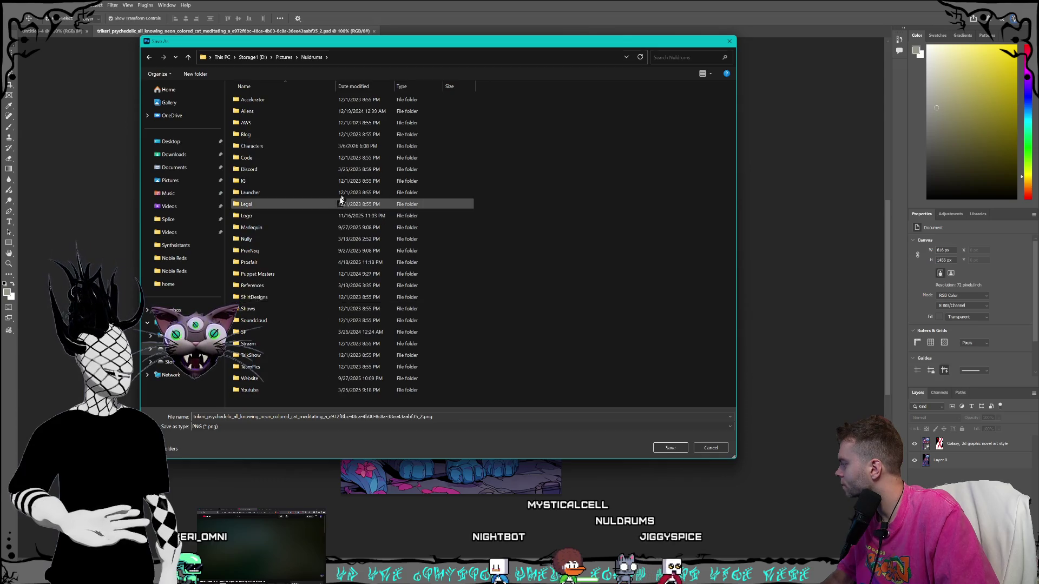
# Open Characters > Shorts > Synthsistants and save the PNG, replacing the existing cat image.
pyautogui.doubleClick(272, 151)
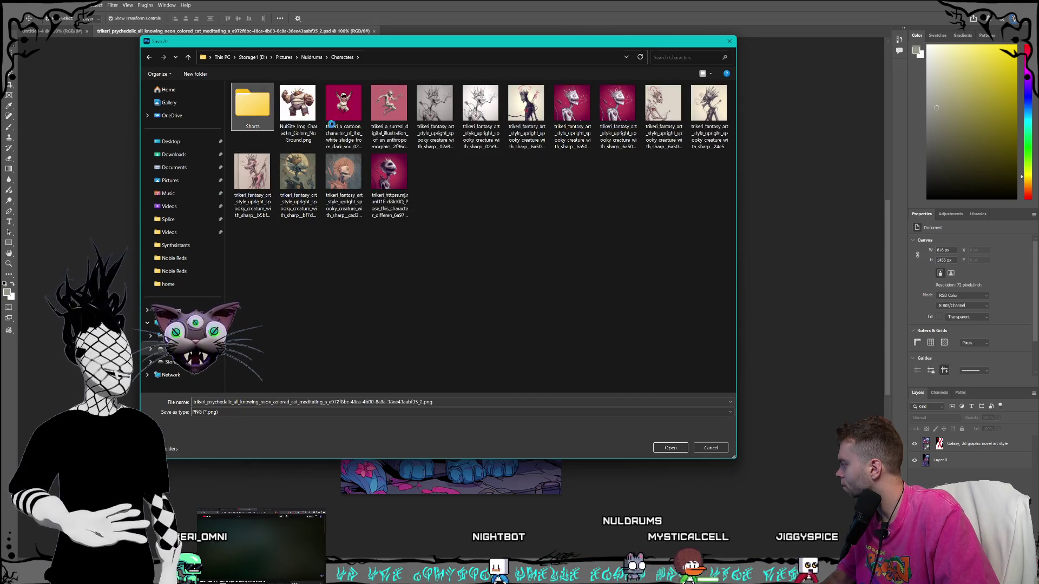
pyautogui.doubleClick(252, 104)
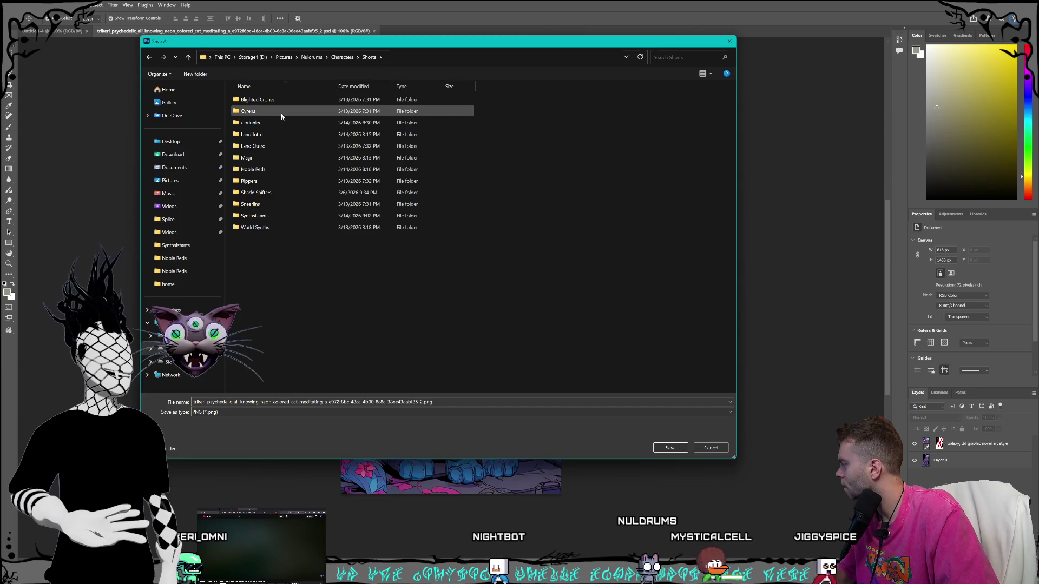
pyautogui.doubleClick(269, 219)
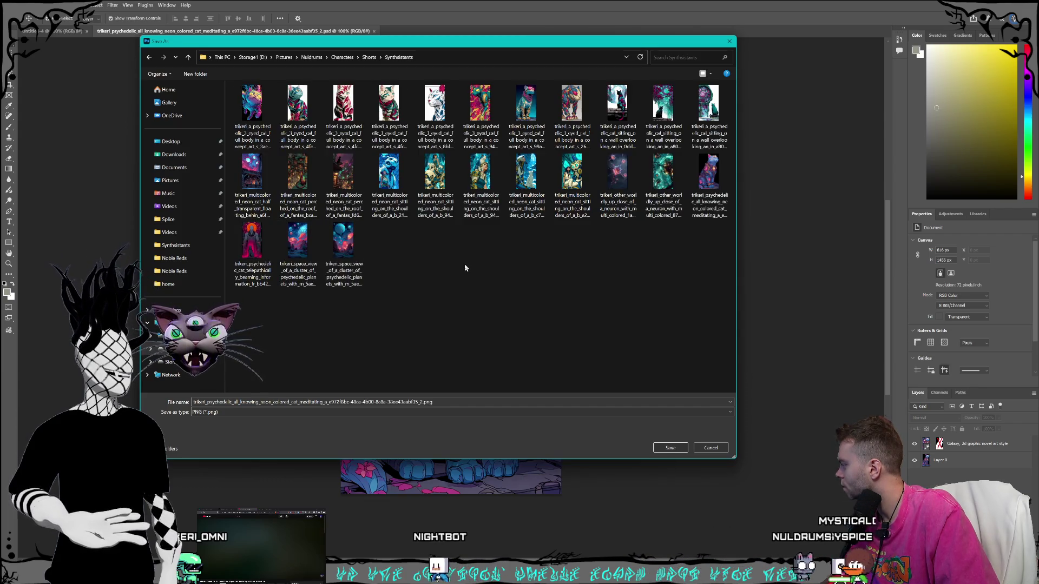
pyautogui.click(709, 173)
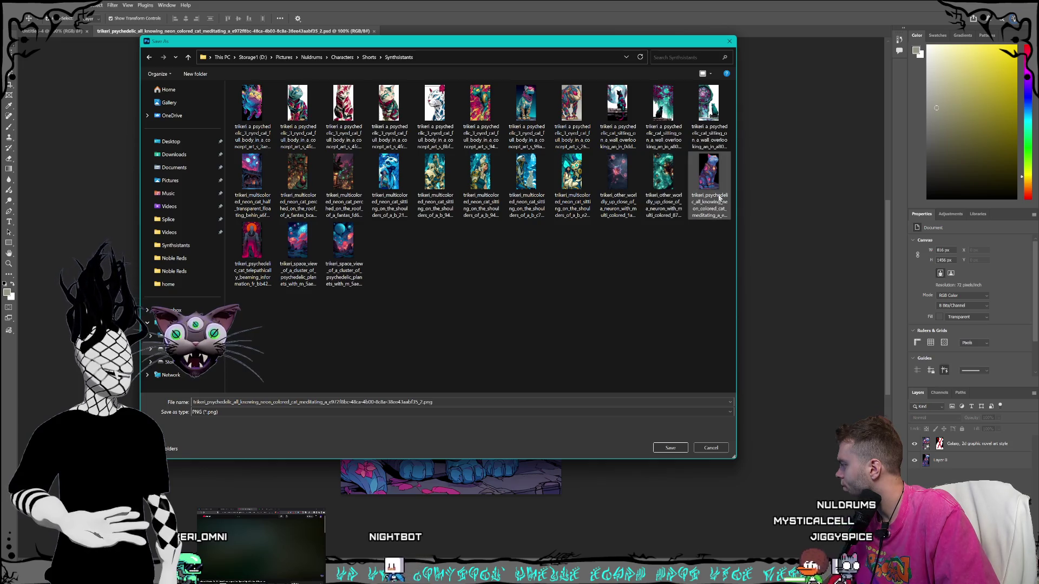
pyautogui.click(669, 447)
pyautogui.click(573, 289)
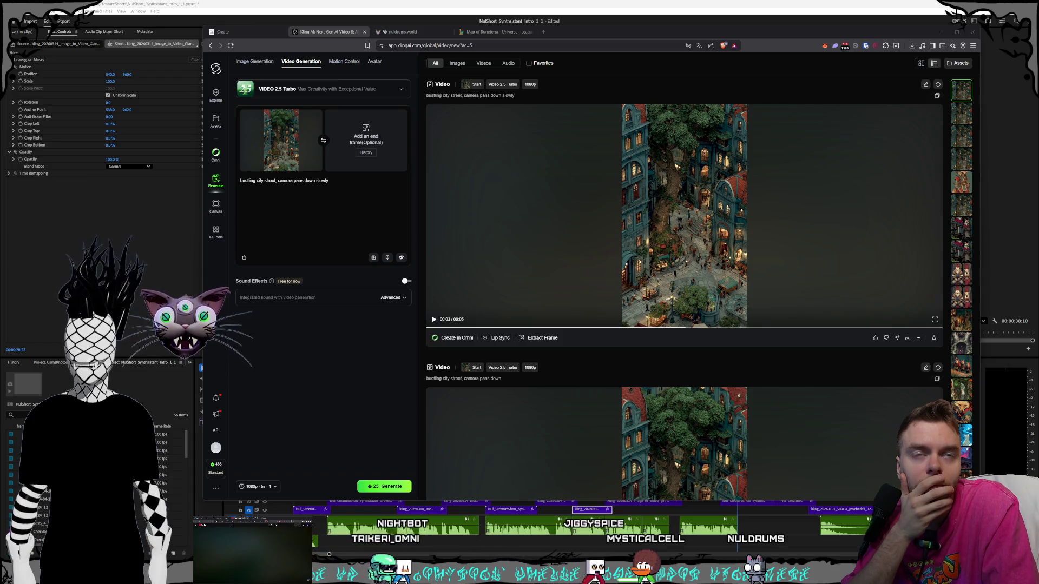
# Remove Kling's city-street start frame and bring the Gorlunks folder window forward.
pyautogui.moveTo(966, 232)
pyautogui.mouseDown()
pyautogui.moveTo(456, 228)
pyautogui.moveTo(421, 184)
pyautogui.mouseUp()
pyautogui.click(313, 118)
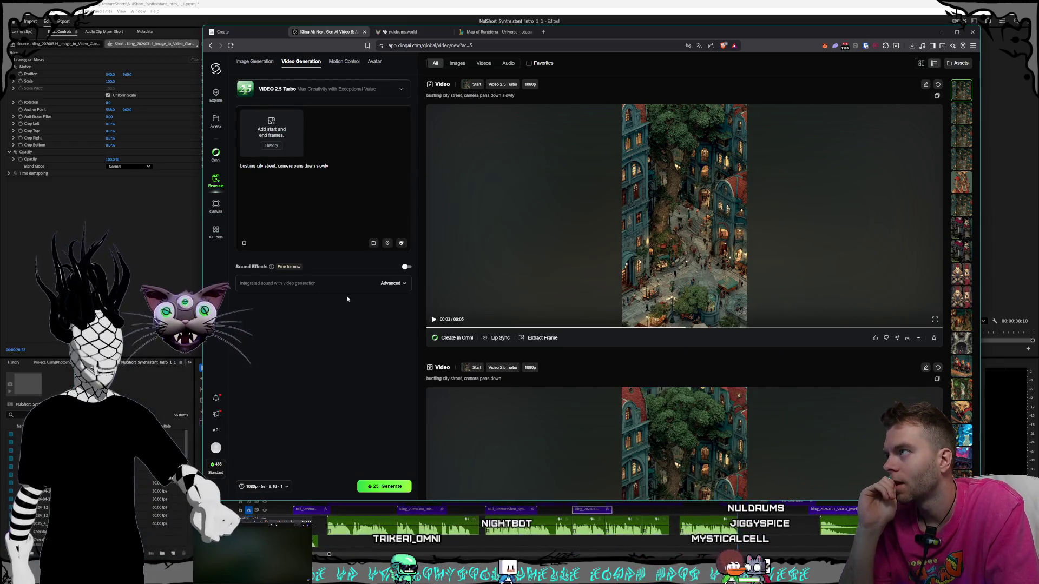
pyautogui.hotkey('alt', 'Tab')
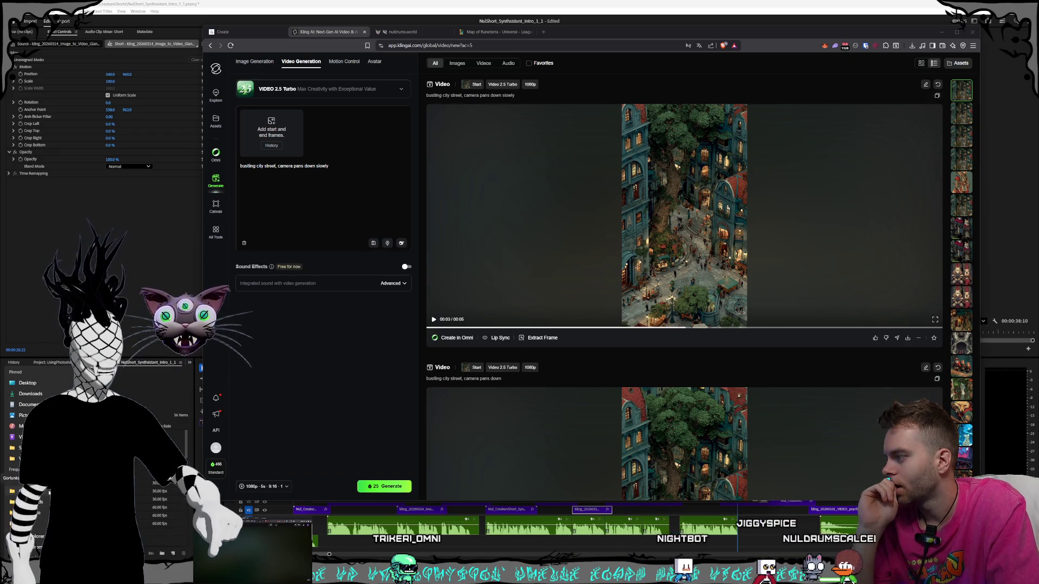
pyautogui.hotkey('alt', 'Tab')
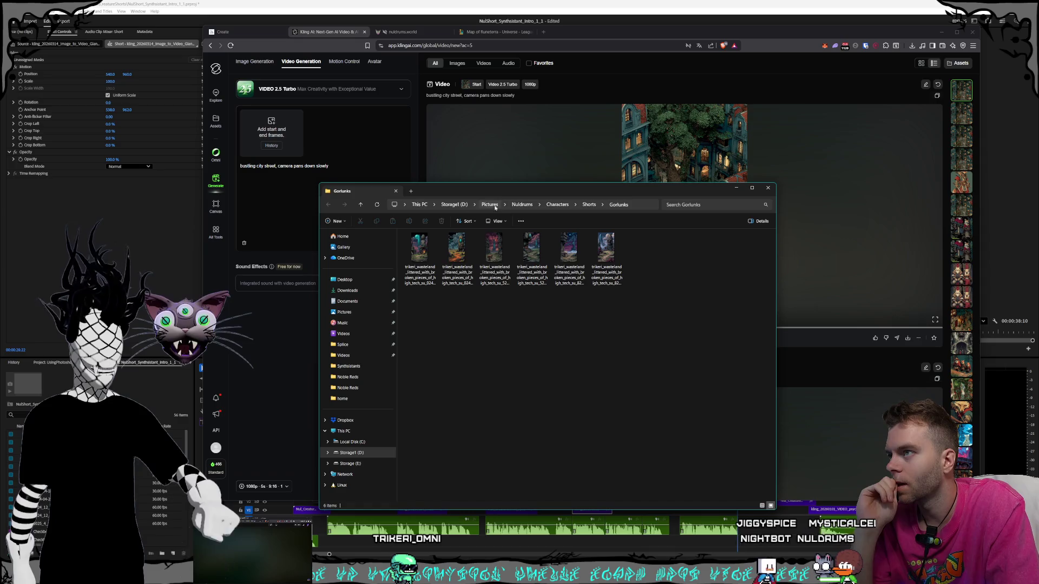
# Browse Storage1 (D:) through Nuldrums, Shorts and Creatures to the Synthsistants videos folder.
pyautogui.click(456, 205)
pyautogui.doubleClick(412, 373)
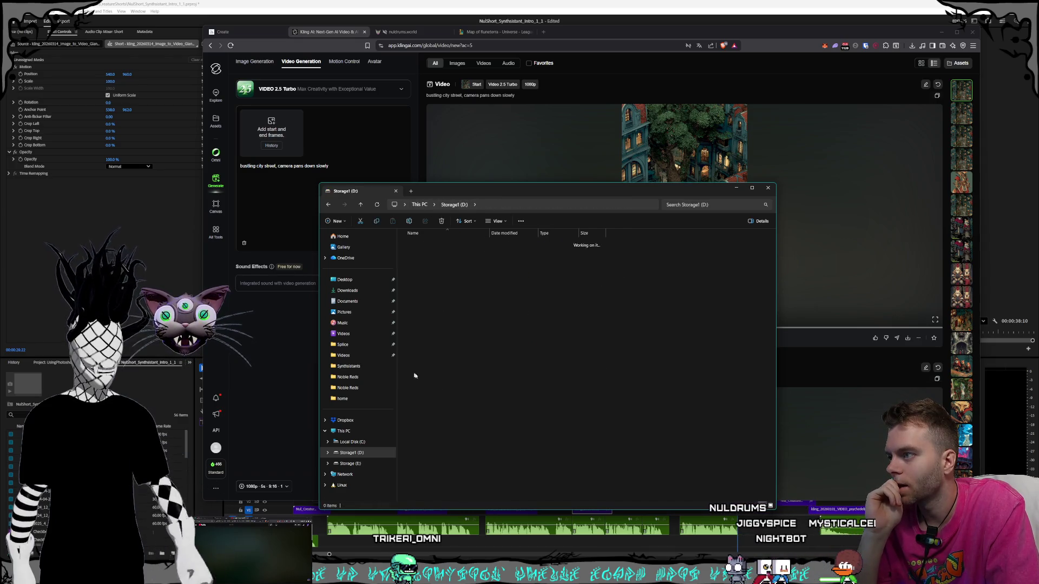
pyautogui.doubleClick(427, 334)
pyautogui.doubleClick(427, 254)
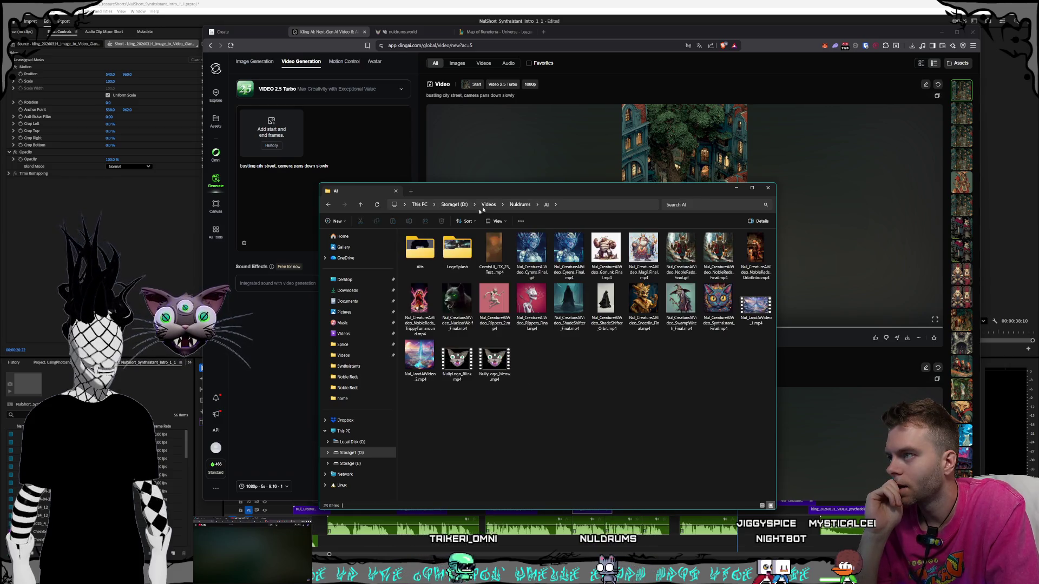
pyautogui.click(520, 206)
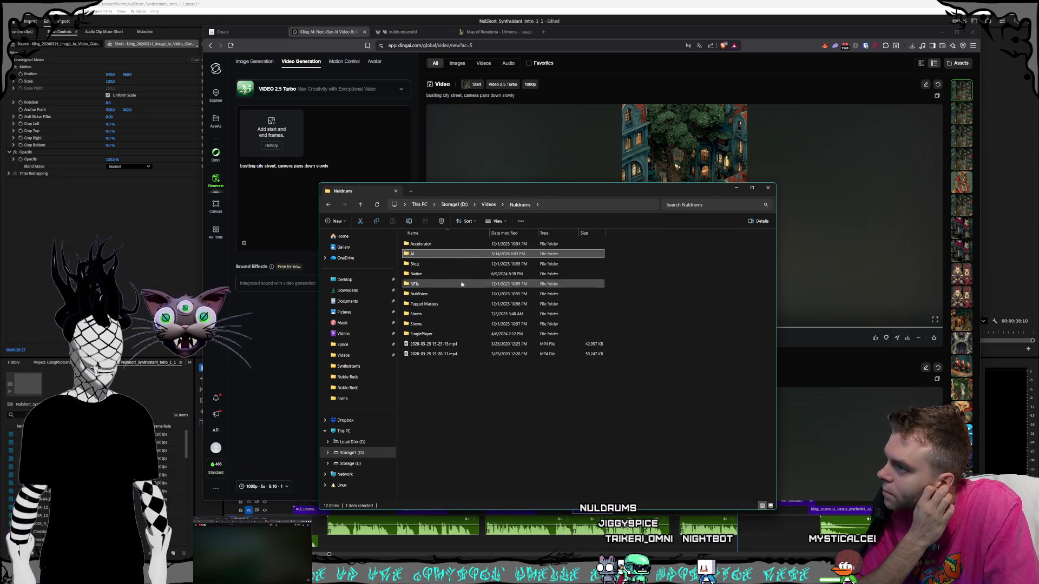
pyautogui.doubleClick(428, 314)
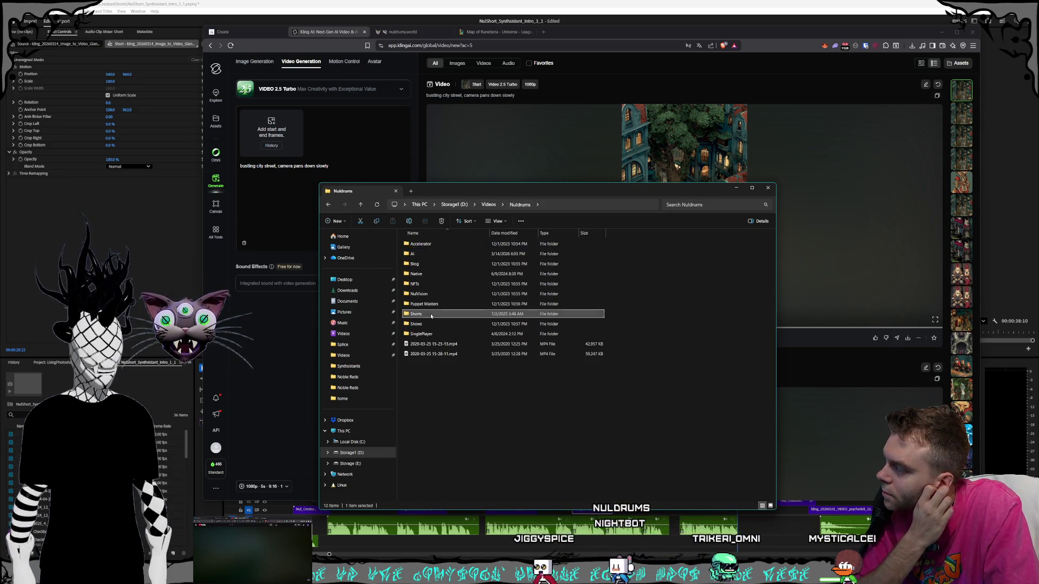
pyautogui.doubleClick(433, 254)
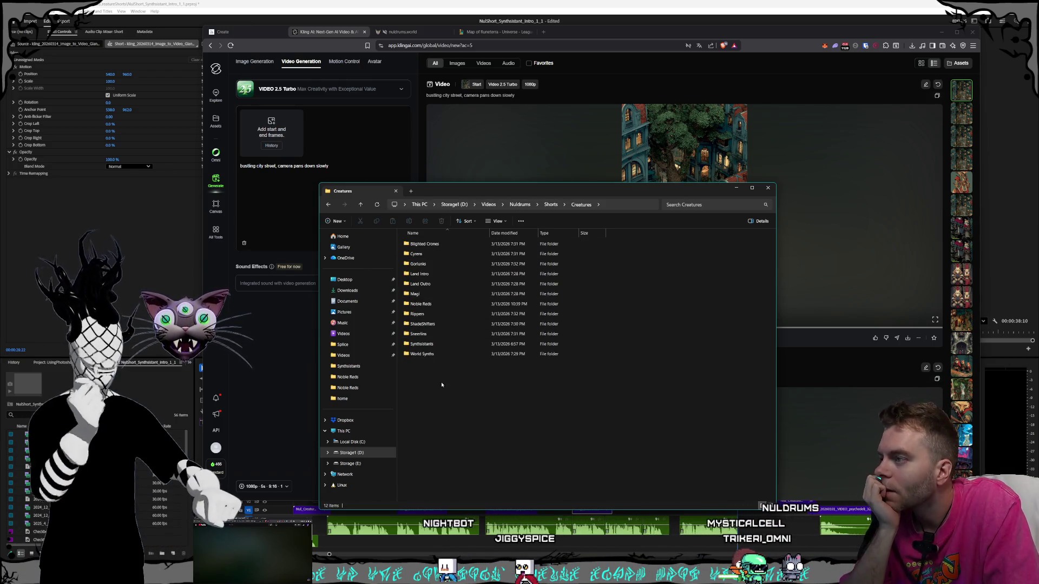
pyautogui.doubleClick(428, 344)
# Arrange the folder windows and drag the neon cat image into Kling's start-frame box.
pyautogui.moveTo(521, 190); pyautogui.dragTo(604, 209)
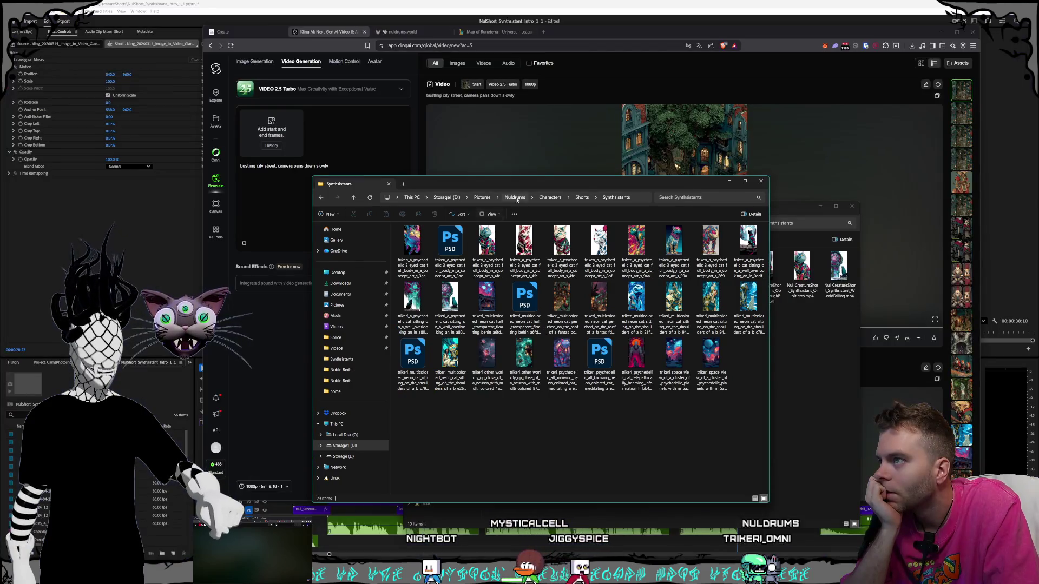
pyautogui.moveTo(517, 184); pyautogui.dragTo(279, 197)
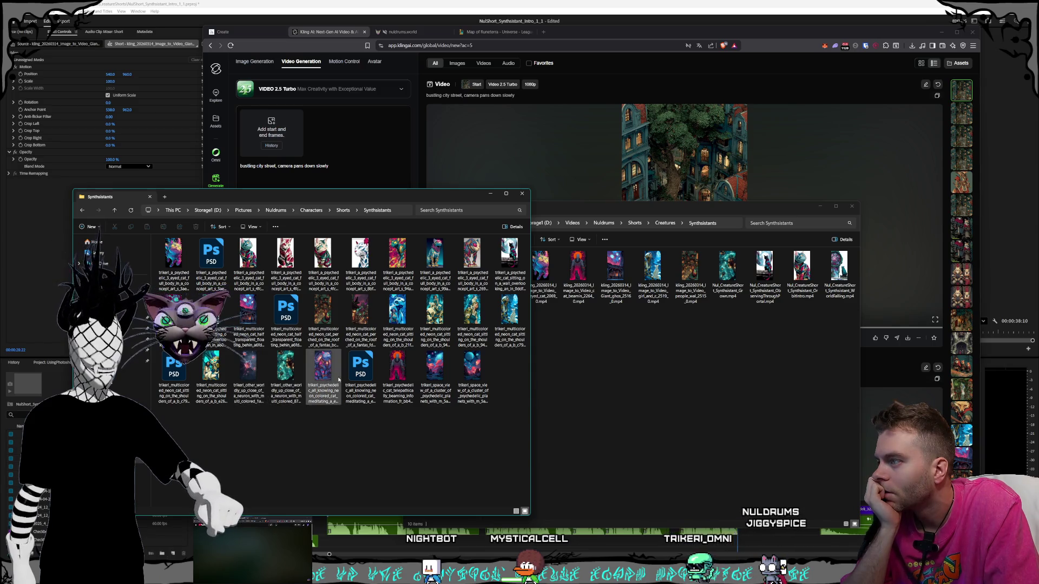
pyautogui.moveTo(323, 379); pyautogui.dragTo(342, 197)
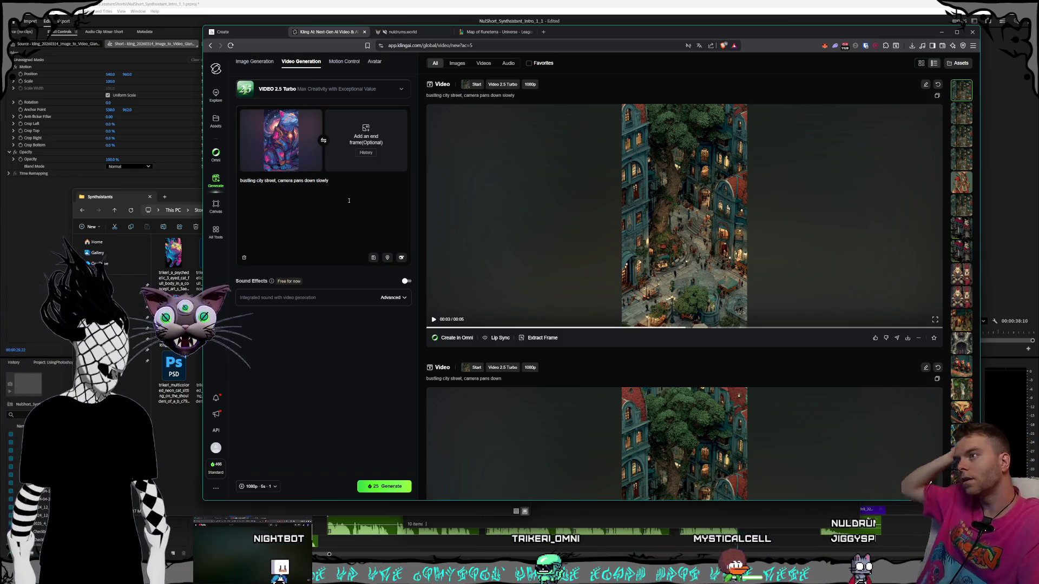
# Replace the prompt with the cat looking up and meowing before a swirling galaxy, camera slowly zooming out, and generate.
pyautogui.hotkey('ctrl', 'a')
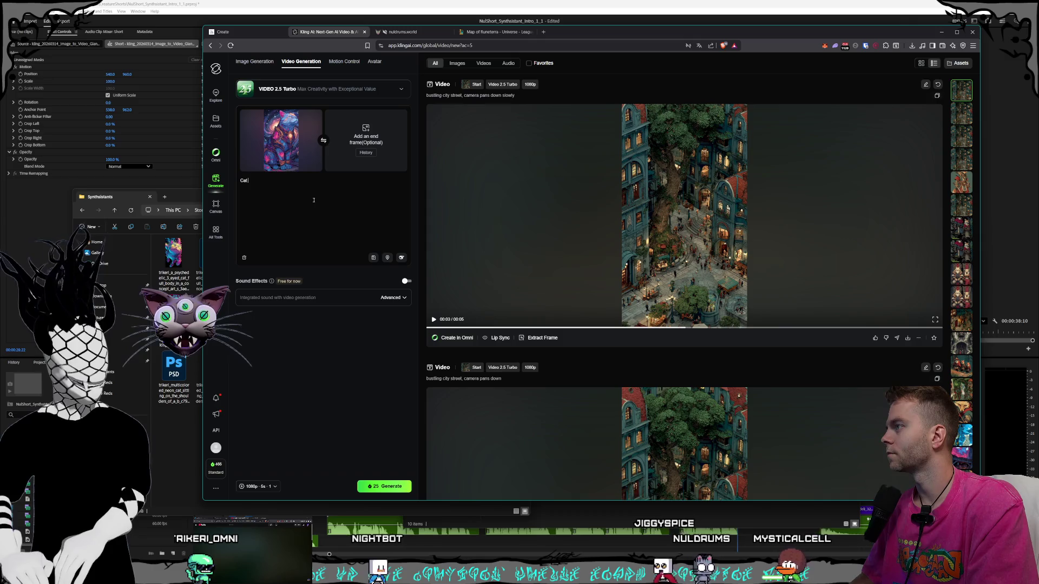
pyautogui.write(' looks u')
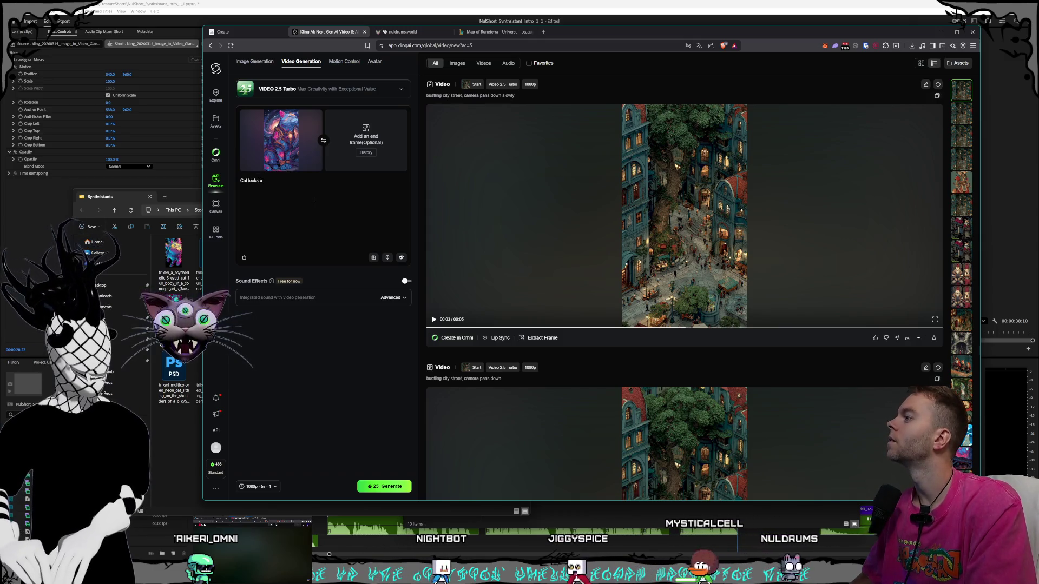
pyautogui.write('p and')
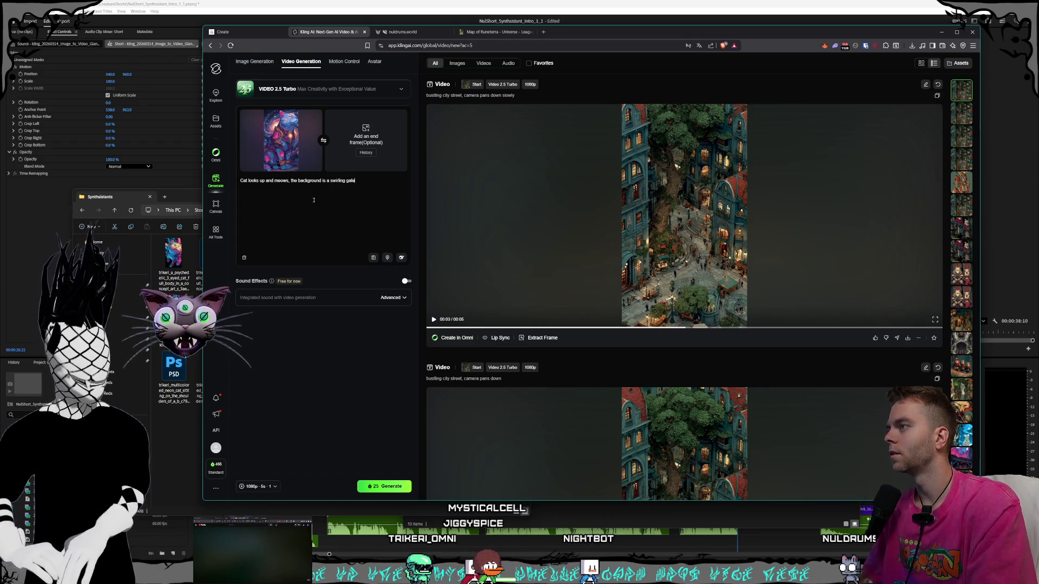
pyautogui.write(',')
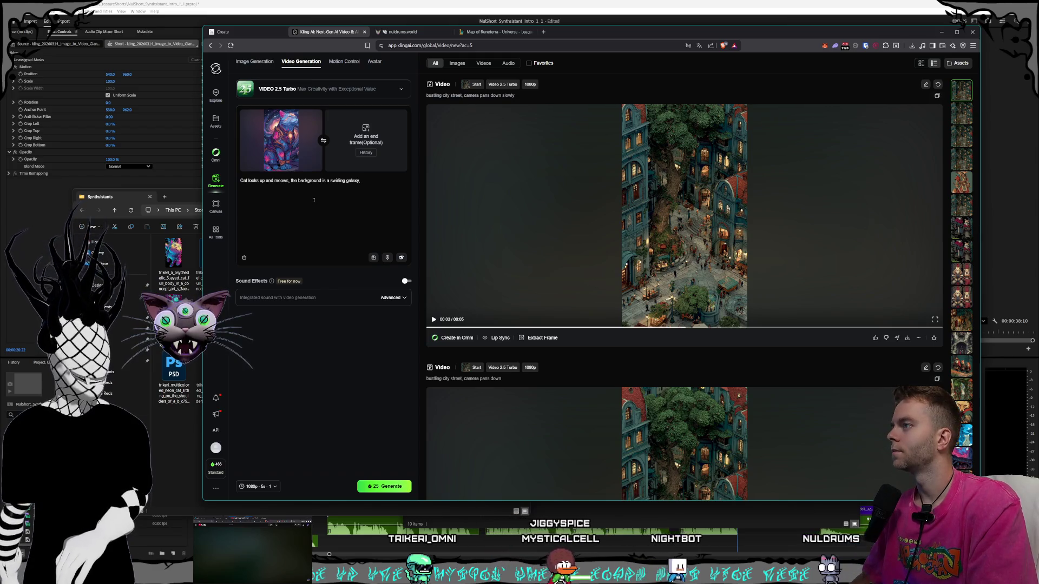
pyautogui.write(' camera slow')
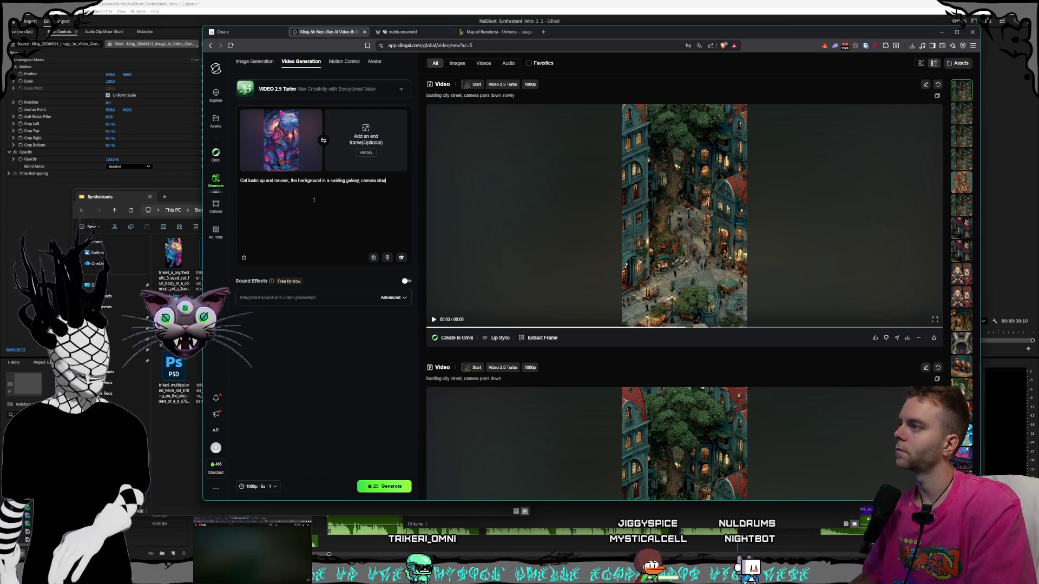
pyautogui.write('ly zooms ou')
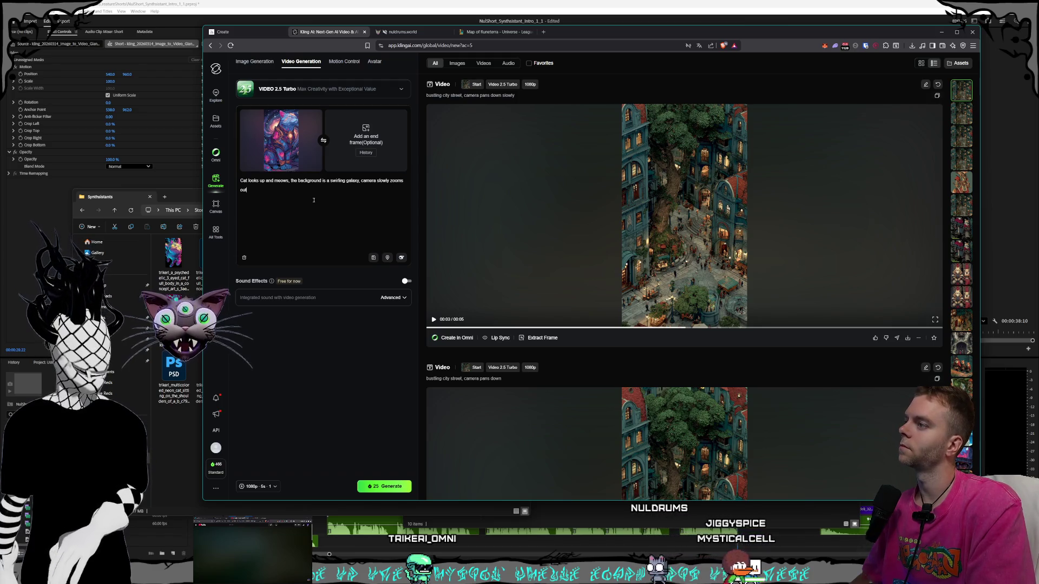
pyautogui.write('t')
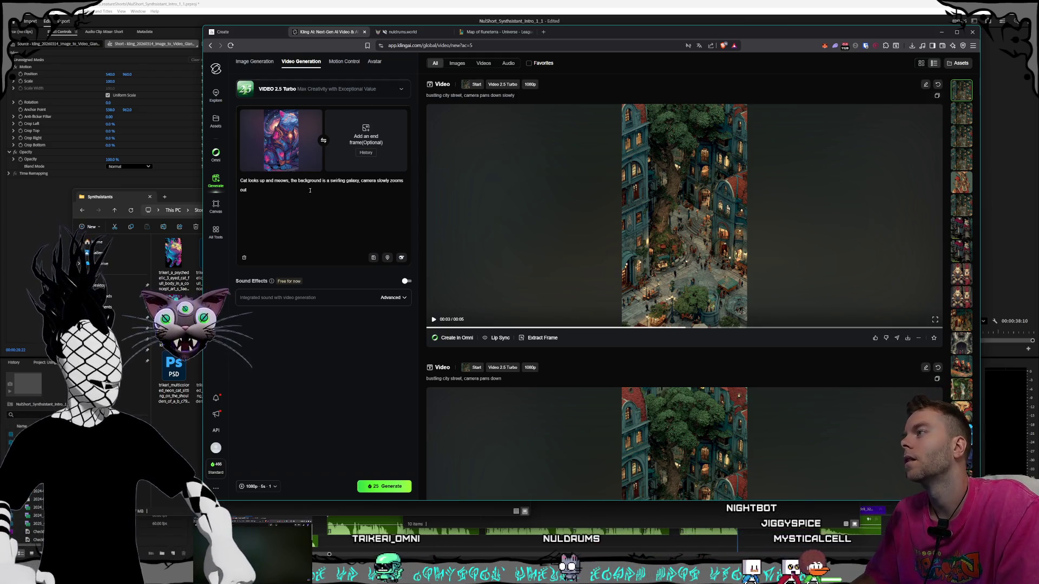
pyautogui.click(387, 489)
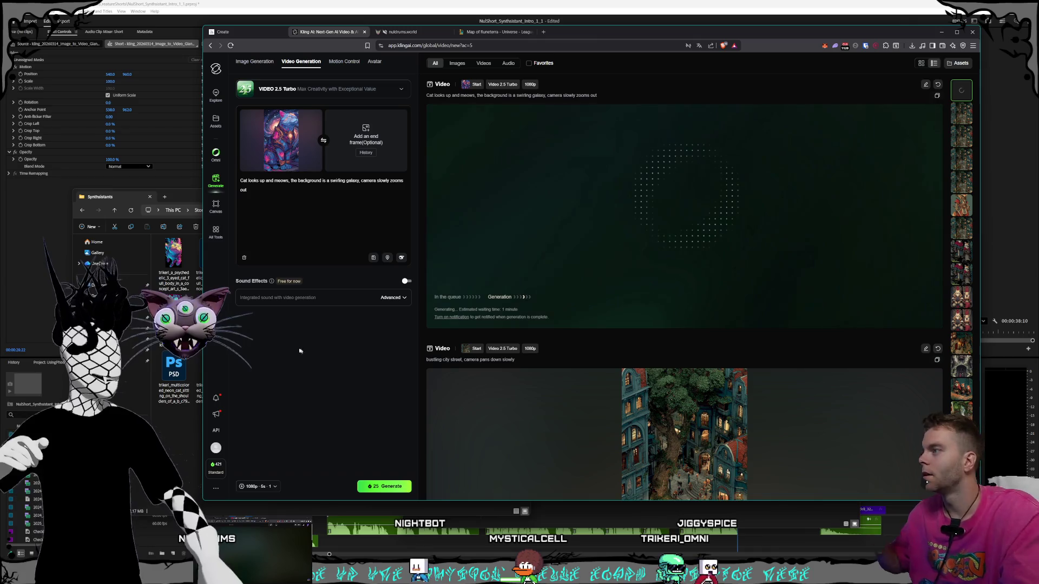
# Bring the Synthsistants images folder window to the front.
pyautogui.click(200, 231)
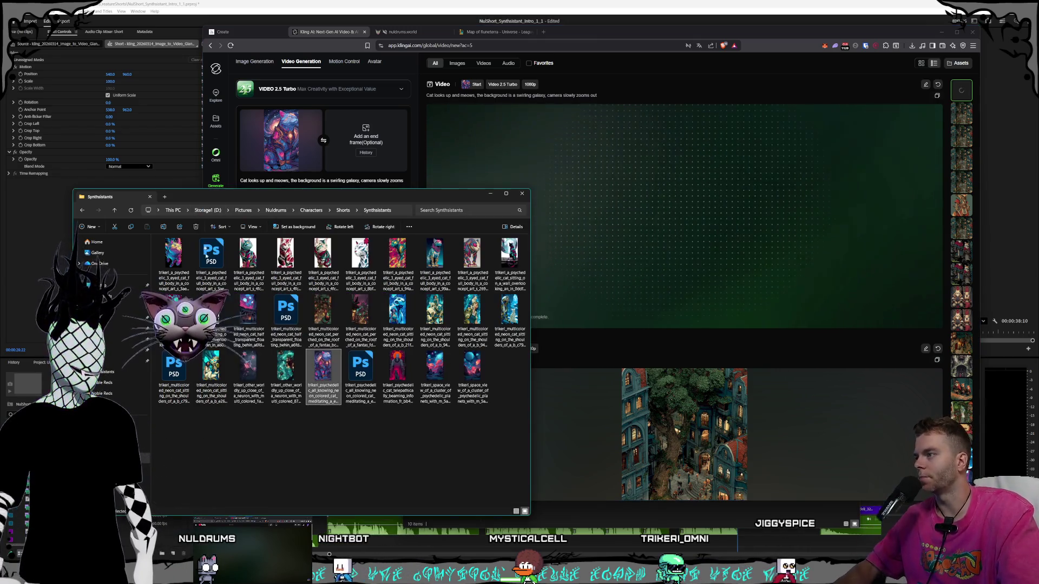
# Go up to Shorts and open the Noble Reds folder, closing the mountain image preview.
pyautogui.click(328, 452)
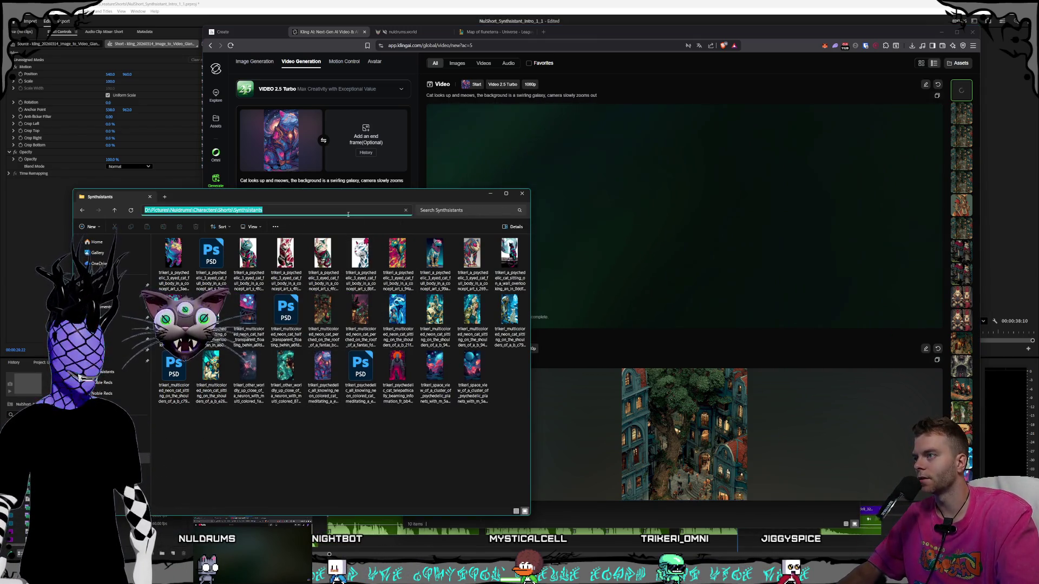
pyautogui.click(330, 218)
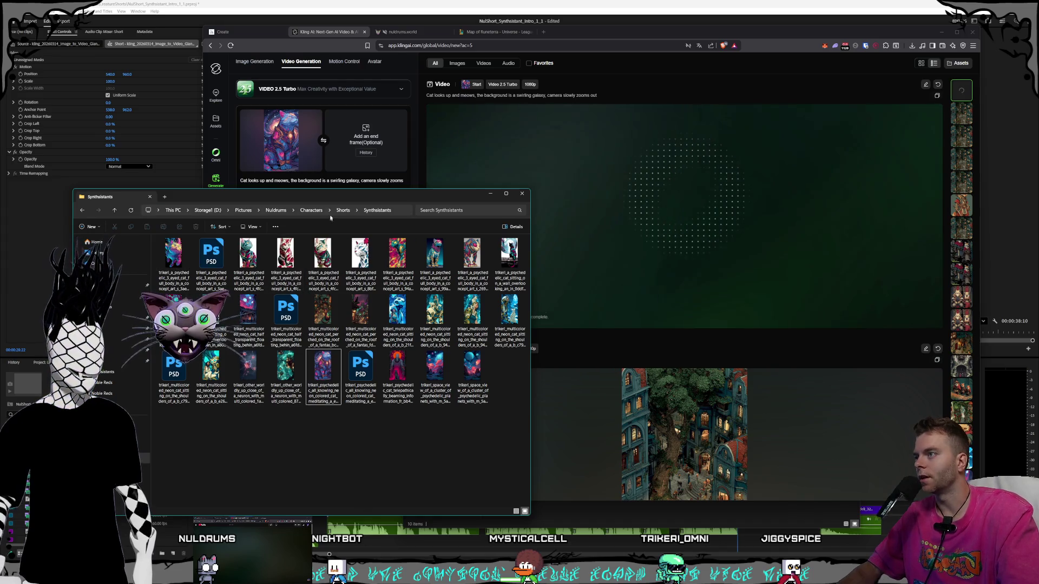
pyautogui.hotkey('alt', 'Up')
pyautogui.doubleClick(217, 319)
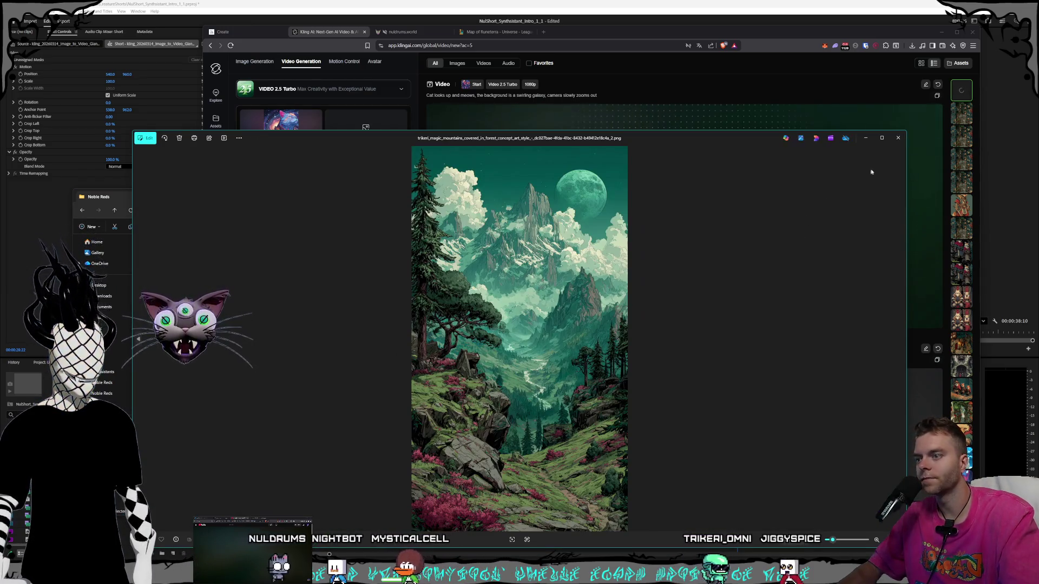
pyautogui.click(898, 138)
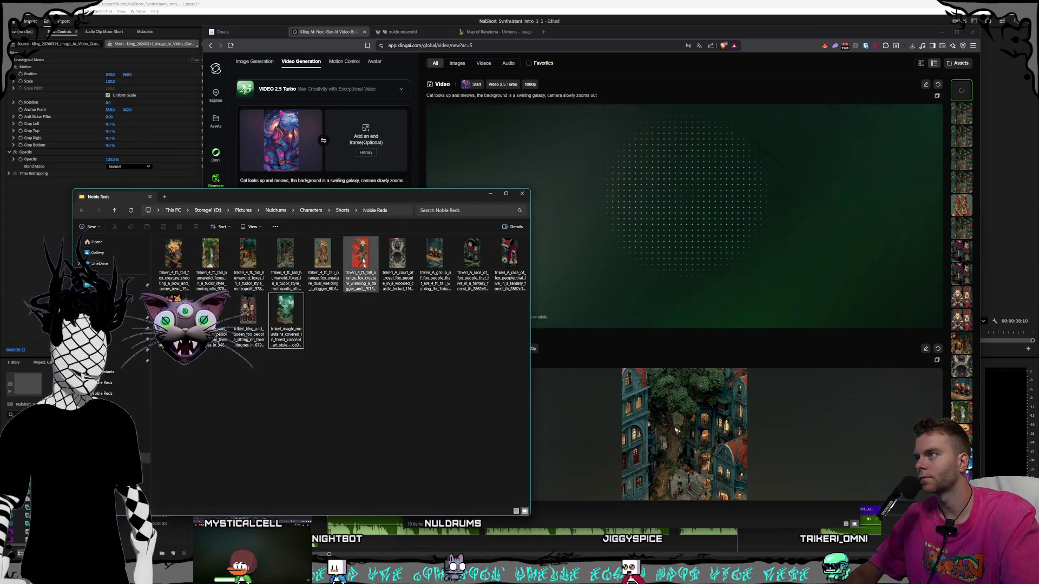
# Remove the neon cat start frame in Kling and drag in the magic_mountains image instead.
pyautogui.click(317, 151)
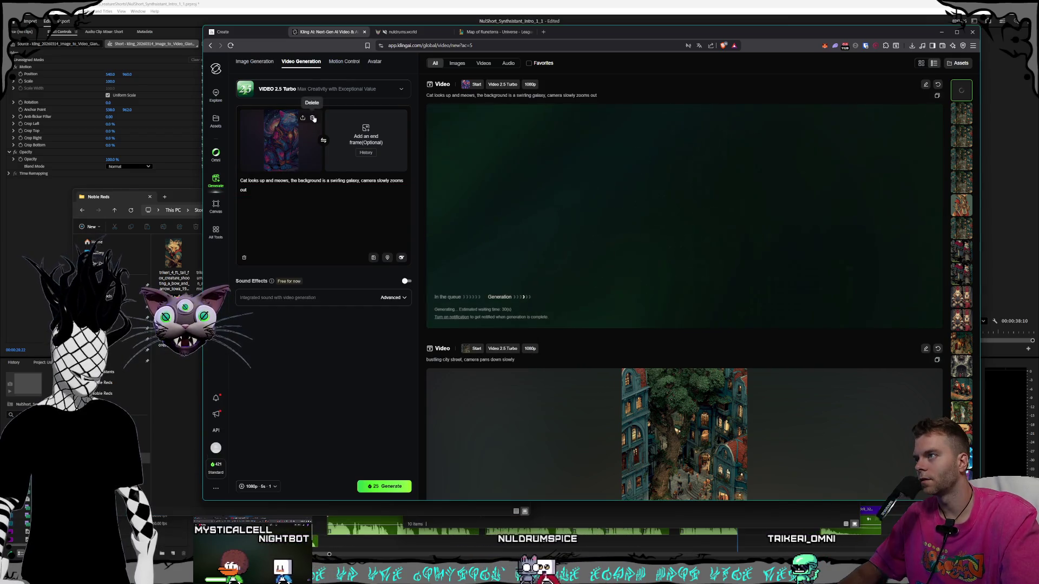
pyautogui.click(313, 119)
pyautogui.click(171, 400)
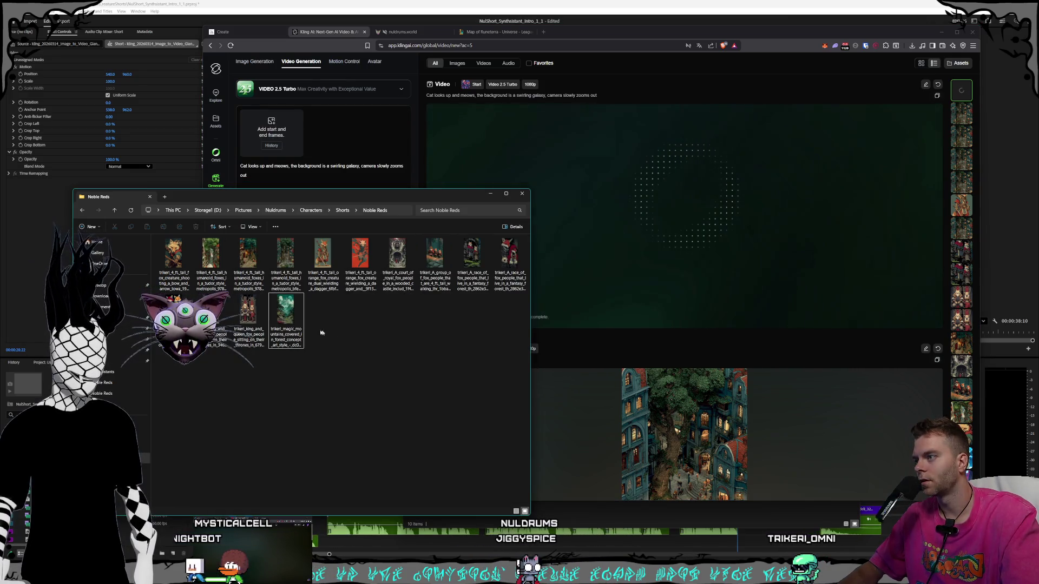
pyautogui.moveTo(285, 316); pyautogui.dragTo(272, 125)
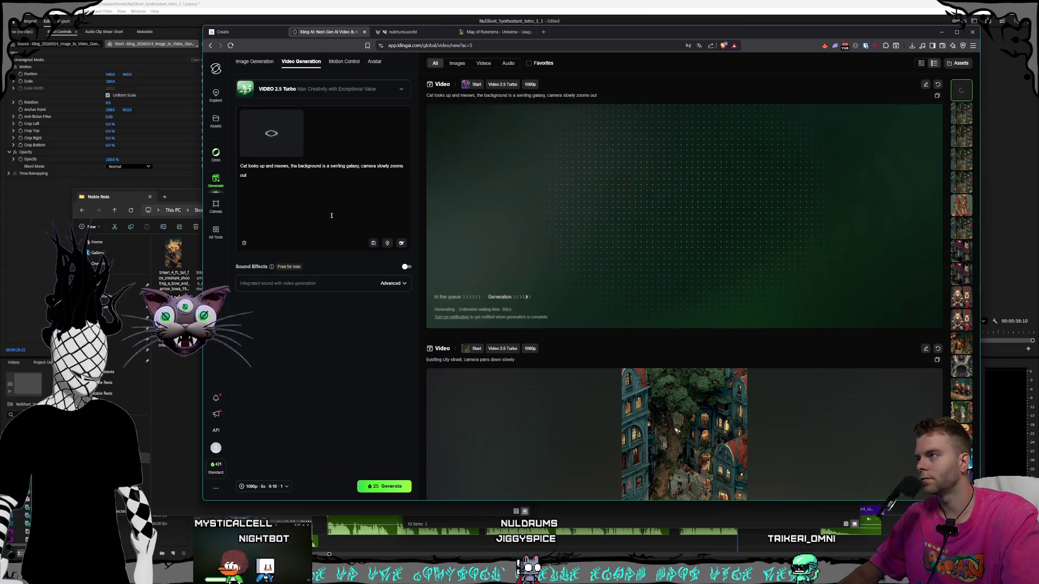
# Replace the prompt with a drone shot flying forward, clouds rolling in the distance, then generate.
pyautogui.tripleClick(272, 173)
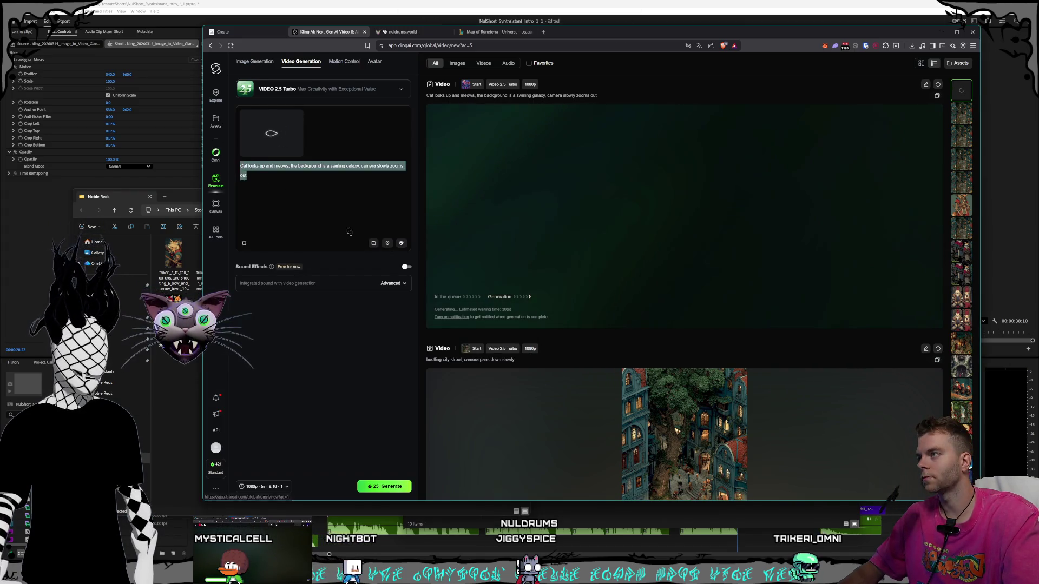
pyautogui.press('BackSpace')
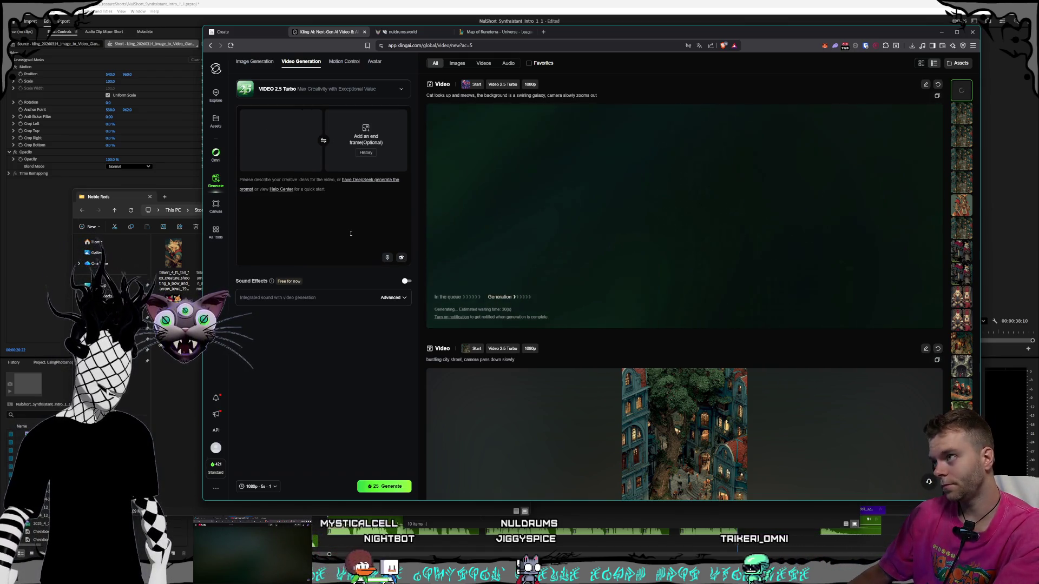
pyautogui.write('drone sho')
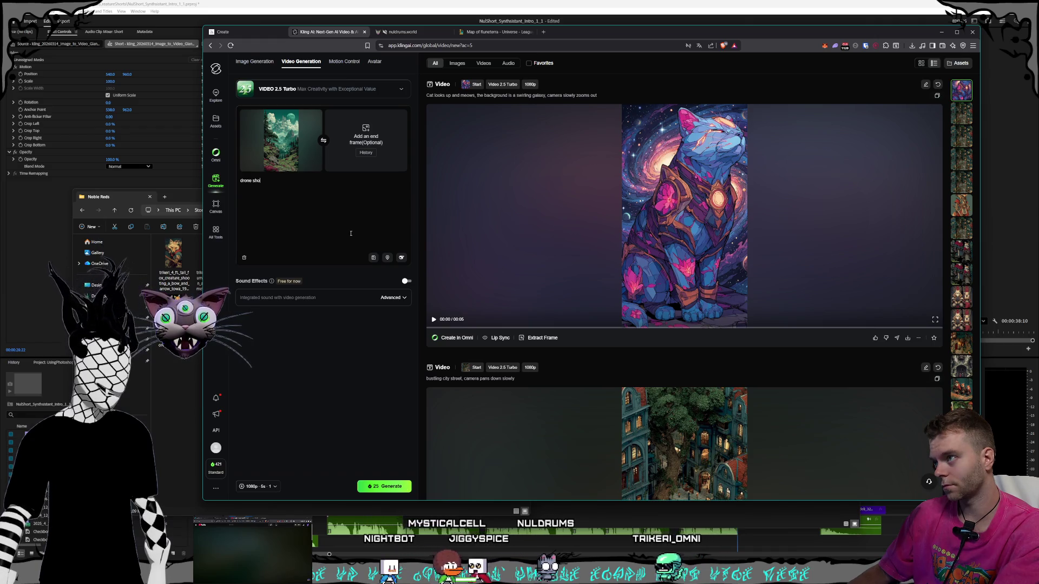
pyautogui.write('t camera')
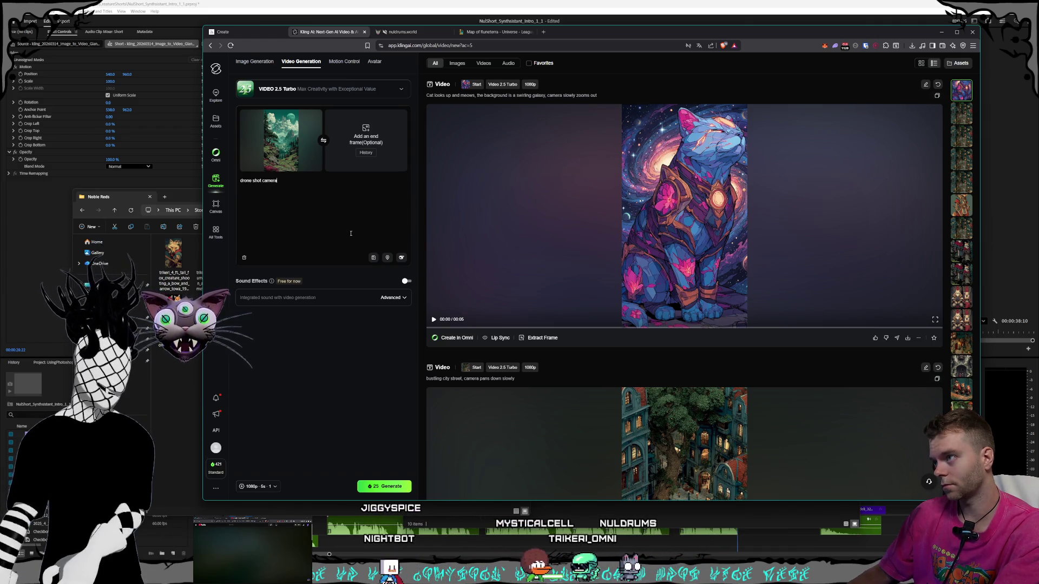
pyautogui.write(' flys ')
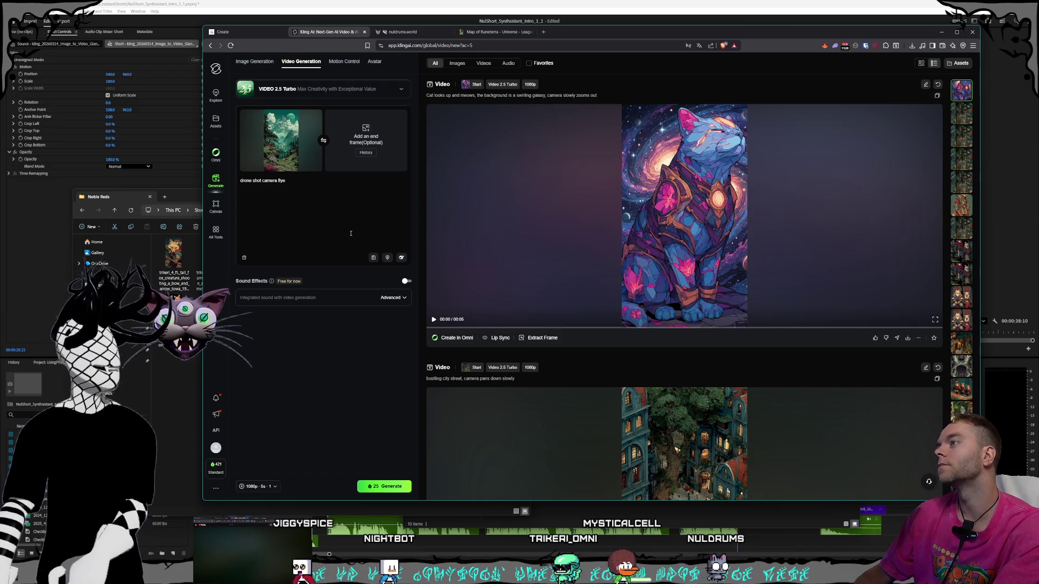
pyautogui.write('forward through a valley')
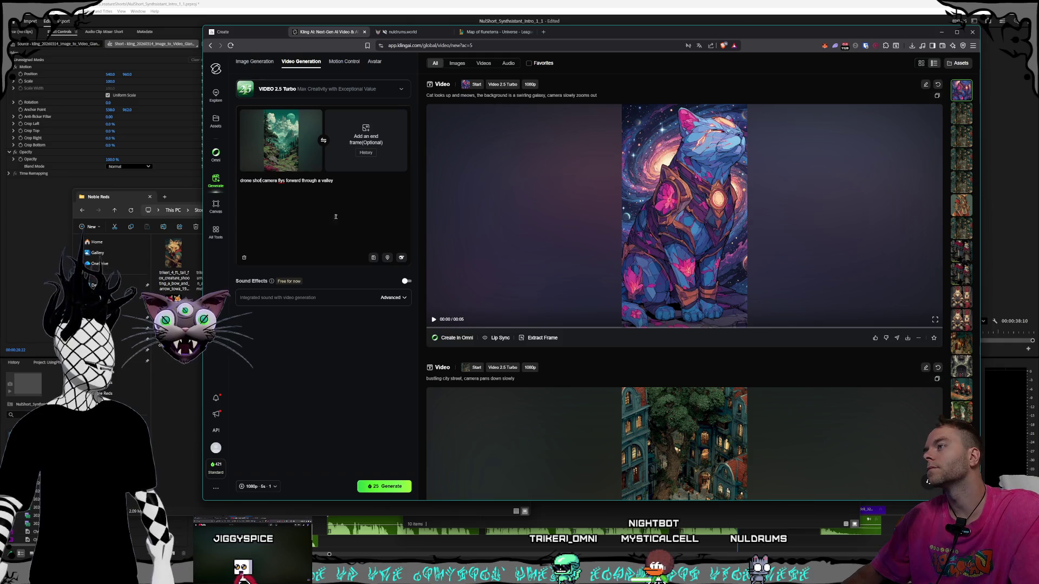
pyautogui.write(',')
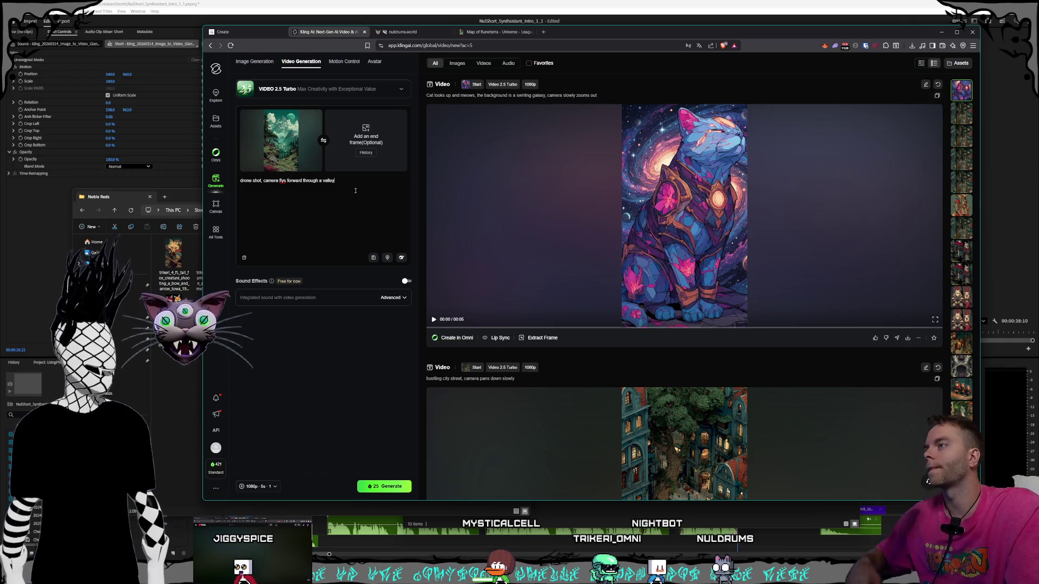
pyautogui.write(' with c')
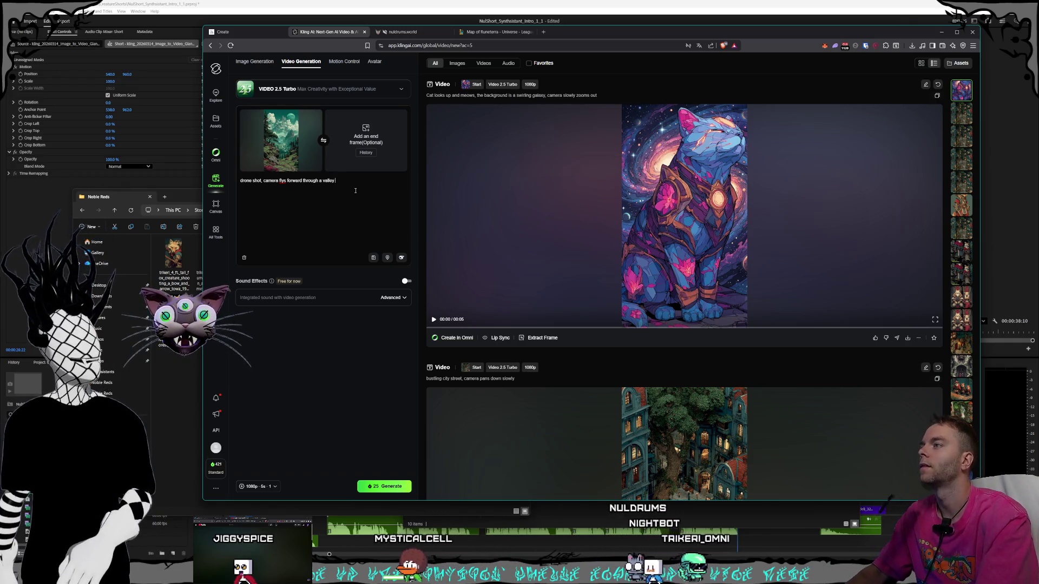
pyautogui.write('louds rolling b')
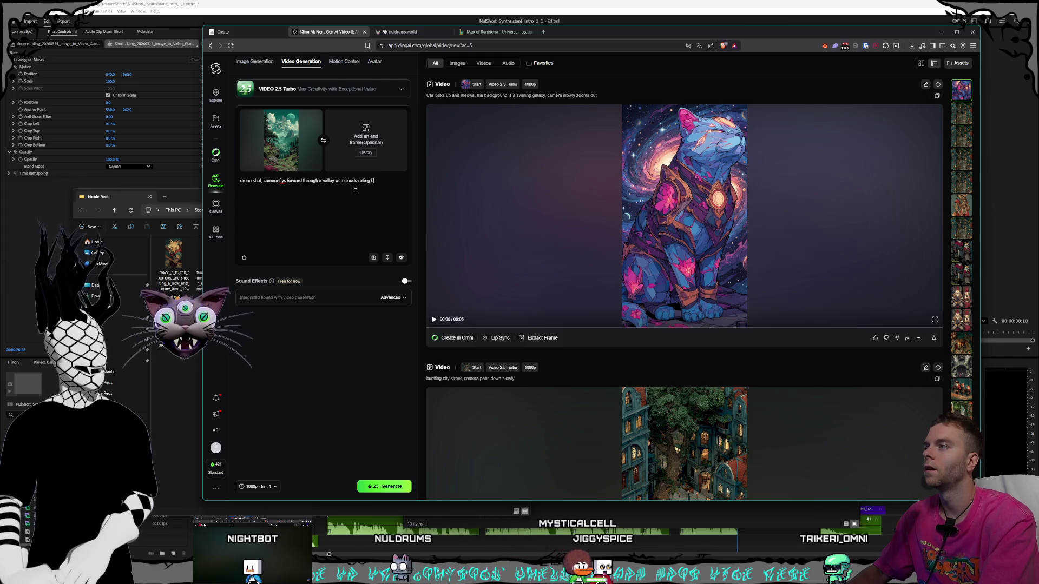
pyautogui.write('y in the')
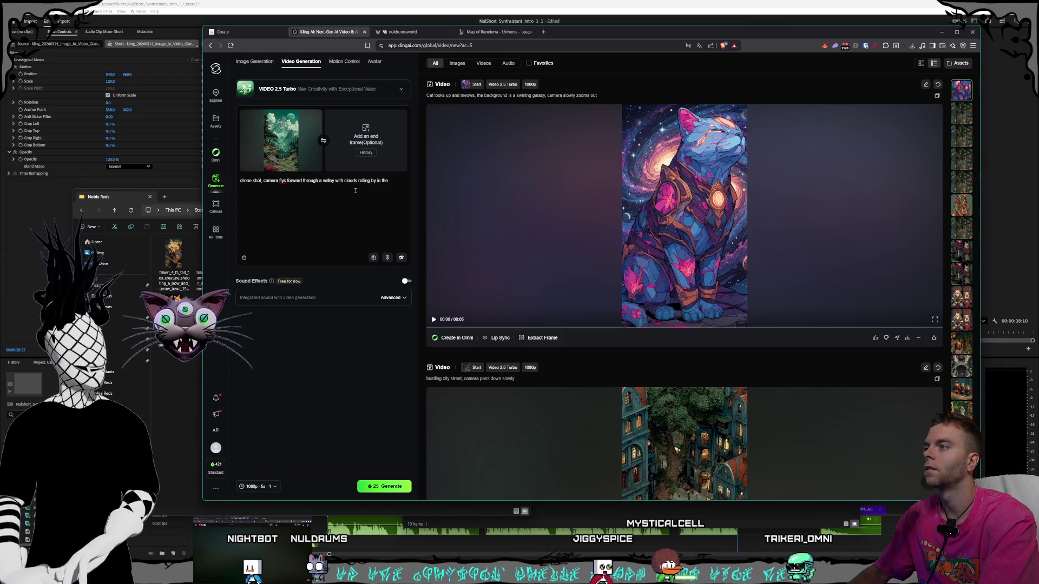
pyautogui.write(' distance')
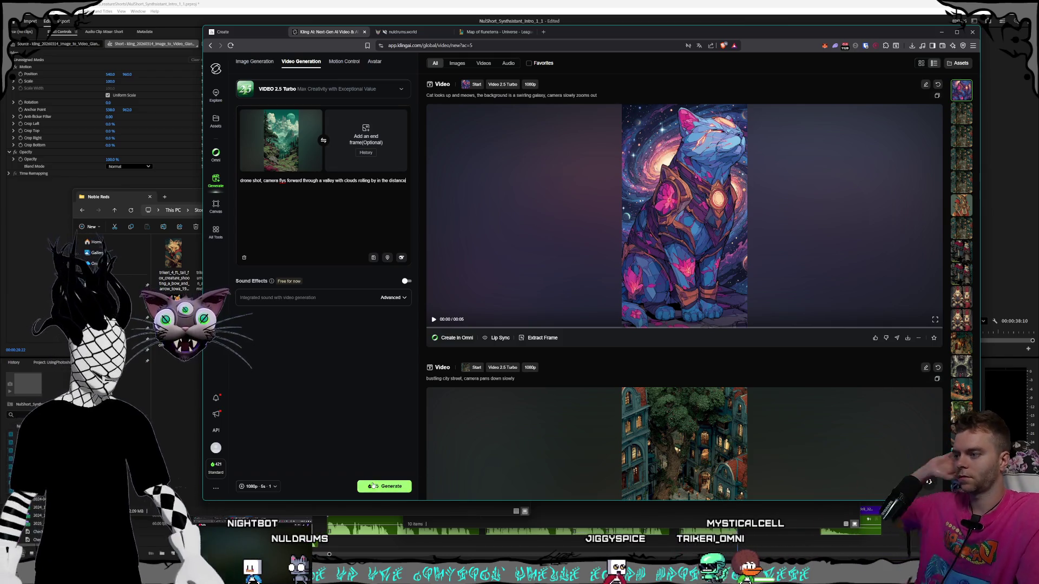
pyautogui.click(370, 487)
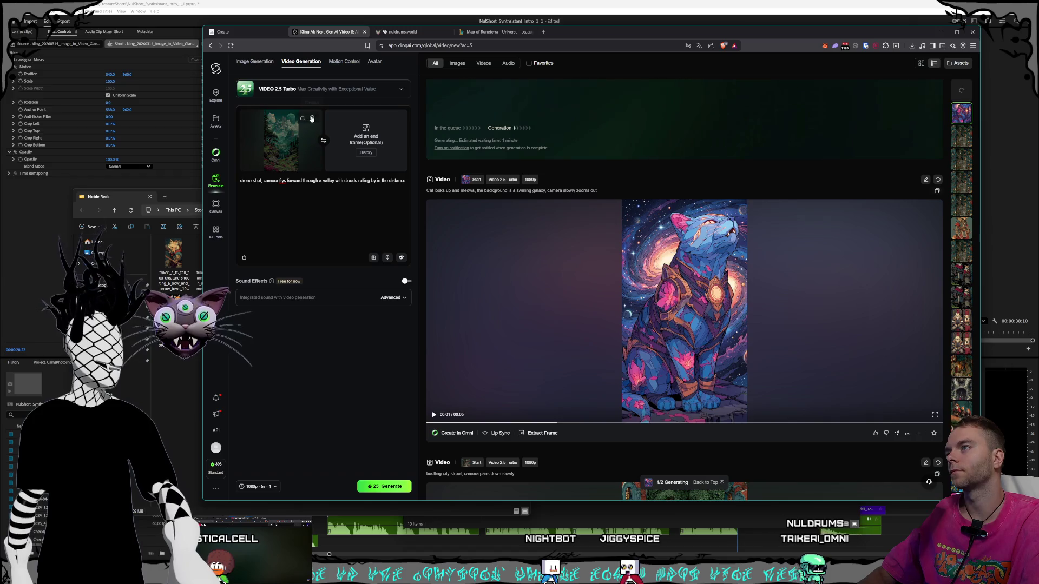
# Swap the valley start frame for the meditating cat image from Shorts > Synthsistants, then start retyping the prompt.
pyautogui.click(312, 118)
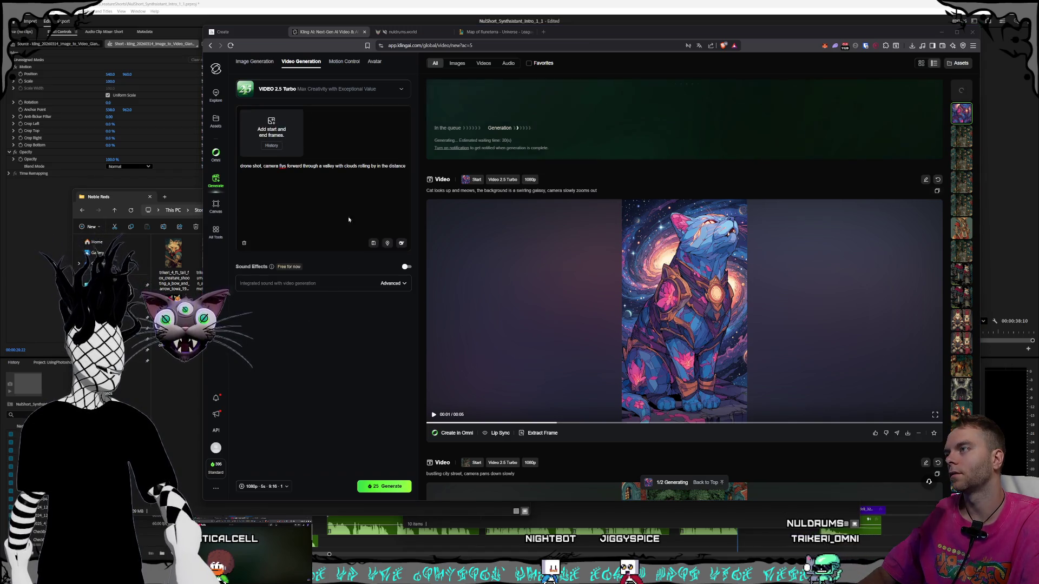
pyautogui.click(612, 30)
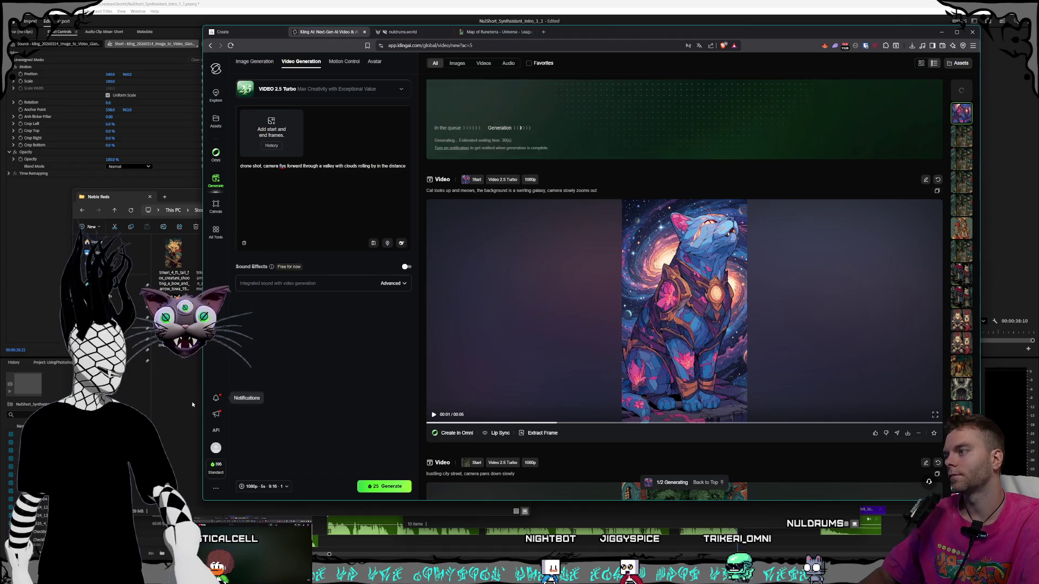
pyautogui.click(324, 222)
pyautogui.click(341, 212)
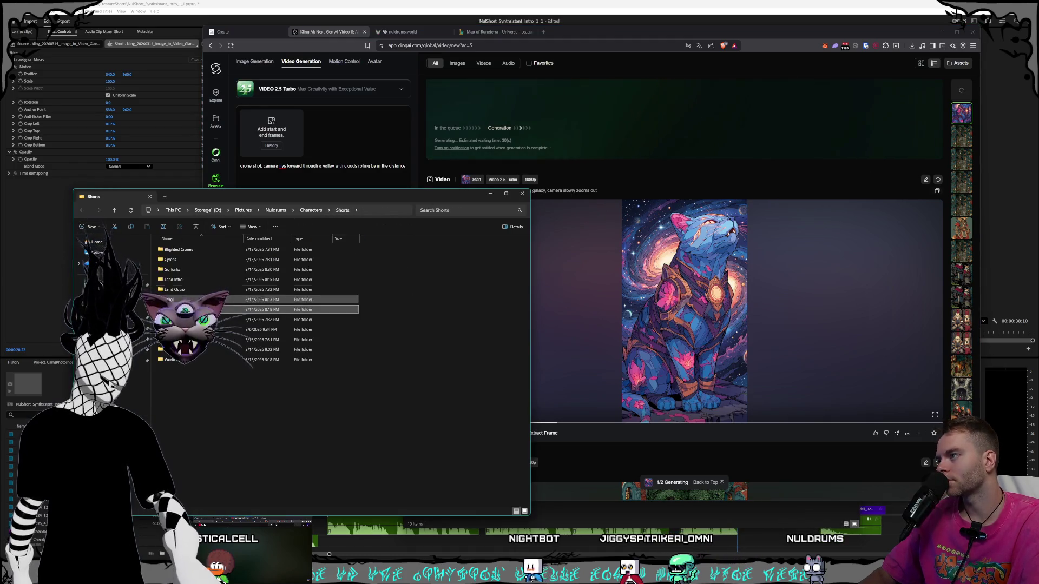
pyautogui.doubleClick(260, 349)
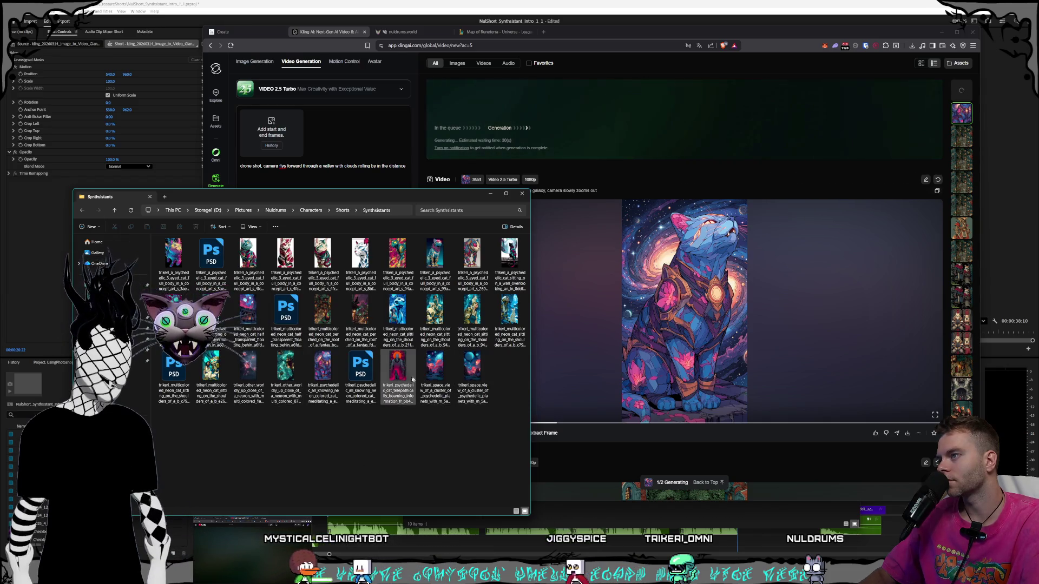
pyautogui.moveTo(323, 374); pyautogui.dragTo(271, 135)
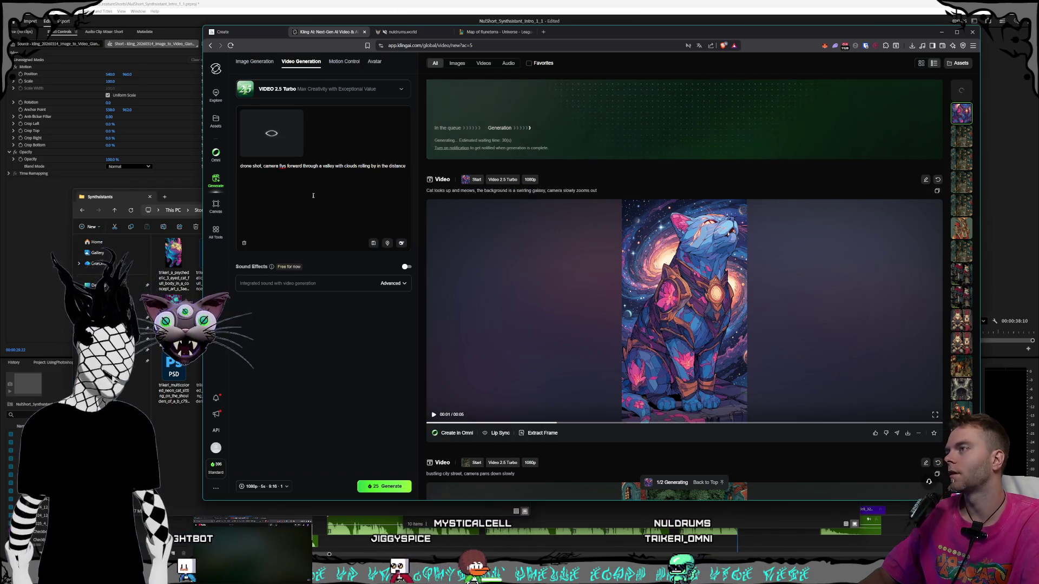
pyautogui.hotkey('ctrl', 'a')
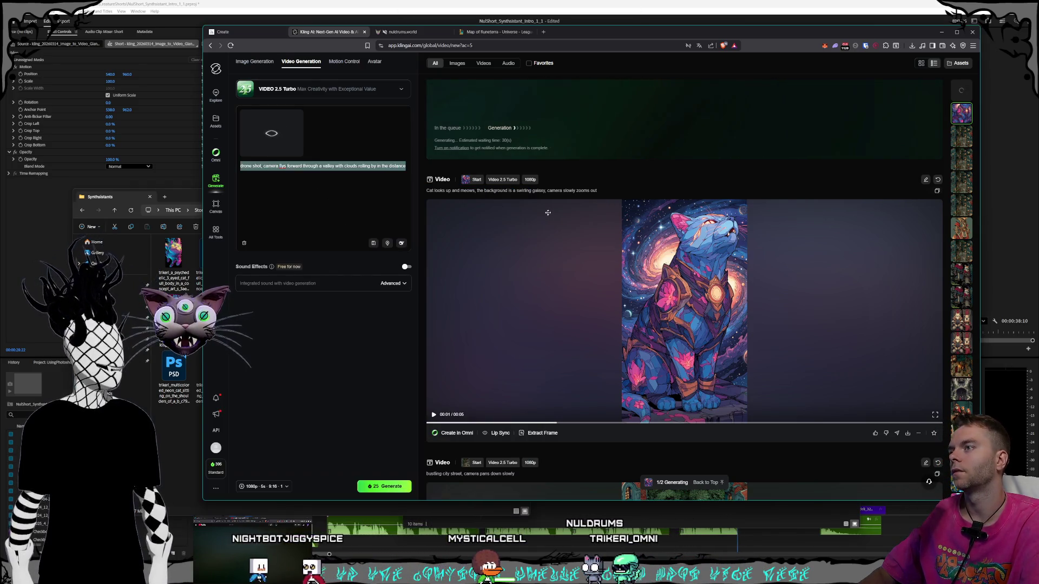
pyautogui.write('dat ')
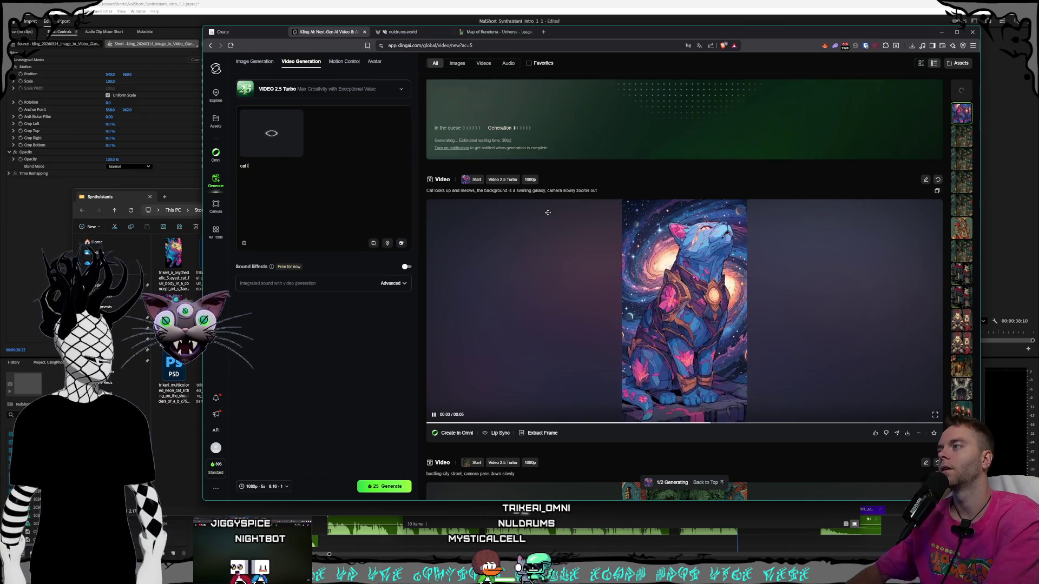
pyautogui.write('oks up, the background is')
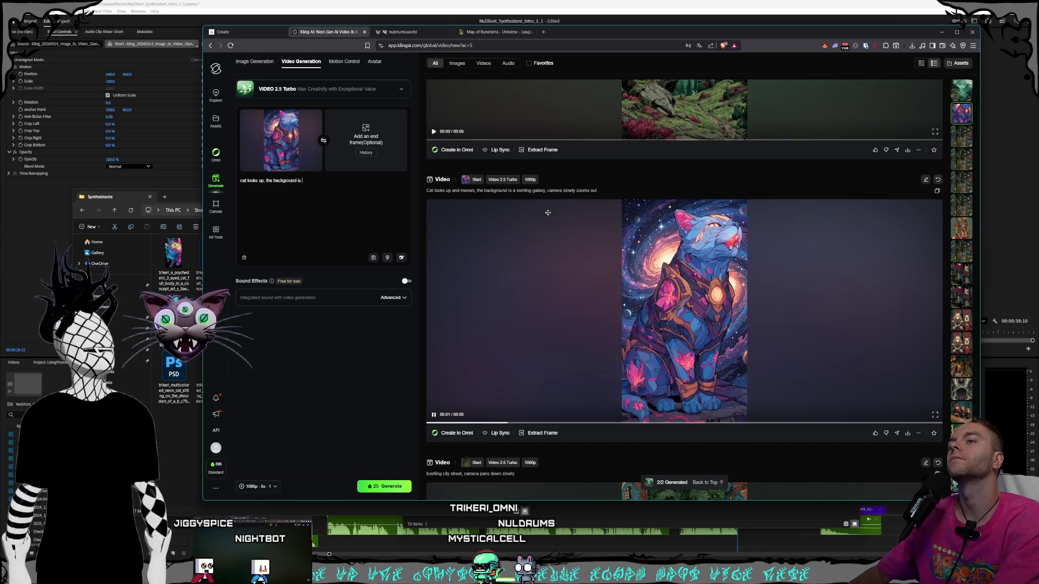
# Extend the cat prompt with 'galaxy, camera slowly zooms out' and fix the typos.
pyautogui.write('galaxy, ca')
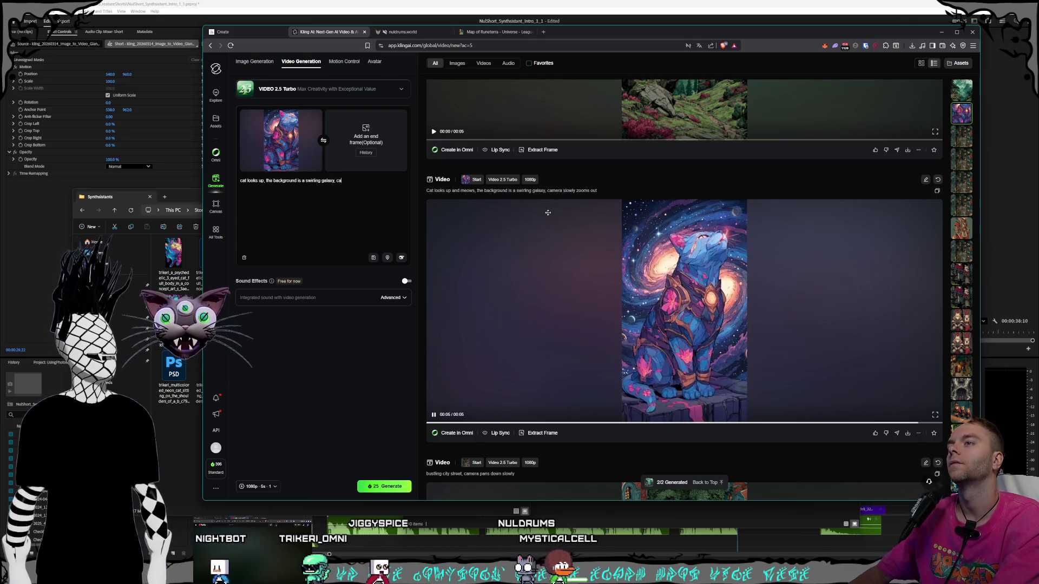
pyautogui.write('mera slowlyi z')
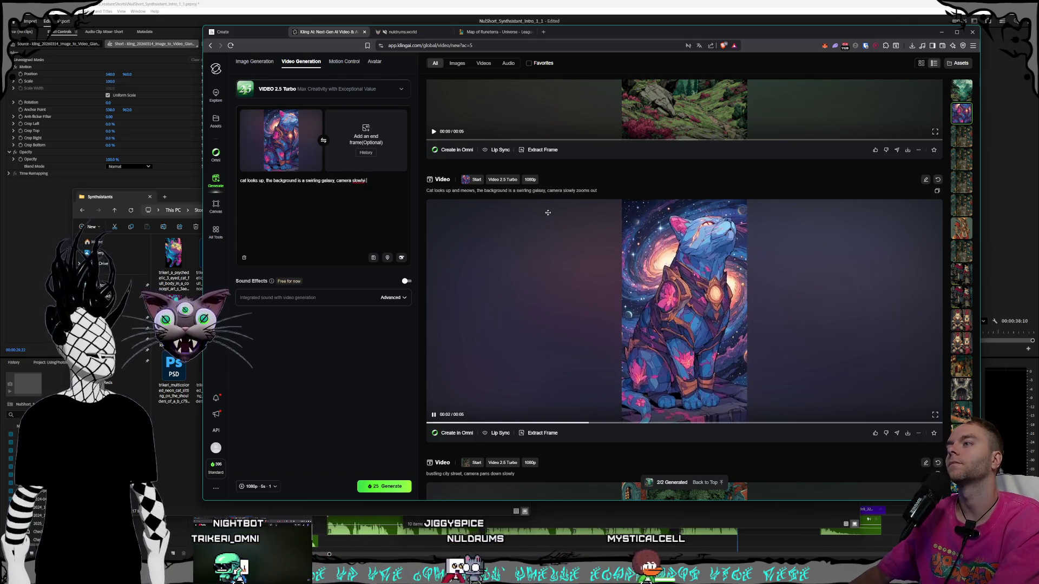
pyautogui.press('BackSpace')
pyautogui.press('BackSpace')
pyautogui.press('BackSpace')
pyautogui.write('zoomes')
pyautogui.press('BackSpace')
pyautogui.press('BackSpace')
pyautogui.write('s')
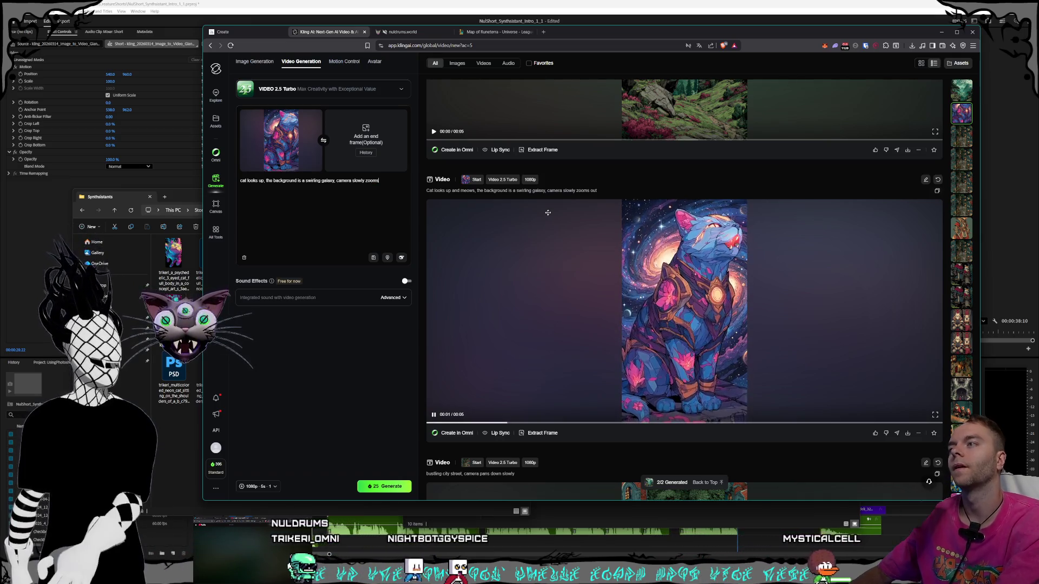
pyautogui.write(' out and rolls to the left')
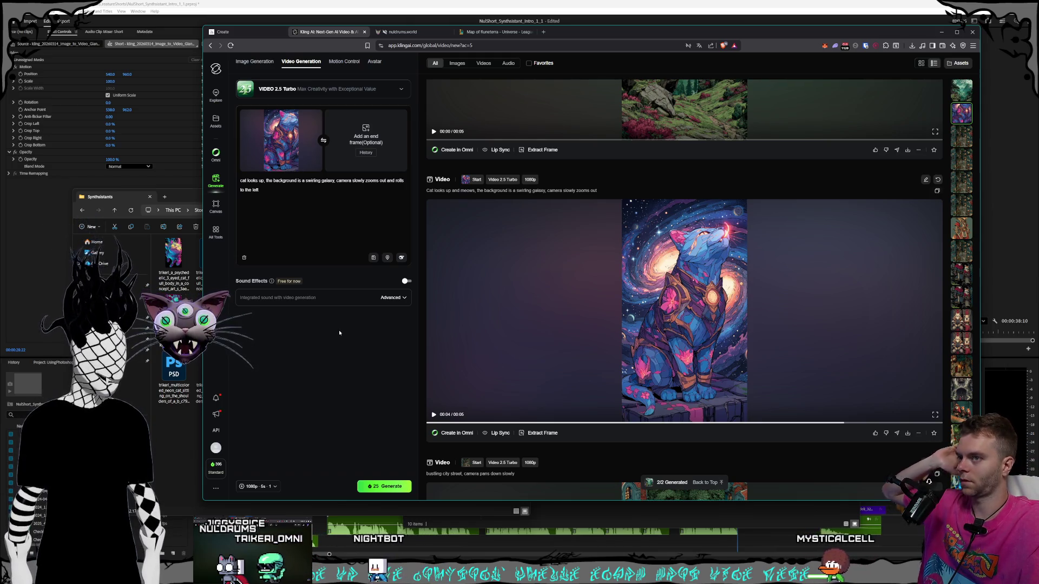
pyautogui.click(282, 189)
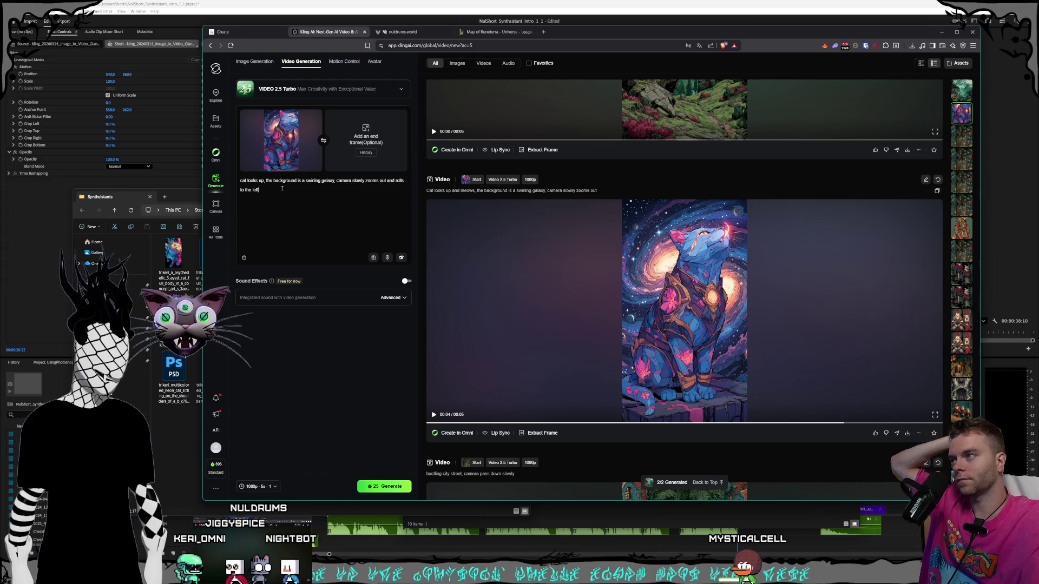